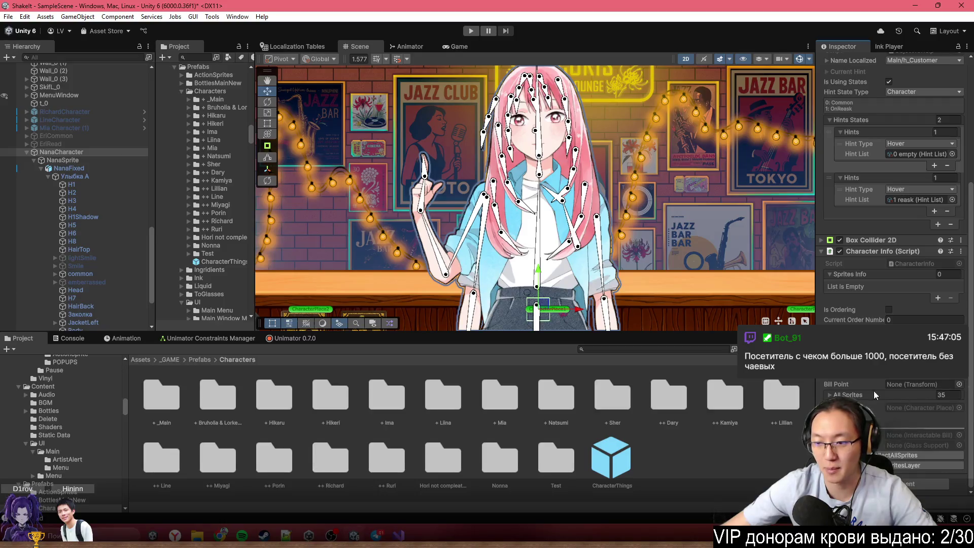
Put the character's sprites behind the bar counter, pan toward the counter, then switch to Chrome
{"action": "left_click", "coordinate": [912, 466]}
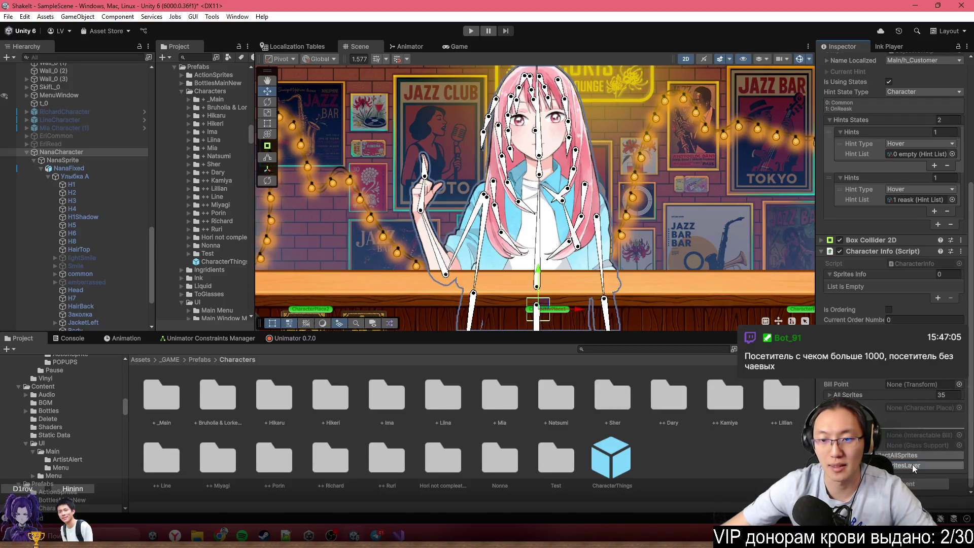
{"action": "left_click_drag", "start_coordinate": [721, 287], "coordinate": [694, 247]}
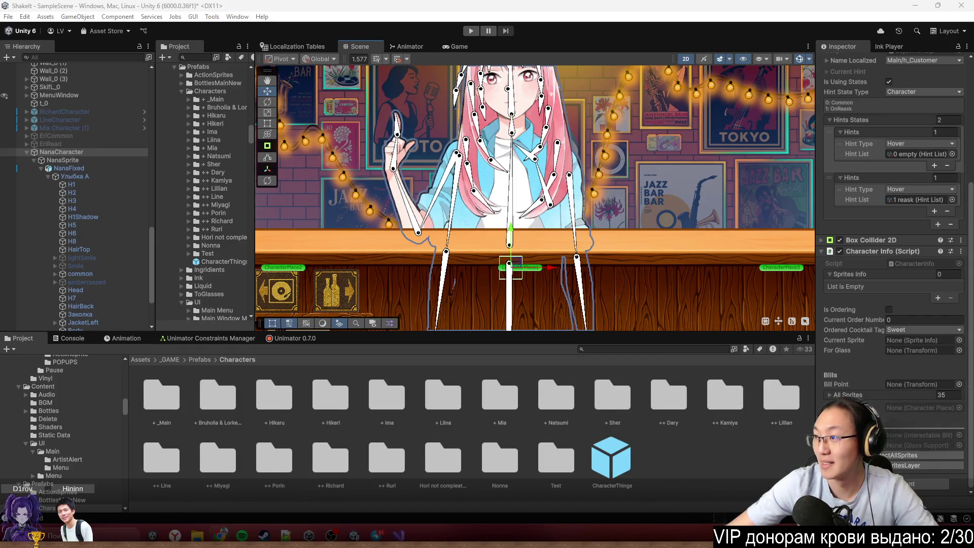
{"action": "key", "text": "alt+Tab"}
{"action": "key", "text": "super+Up"}
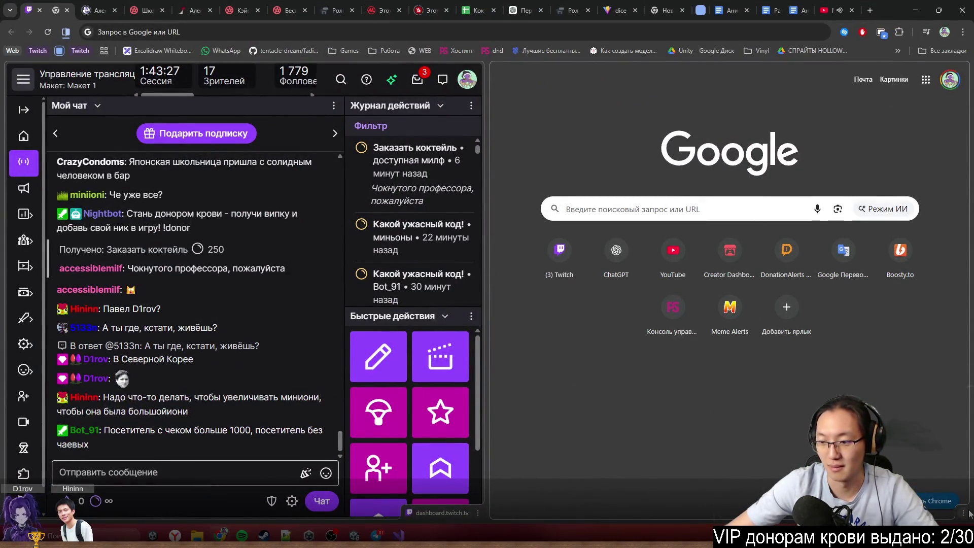
{"action": "key", "text": "super+Up"}
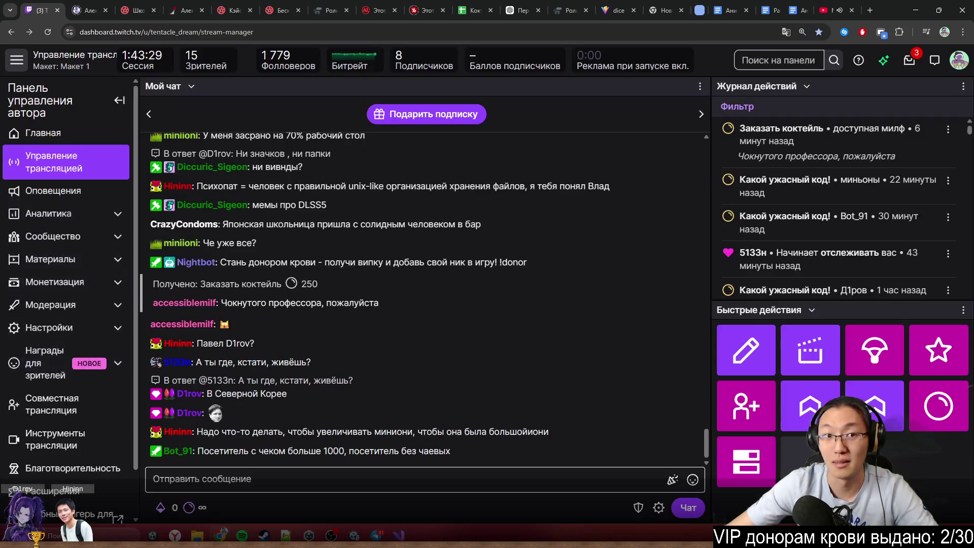
{"action": "key", "text": "super+Down"}
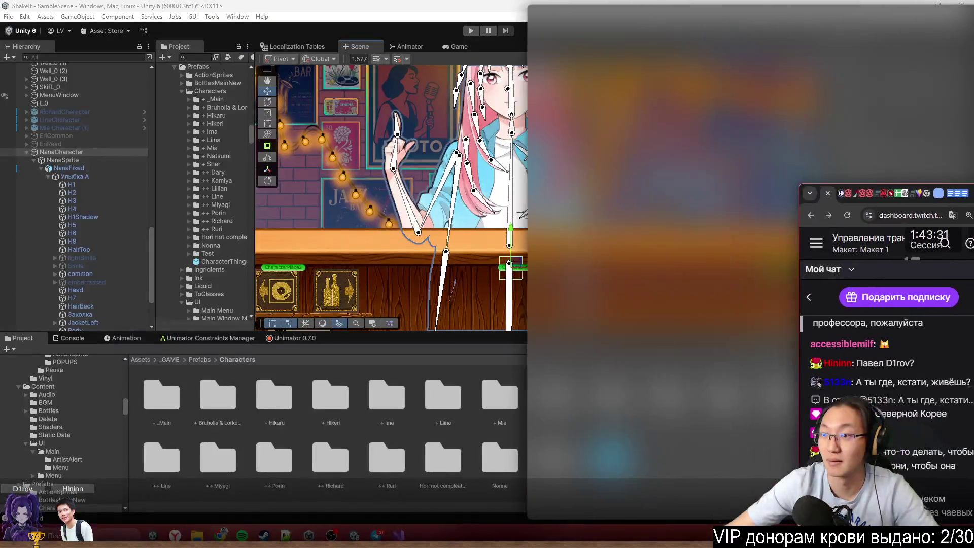
{"action": "key", "text": "super+Down"}
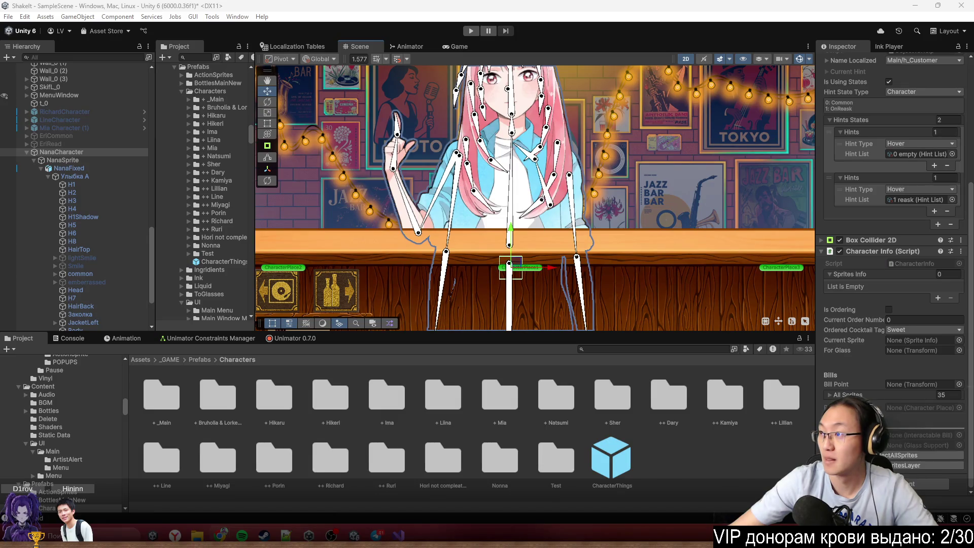
Open a new browser window and load reddit.com
{"action": "key", "text": "super+4"}
{"action": "type", "text": "к"}
{"action": "key", "text": "BackSpace"}
{"action": "type", "text": "r"}
{"action": "key", "text": "Return"}
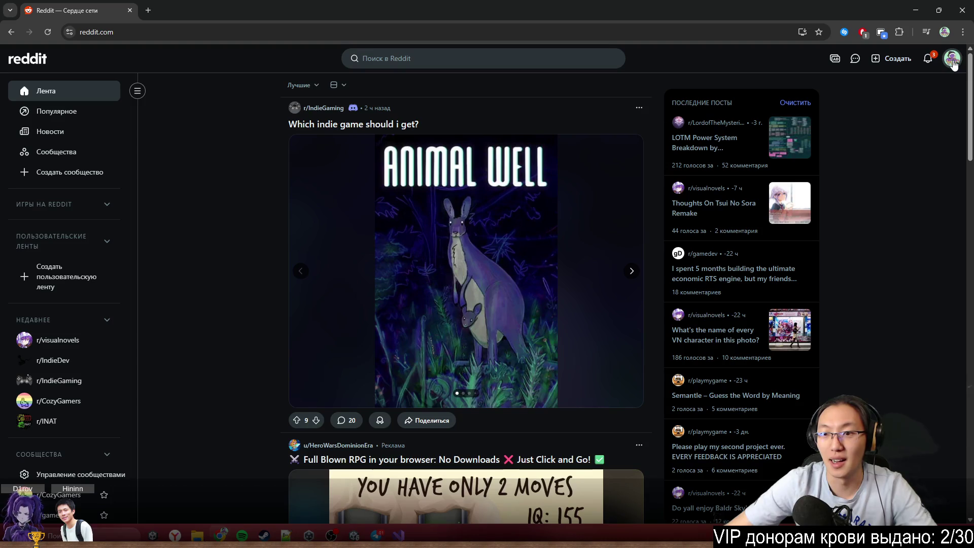
From the notifications, open the 571-views alert and go to the r/INAT post
{"action": "left_click", "coordinate": [927, 59]}
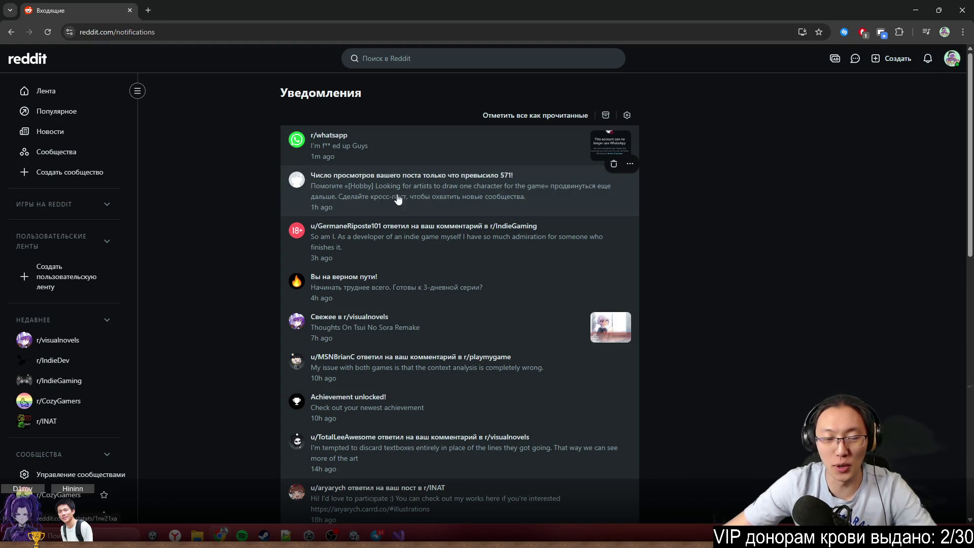
{"action": "left_click", "coordinate": [440, 203]}
{"action": "scroll", "coordinate": [448, 201], "scroll_direction": "down", "scroll_amount": 10}
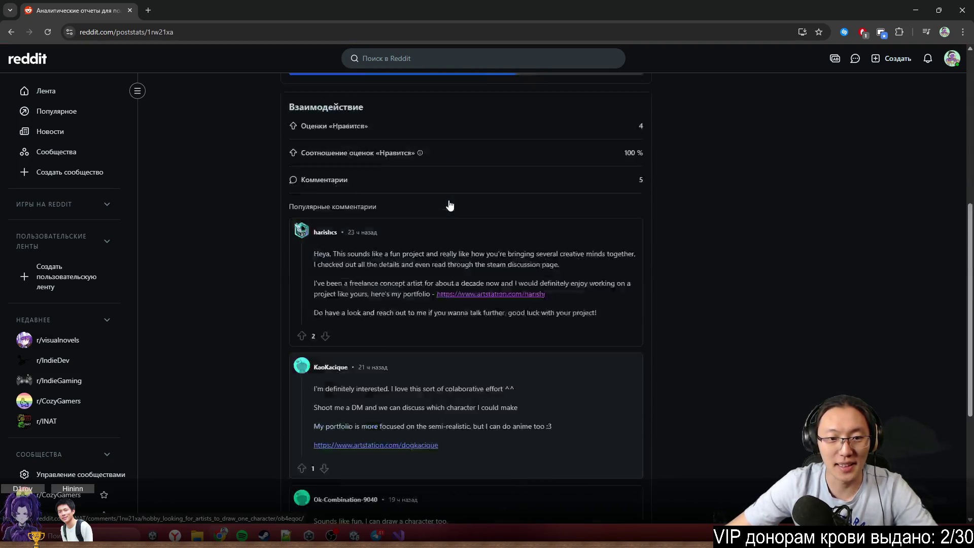
{"action": "scroll", "coordinate": [450, 205], "scroll_direction": "up", "scroll_amount": 10}
{"action": "left_click", "coordinate": [340, 131]}
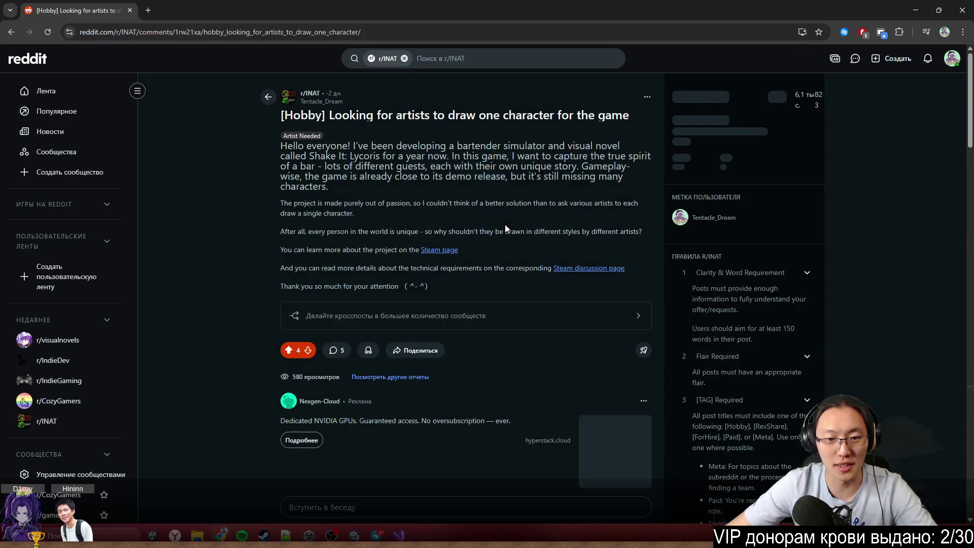
Read through the post's comments, including the AutoModerator comment
{"action": "scroll", "coordinate": [423, 256], "scroll_direction": "down", "scroll_amount": 3}
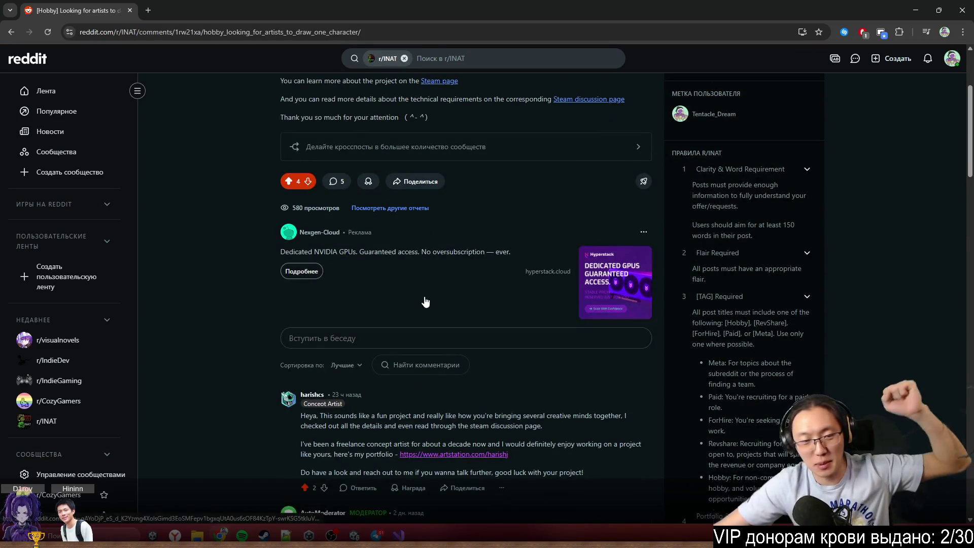
{"action": "scroll", "coordinate": [711, 378], "scroll_direction": "down", "scroll_amount": 12}
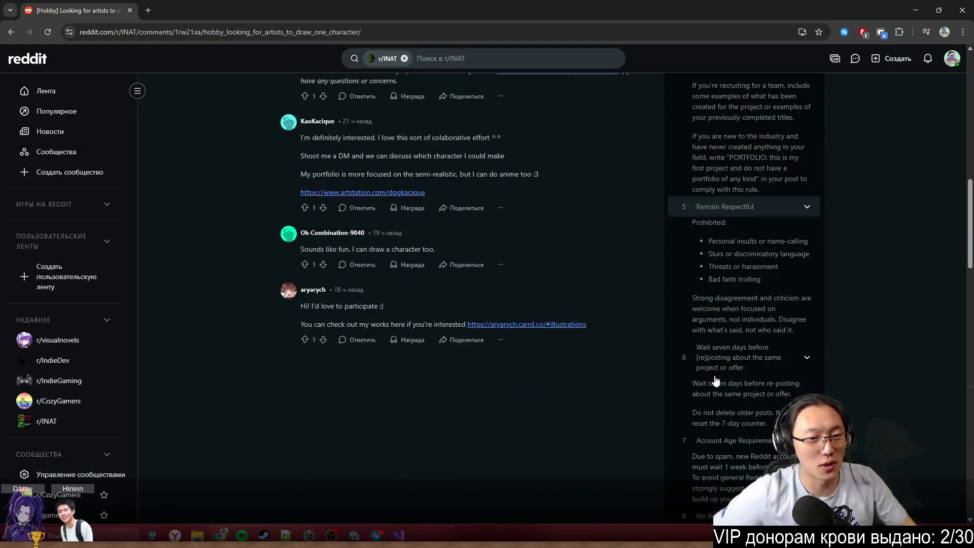
{"action": "scroll", "coordinate": [579, 140], "scroll_direction": "up", "scroll_amount": 12}
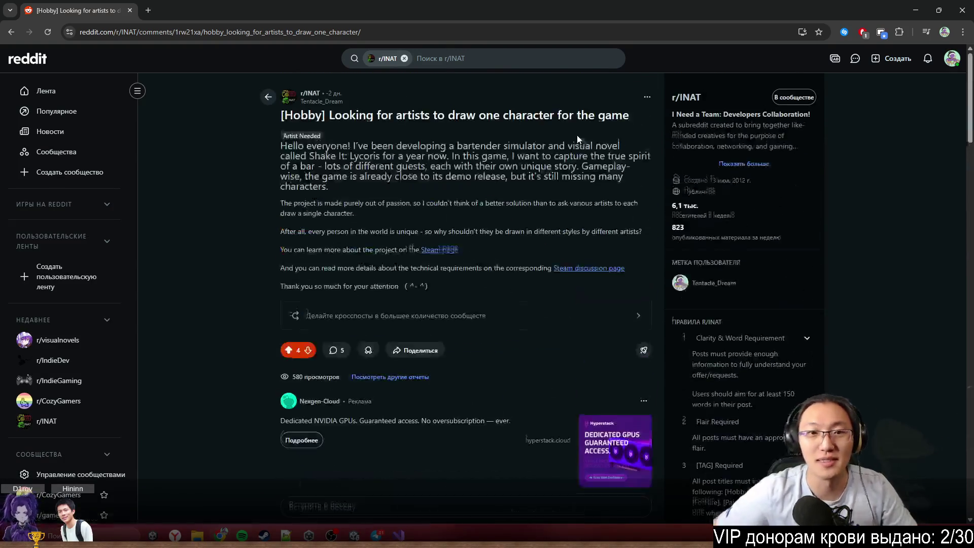
{"action": "scroll", "coordinate": [583, 162], "scroll_direction": "down", "scroll_amount": 12}
{"action": "scroll", "coordinate": [553, 210], "scroll_direction": "up", "scroll_amount": 3}
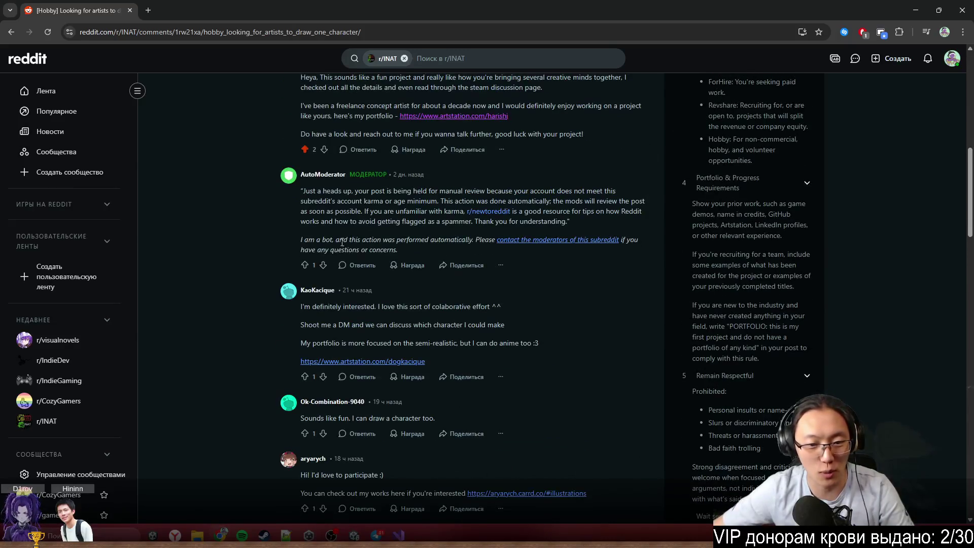
{"action": "triple_click", "coordinate": [243, 215]}
{"action": "left_click", "coordinate": [643, 450]}
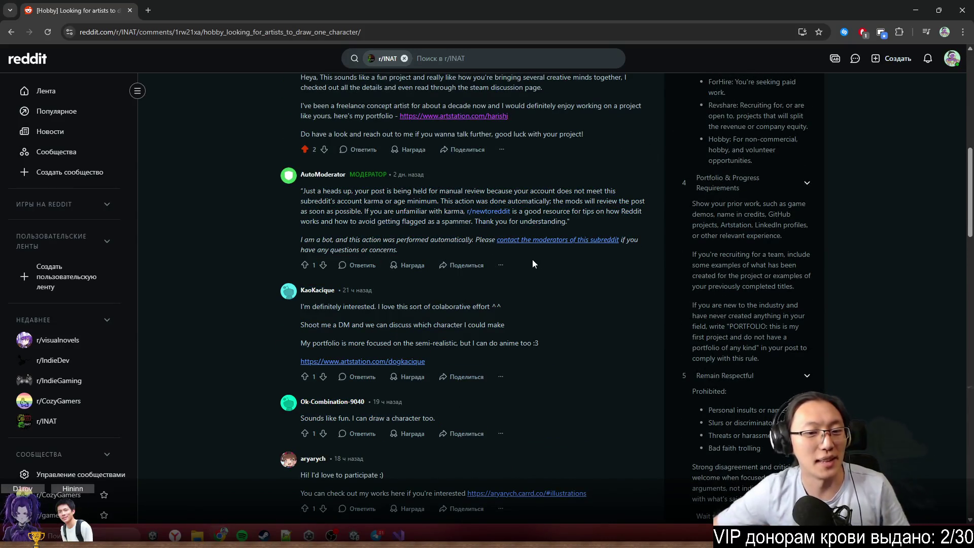
{"action": "scroll", "coordinate": [532, 260], "scroll_direction": "up", "scroll_amount": 10}
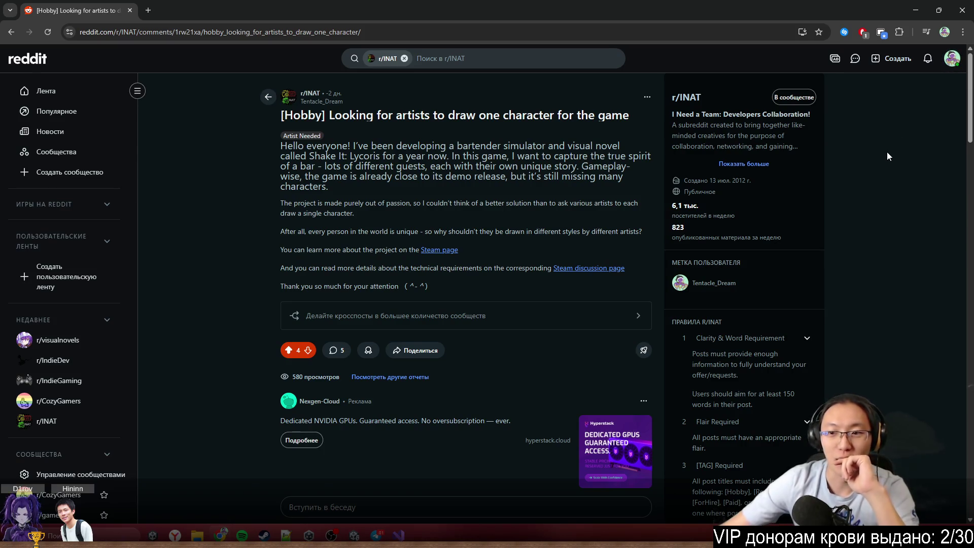
{"action": "left_click", "coordinate": [952, 59]}
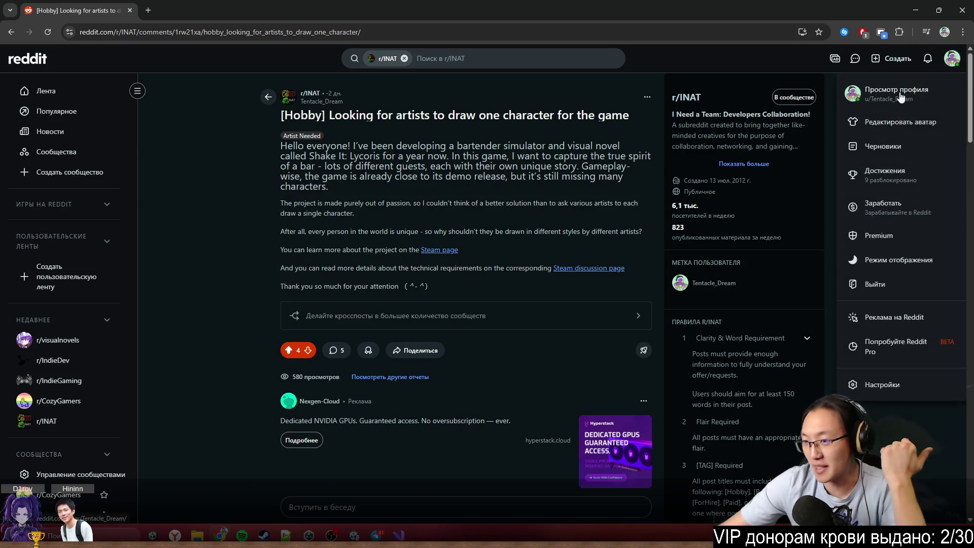
Open your own Reddit profile page and look over its karma
{"action": "left_click", "coordinate": [900, 91]}
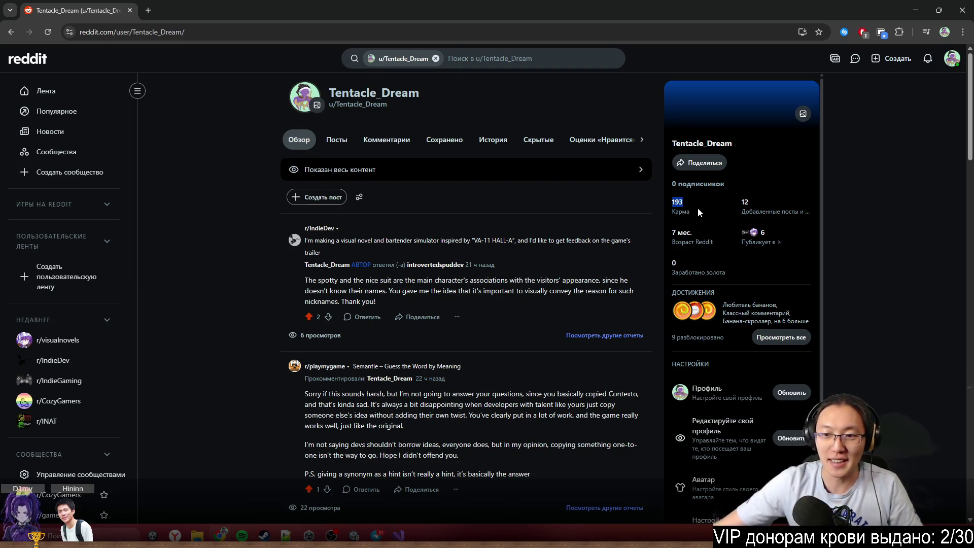
{"action": "left_click", "coordinate": [665, 208]}
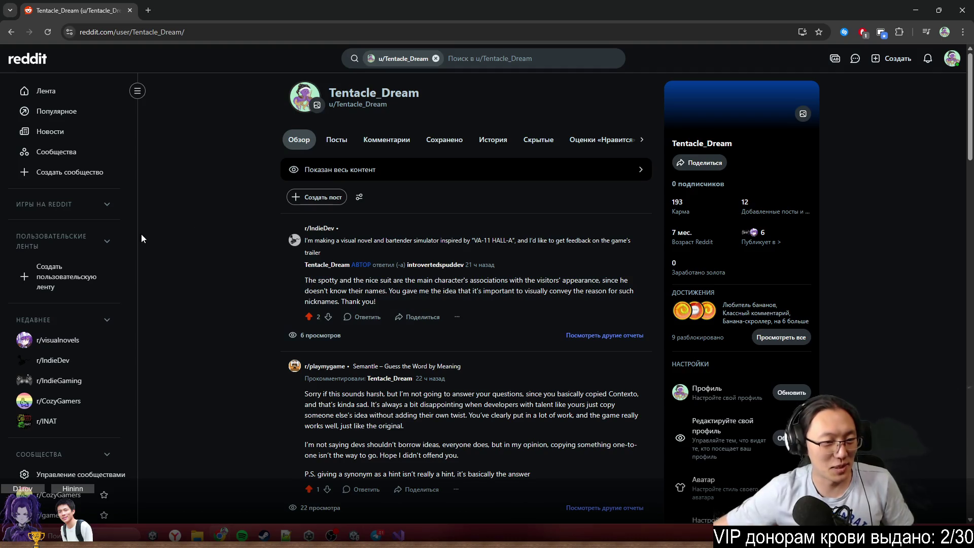
{"action": "scroll", "coordinate": [209, 341], "scroll_direction": "down", "scroll_amount": 5}
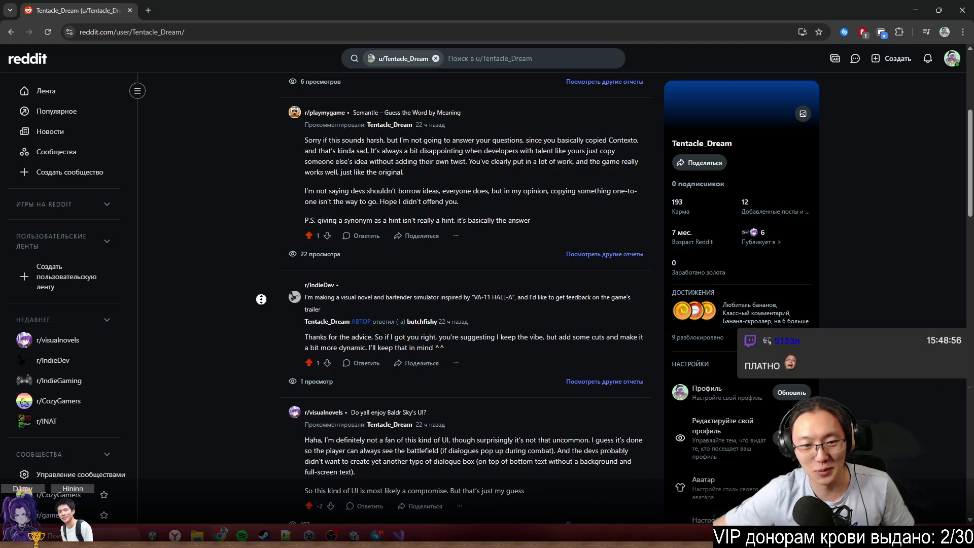
{"action": "scroll", "coordinate": [264, 307], "scroll_direction": "down", "scroll_amount": 1}
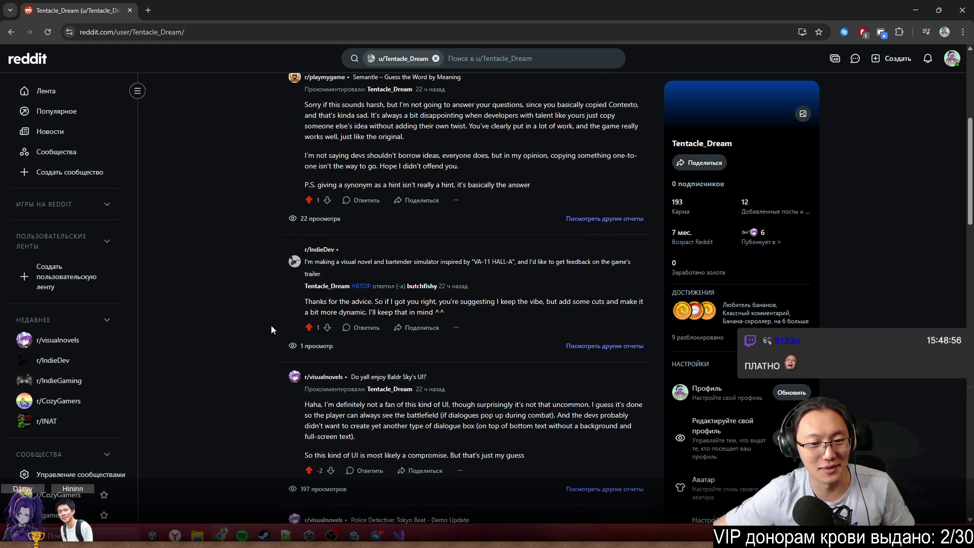
{"action": "scroll", "coordinate": [269, 316], "scroll_direction": "down", "scroll_amount": 2}
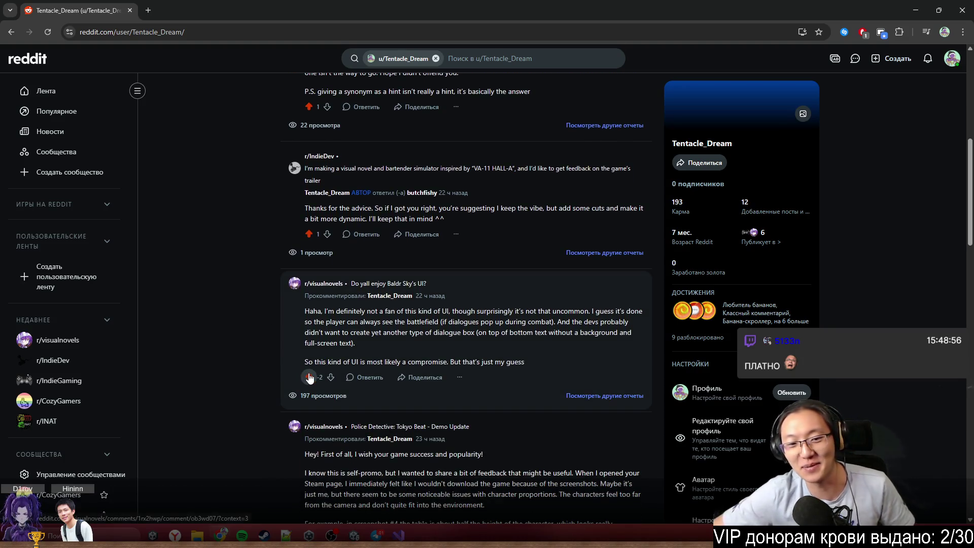
{"action": "scroll", "coordinate": [291, 381], "scroll_direction": "down", "scroll_amount": 5}
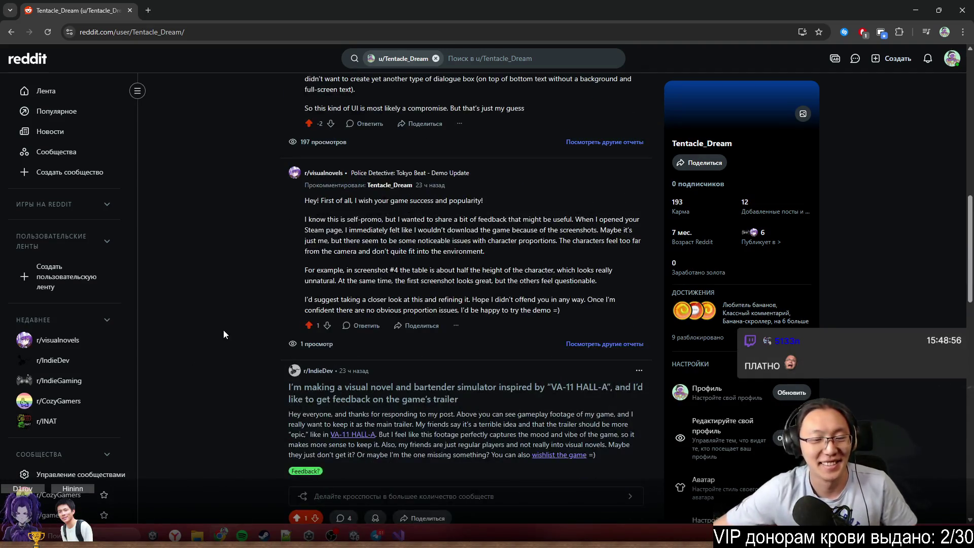
{"action": "scroll", "coordinate": [225, 330], "scroll_direction": "up", "scroll_amount": 2}
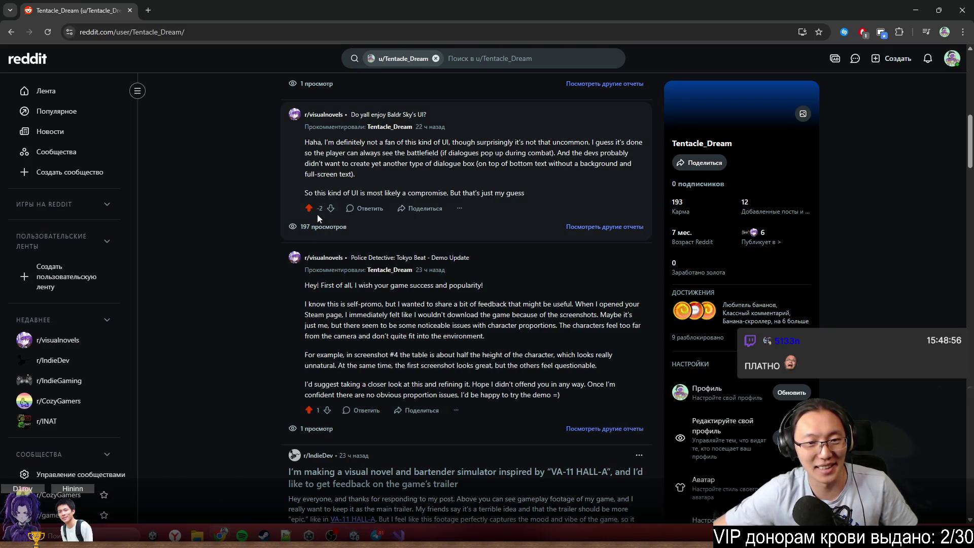
Scroll through the profile's comment history, then return to the notifications inbox
{"action": "scroll", "coordinate": [251, 372], "scroll_direction": "down", "scroll_amount": 5}
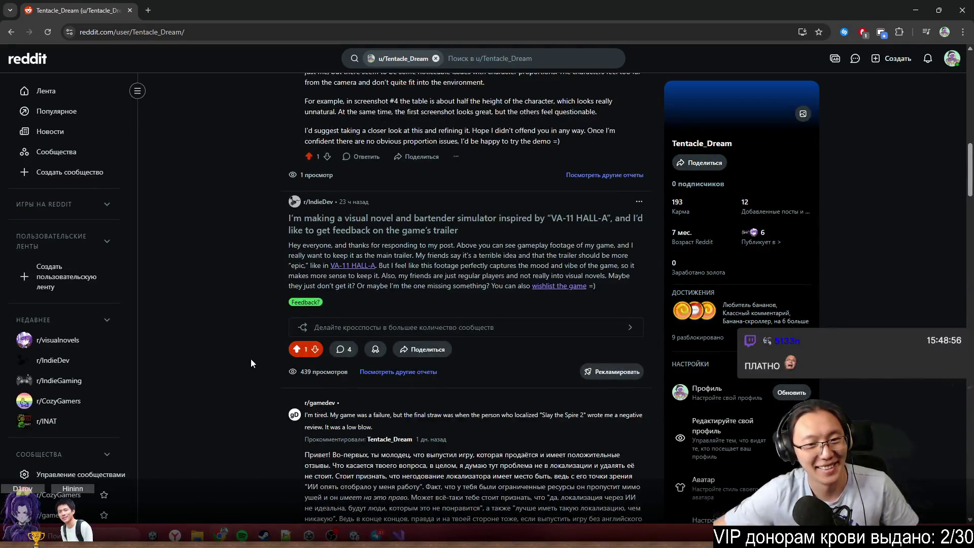
{"action": "scroll", "coordinate": [254, 360], "scroll_direction": "down", "scroll_amount": 10}
{"action": "scroll", "coordinate": [259, 354], "scroll_direction": "up", "scroll_amount": 15}
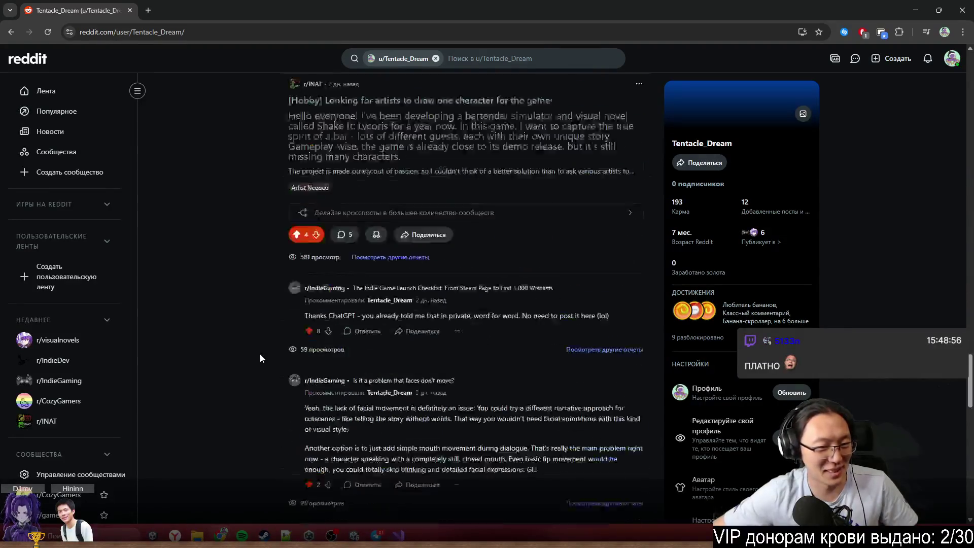
{"action": "scroll", "coordinate": [260, 359], "scroll_direction": "up", "scroll_amount": 4}
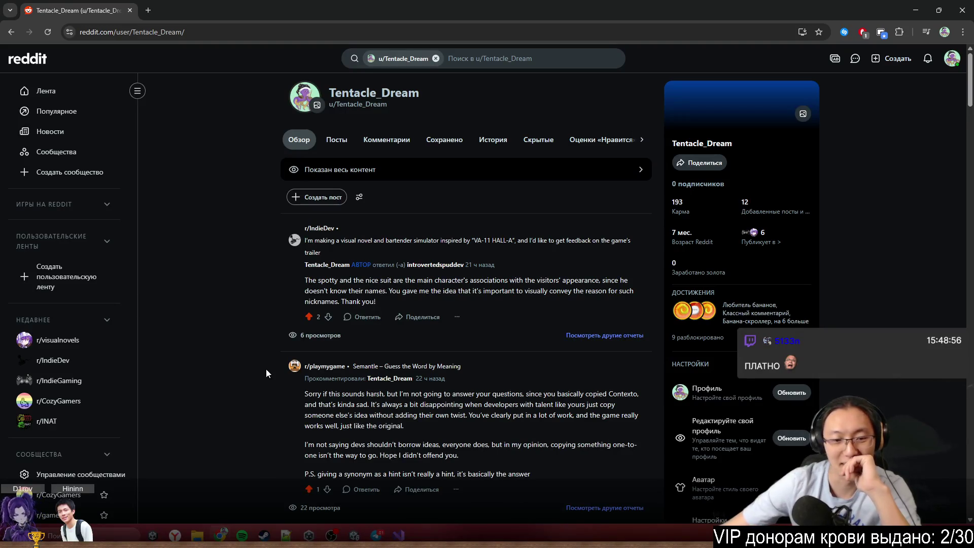
{"action": "scroll", "coordinate": [266, 369], "scroll_direction": "down", "scroll_amount": 3}
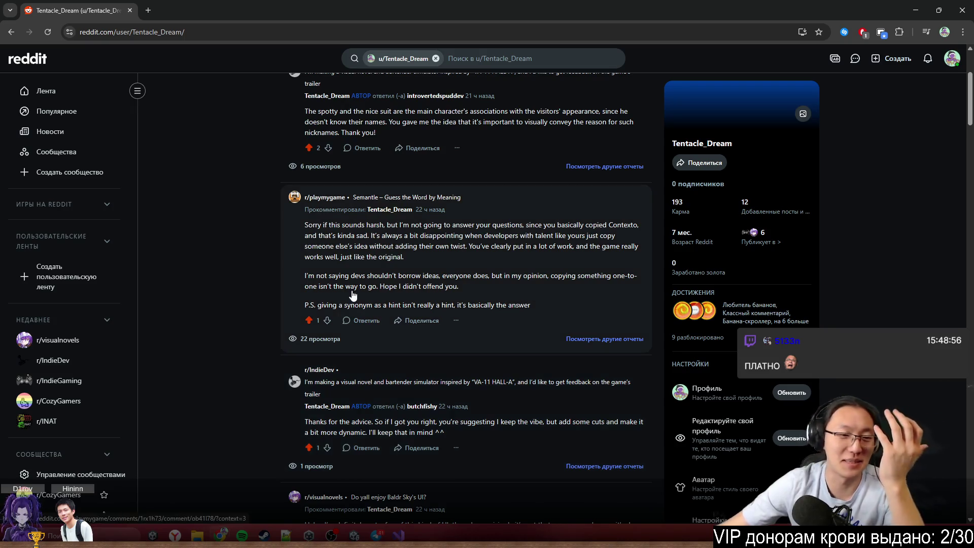
{"action": "scroll", "coordinate": [408, 147], "scroll_direction": "up", "scroll_amount": 3}
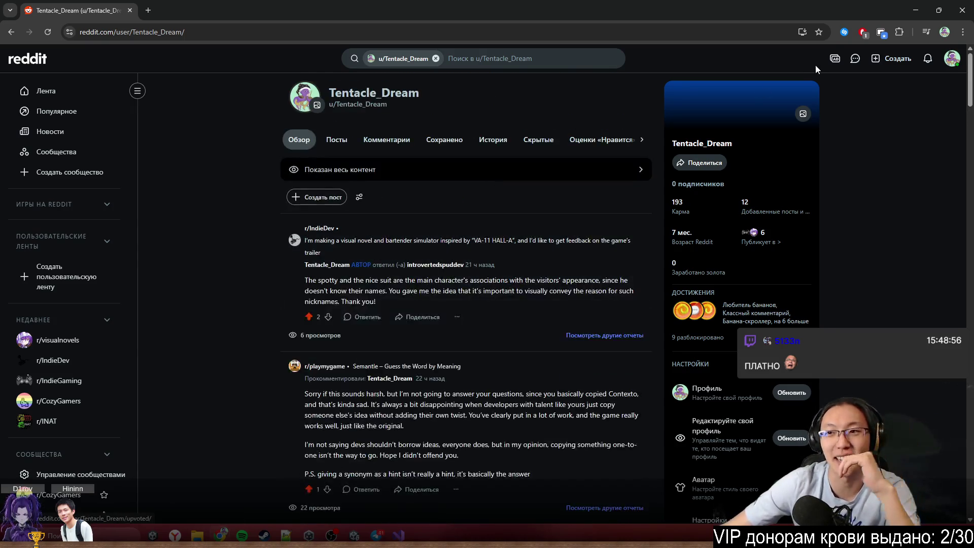
{"action": "left_click", "coordinate": [929, 58]}
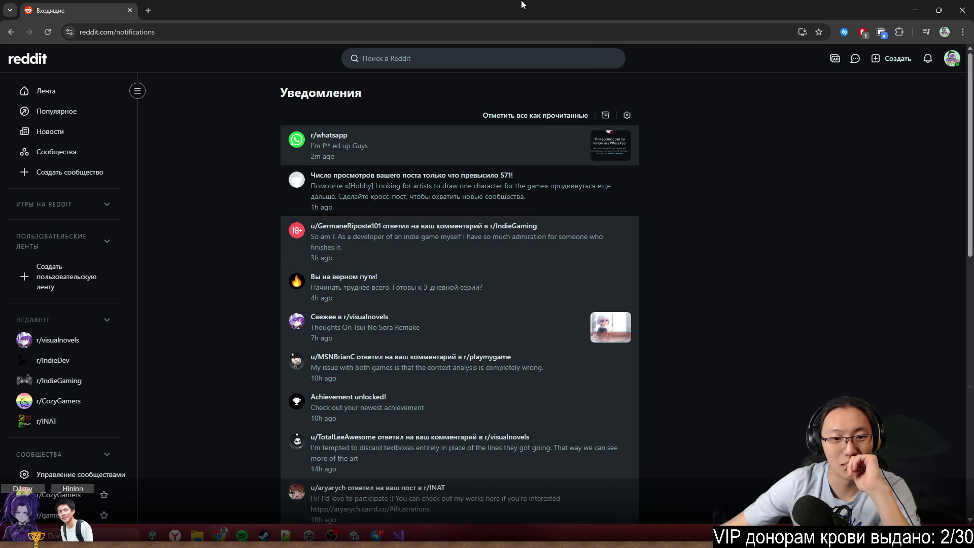
Minimize the browser and widen the Inspector by dragging the Scene/Inspector splitter left
{"action": "key", "text": "super+Down"}
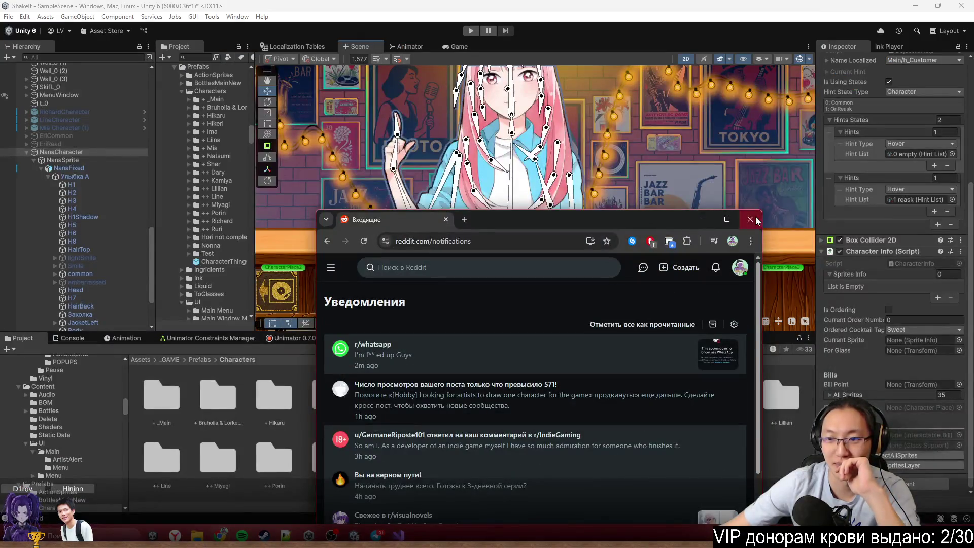
{"action": "key", "text": "super+Down"}
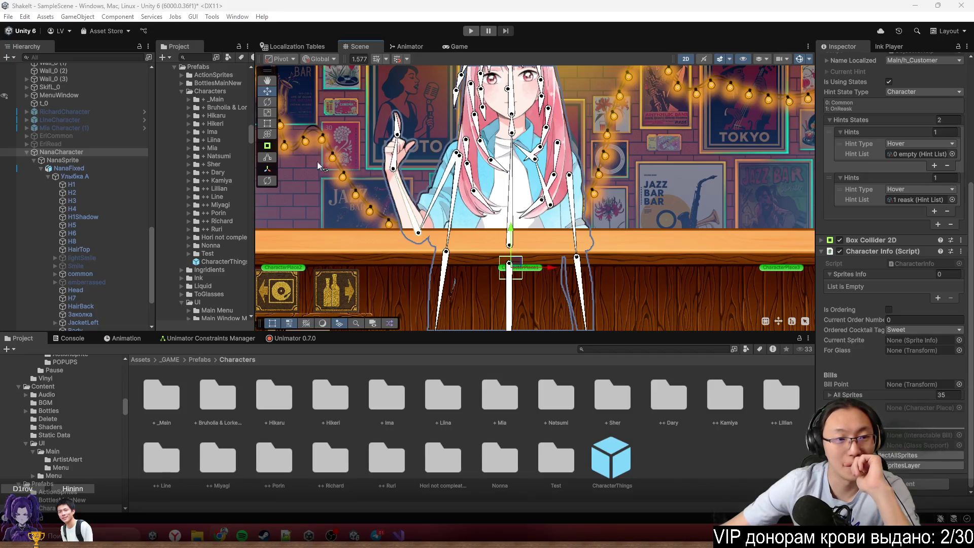
{"action": "scroll", "coordinate": [856, 224], "scroll_direction": "up", "scroll_amount": 5}
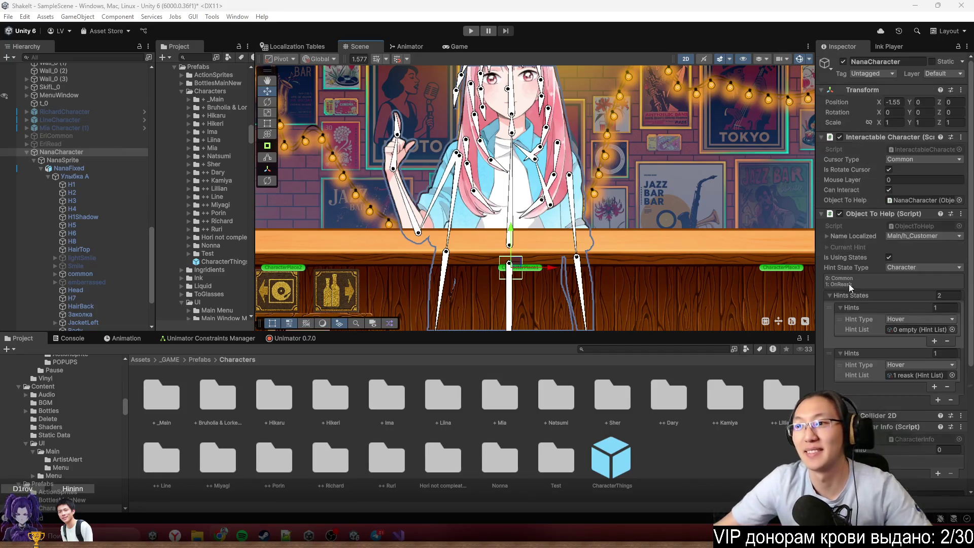
{"action": "left_click_drag", "start_coordinate": [816, 198], "coordinate": [776, 199]}
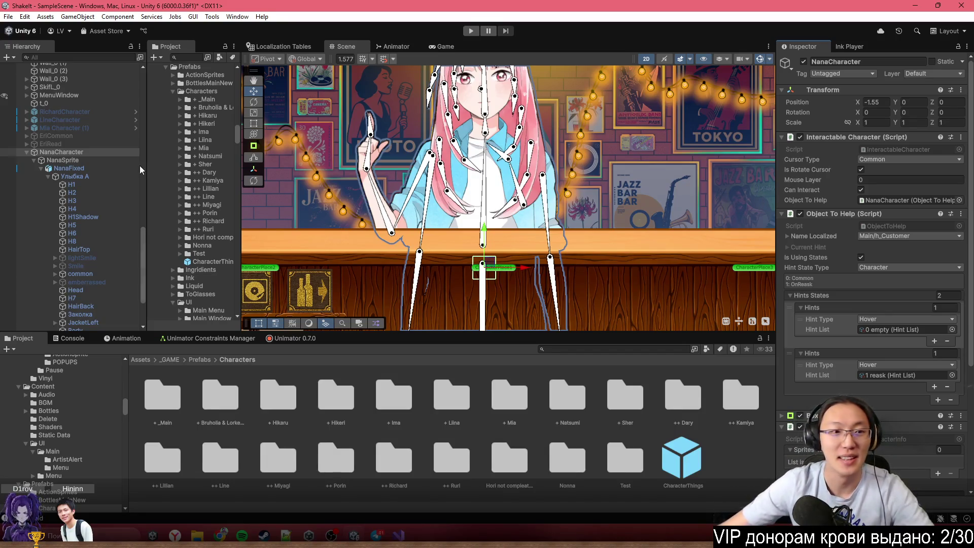
Inspect NanaSprite, then reselect NanaCharacter and scroll to its Character Info
{"action": "left_click", "coordinate": [109, 161]}
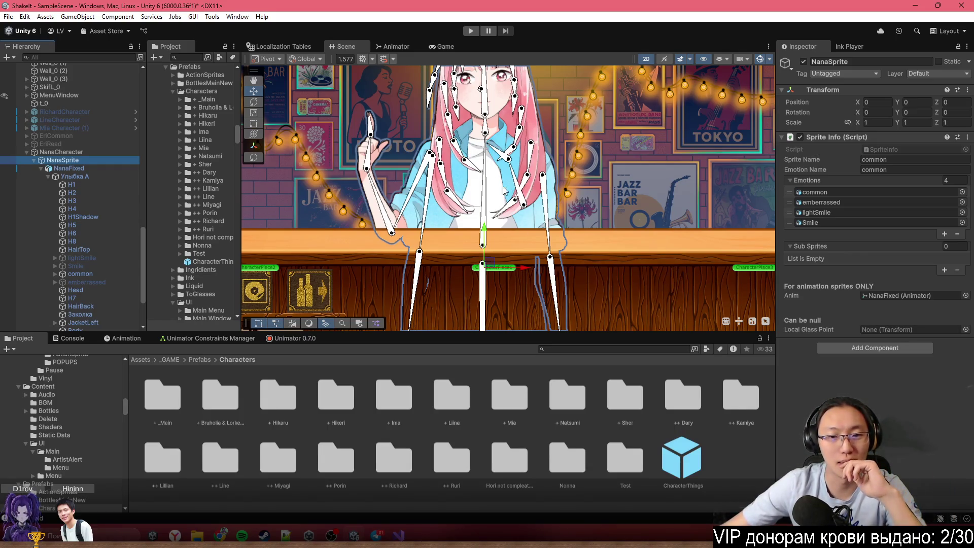
{"action": "left_click", "coordinate": [62, 152]}
{"action": "scroll", "coordinate": [855, 362], "scroll_direction": "down", "scroll_amount": 5}
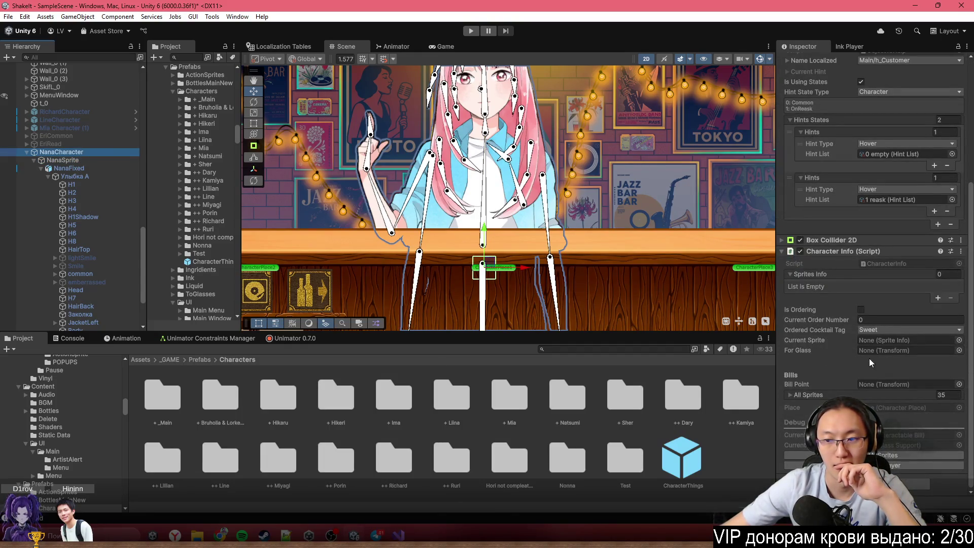
Drag NanaSprite from the Hierarchy into Character Info's Sprites Info list and Current Sprite field
{"action": "mouse_move", "coordinate": [63, 160]}
{"action": "left_mouse_down"}
{"action": "mouse_move", "coordinate": [843, 293]}
{"action": "mouse_move", "coordinate": [851, 280]}
{"action": "left_mouse_up"}
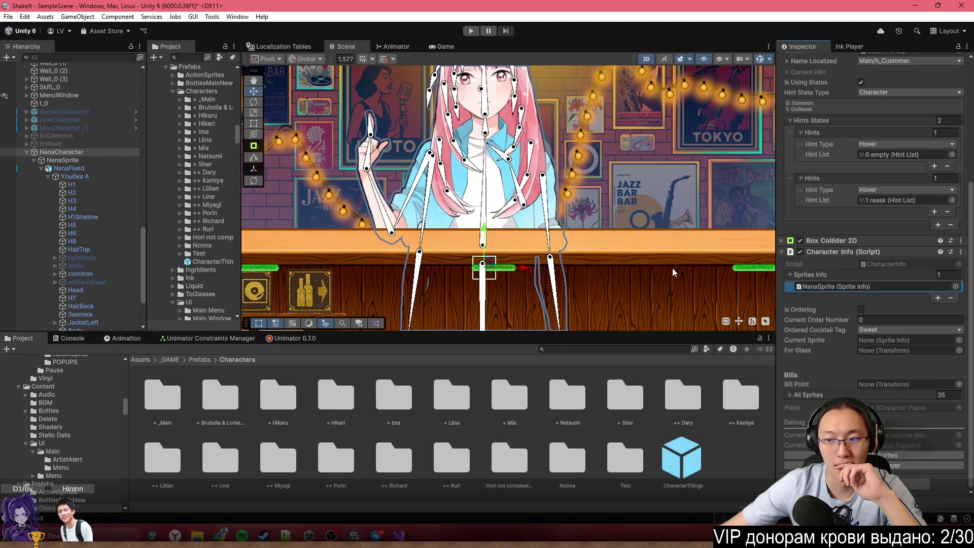
{"action": "mouse_move", "coordinate": [49, 160]}
{"action": "left_mouse_down"}
{"action": "mouse_move", "coordinate": [457, 254]}
{"action": "mouse_move", "coordinate": [842, 311]}
{"action": "mouse_move", "coordinate": [865, 279]}
{"action": "mouse_move", "coordinate": [844, 213]}
{"action": "mouse_move", "coordinate": [857, 90]}
{"action": "mouse_move", "coordinate": [877, 201]}
{"action": "mouse_move", "coordinate": [891, 204]}
{"action": "mouse_move", "coordinate": [893, 218]}
{"action": "mouse_move", "coordinate": [873, 387]}
{"action": "left_mouse_up"}
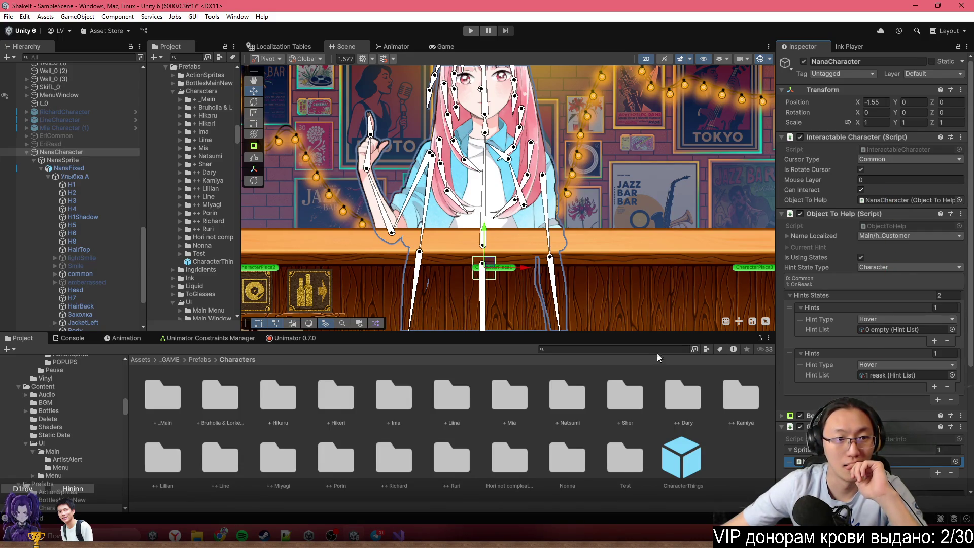
{"action": "left_click", "coordinate": [92, 157]}
{"action": "left_click", "coordinate": [97, 152]}
{"action": "scroll", "coordinate": [824, 334], "scroll_direction": "down", "scroll_amount": 10}
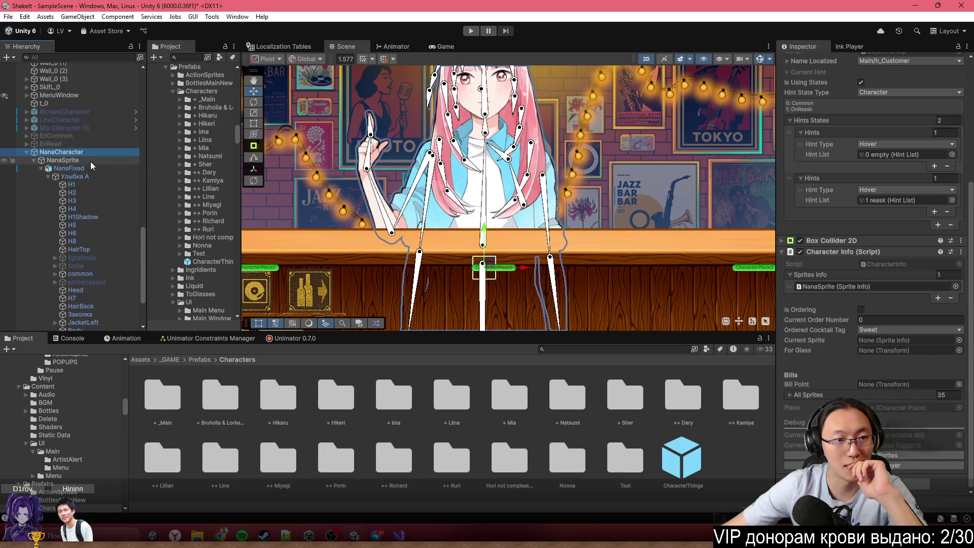
{"action": "left_click_drag", "start_coordinate": [90, 162], "coordinate": [907, 347]}
Add a CharacterThings instance from Prefabs > Characters under NanaCharacter and frame it
{"action": "right_click", "coordinate": [39, 152]}
{"action": "left_click", "coordinate": [32, 163]}
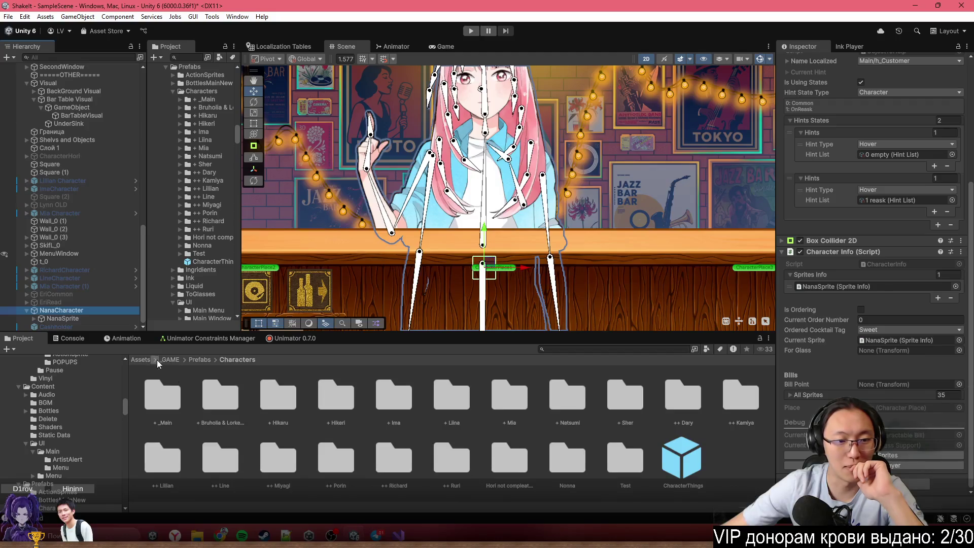
{"action": "left_click", "coordinate": [200, 359]}
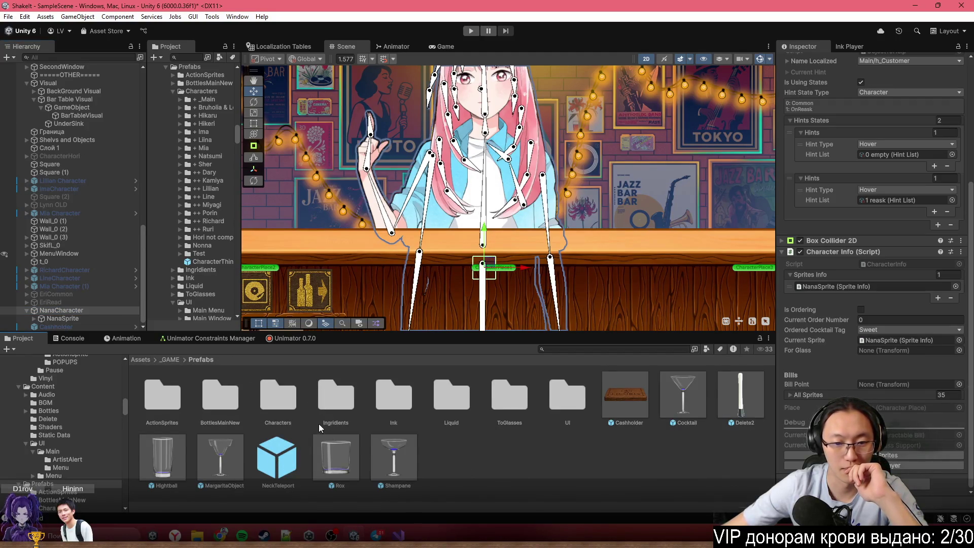
{"action": "double_click", "coordinate": [276, 401]}
{"action": "mouse_move", "coordinate": [682, 457]}
{"action": "left_mouse_down"}
{"action": "mouse_move", "coordinate": [325, 386]}
{"action": "mouse_move", "coordinate": [61, 310]}
{"action": "left_mouse_up"}
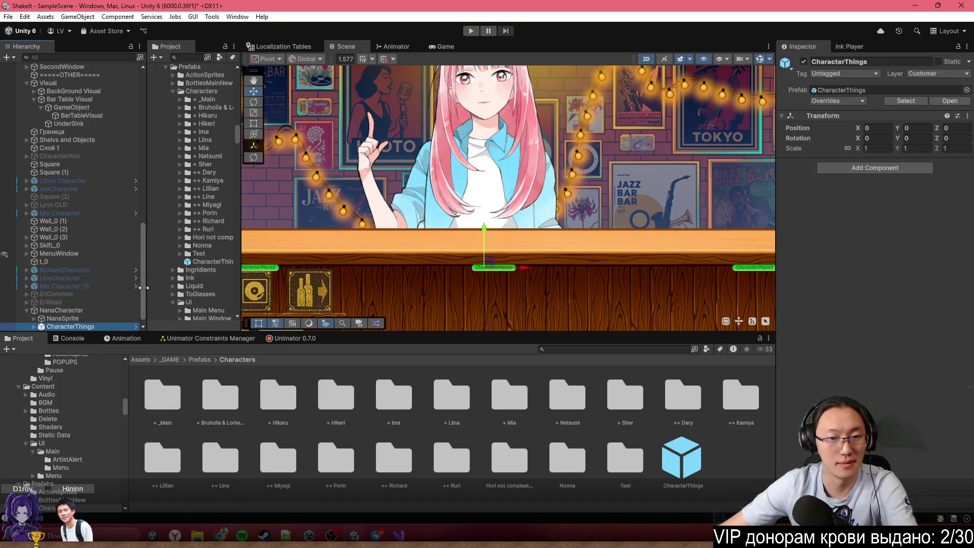
{"action": "key", "text": "f"}
Expand CharacterThings and assign its ForGlass child to Character Info's For Glass field
{"action": "left_click", "coordinate": [84, 312]}
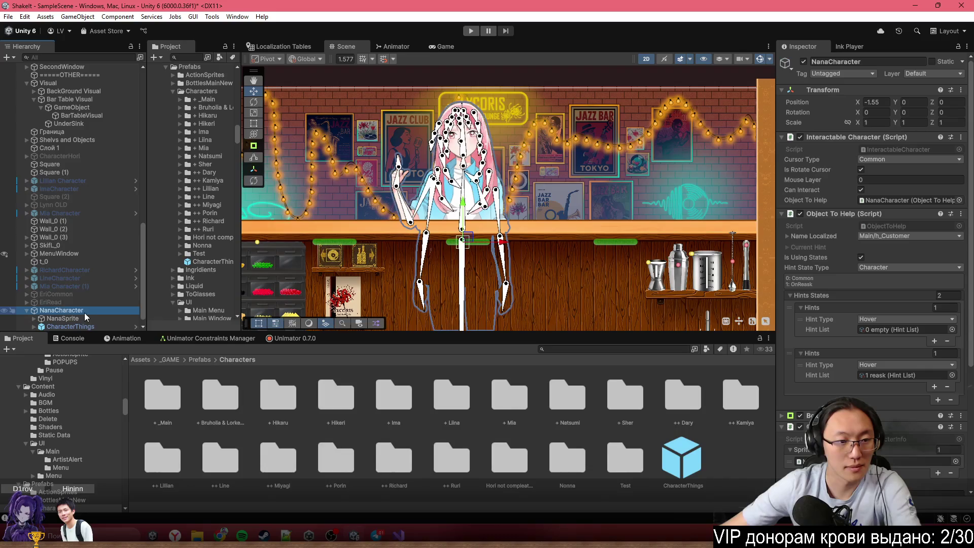
{"action": "scroll", "coordinate": [812, 325], "scroll_direction": "down", "scroll_amount": 5}
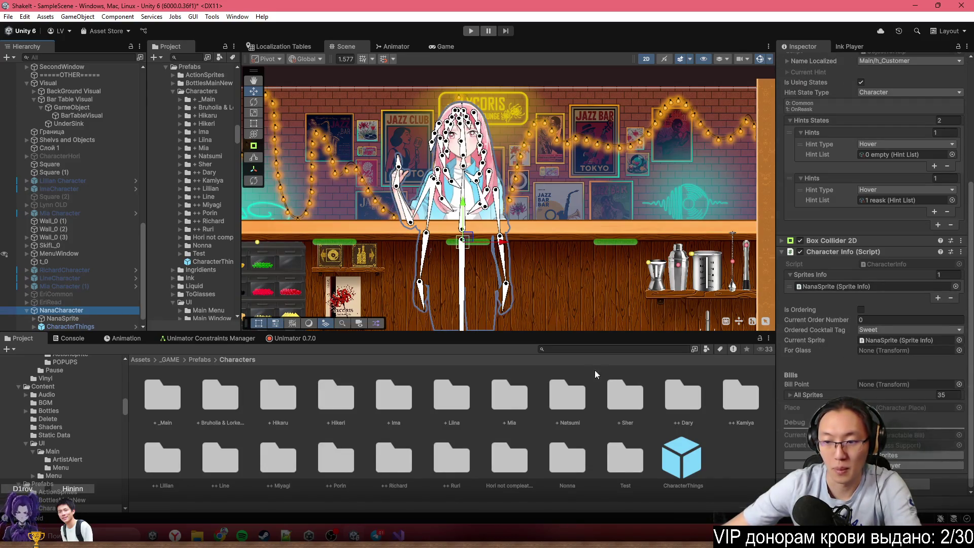
{"action": "left_click", "coordinate": [34, 327]}
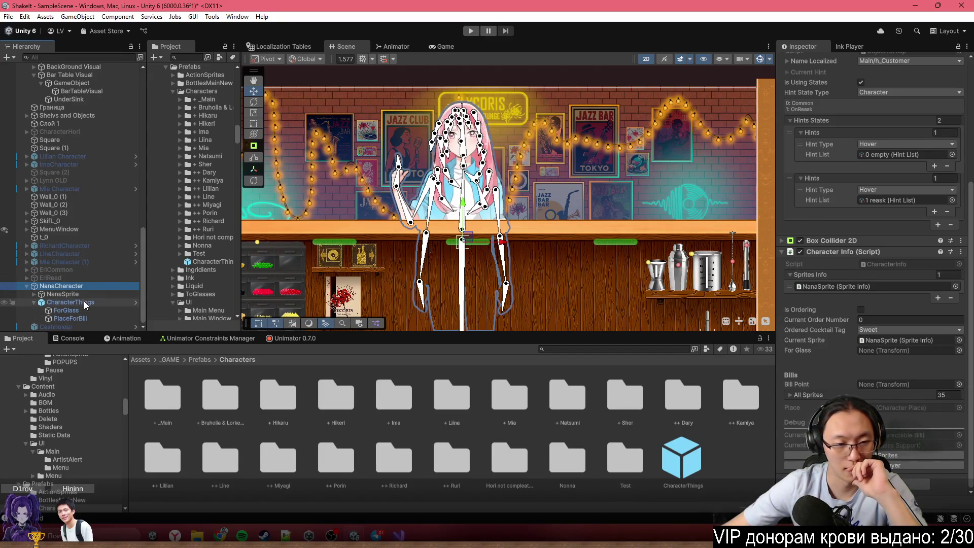
{"action": "mouse_move", "coordinate": [84, 305]}
{"action": "left_mouse_down"}
{"action": "mouse_move", "coordinate": [906, 388]}
{"action": "mouse_move", "coordinate": [886, 339]}
{"action": "mouse_move", "coordinate": [885, 352]}
{"action": "left_mouse_up"}
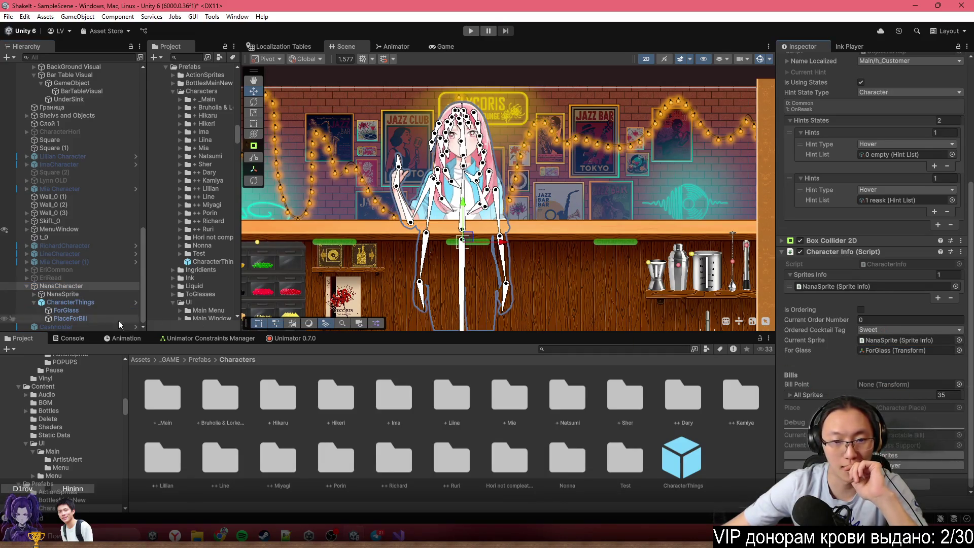
Set Bill Point to PlaceForBill and enable Is Trigger on the Box Collider 2D
{"action": "left_click_drag", "start_coordinate": [93, 316], "coordinate": [879, 385]}
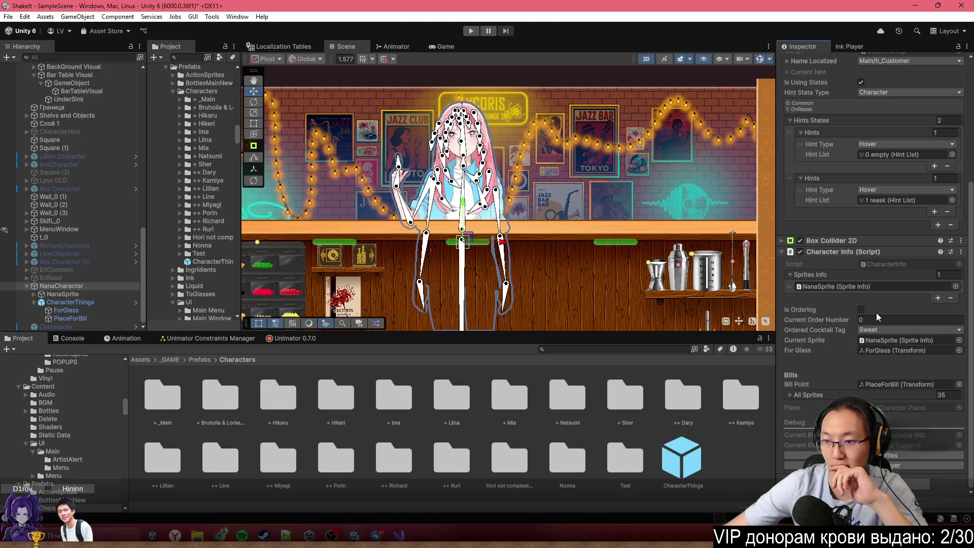
{"action": "scroll", "coordinate": [876, 312], "scroll_direction": "up", "scroll_amount": 6}
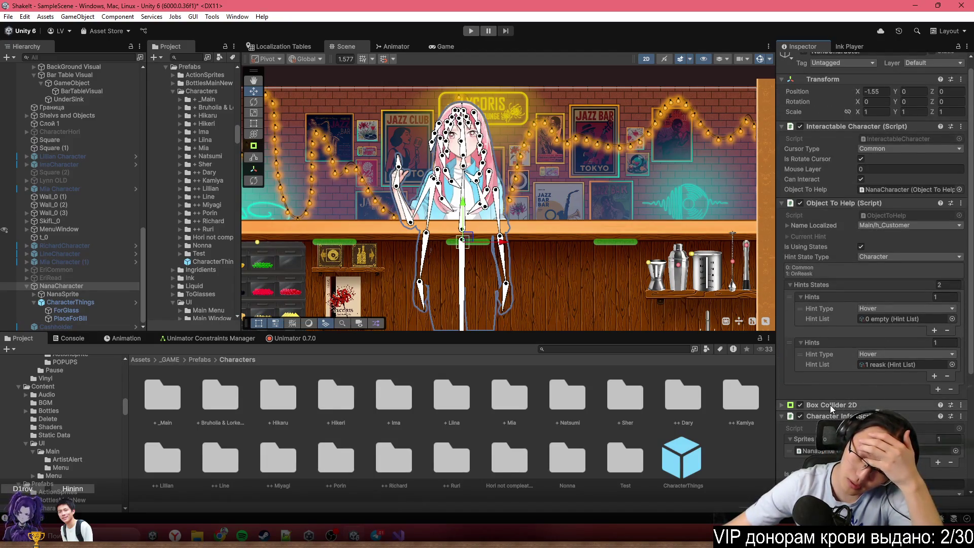
{"action": "left_click", "coordinate": [831, 405]}
{"action": "scroll", "coordinate": [853, 385], "scroll_direction": "down", "scroll_amount": 2}
{"action": "scroll", "coordinate": [875, 366], "scroll_direction": "down", "scroll_amount": 4}
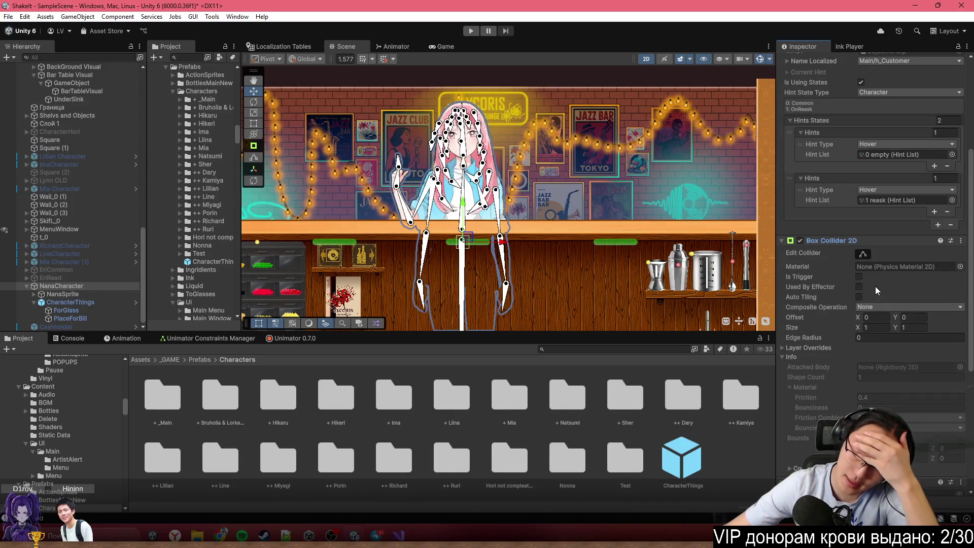
{"action": "left_click", "coordinate": [860, 276]}
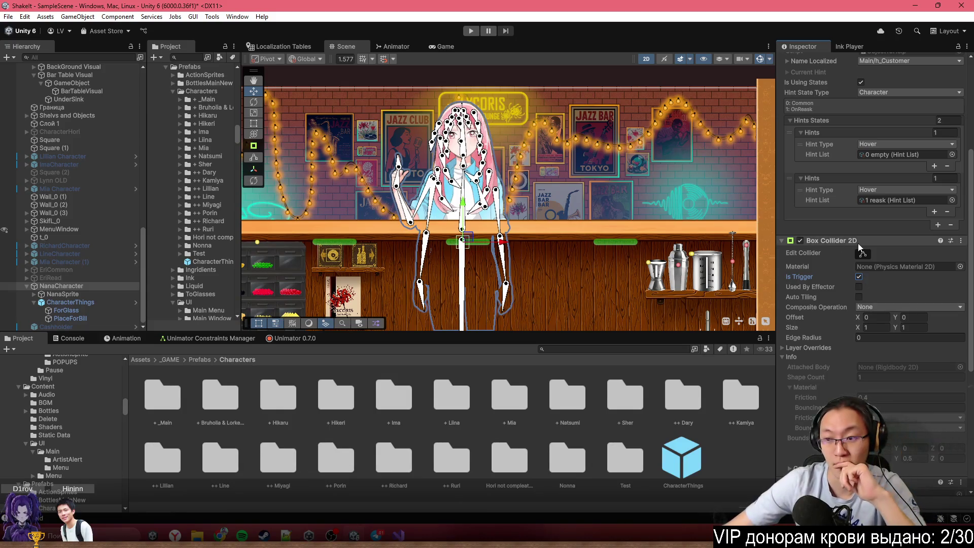
{"action": "scroll", "coordinate": [464, 200], "scroll_direction": "up", "scroll_amount": 3}
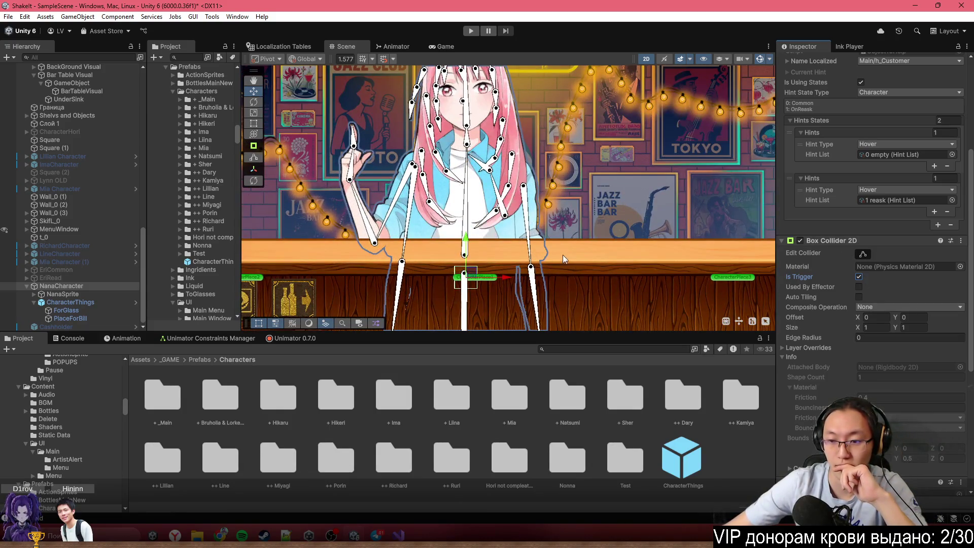
Drag the collider's top edge far up and its bottom edge slightly up over the body
{"action": "scroll", "coordinate": [756, 284], "scroll_direction": "right", "scroll_amount": 3}
{"action": "scroll", "coordinate": [573, 261], "scroll_direction": "right", "scroll_amount": 2}
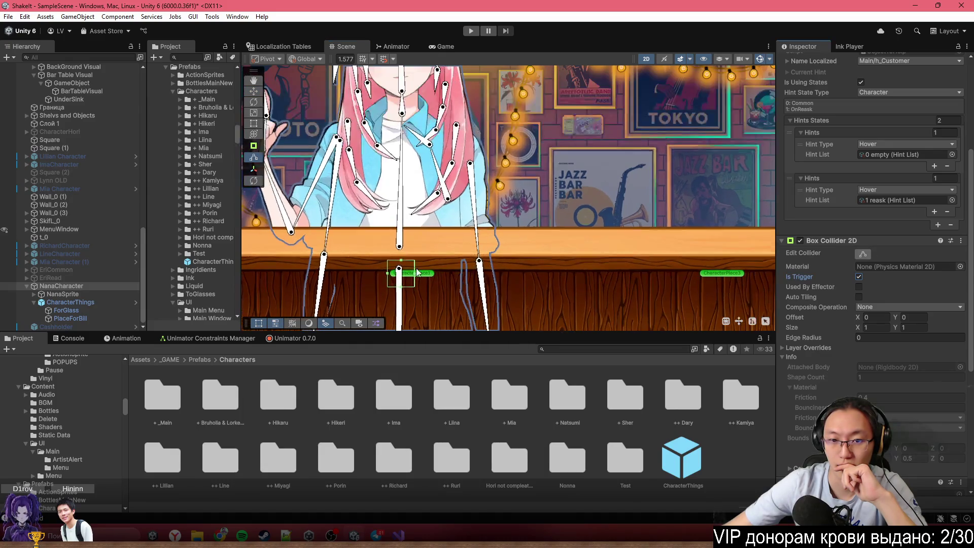
{"action": "scroll", "coordinate": [409, 266], "scroll_direction": "up", "scroll_amount": 2}
{"action": "left_click_drag", "start_coordinate": [402, 261], "coordinate": [402, 99]}
{"action": "scroll", "coordinate": [424, 253], "scroll_direction": "up", "scroll_amount": 1}
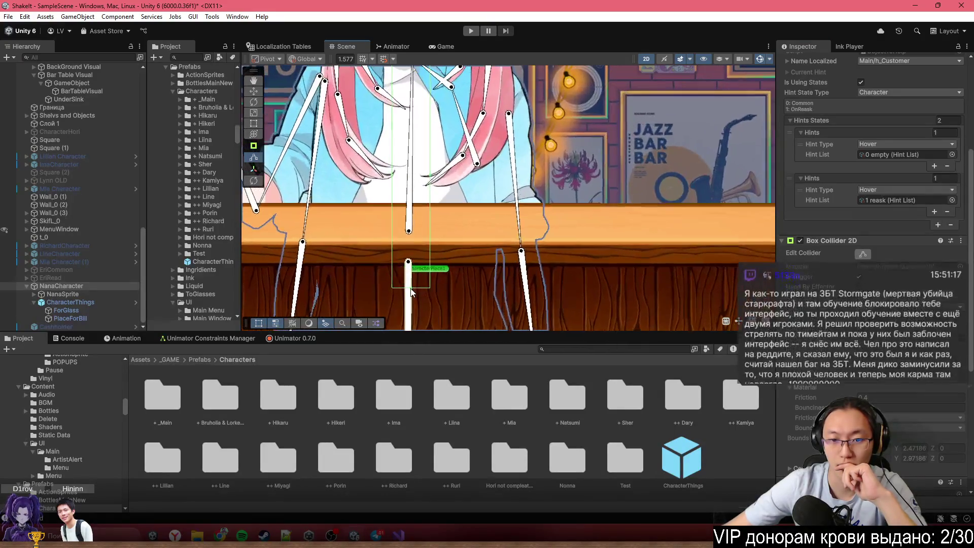
{"action": "left_click_drag", "start_coordinate": [406, 288], "coordinate": [406, 245]}
{"action": "scroll", "coordinate": [413, 249], "scroll_direction": "down", "scroll_amount": 6}
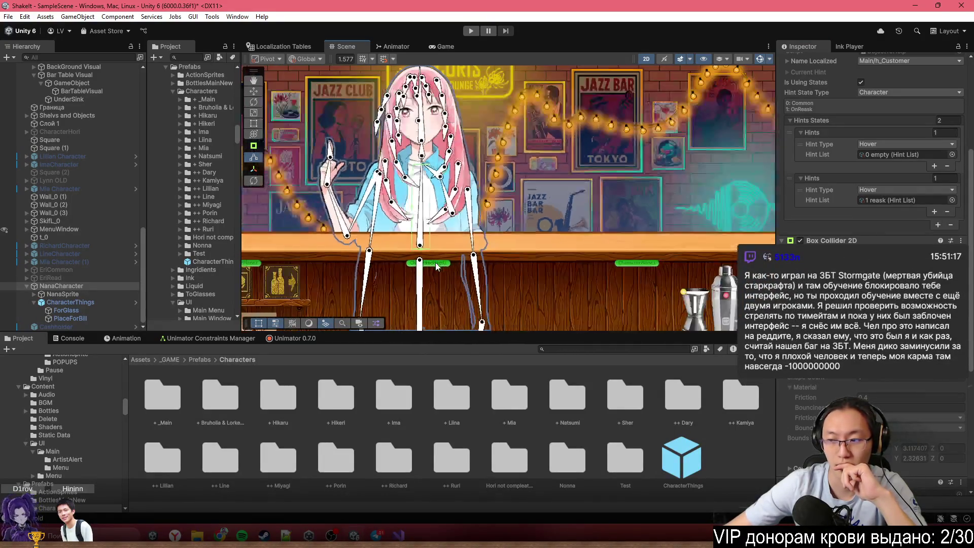
Zoom and pan the Scene view to centre on the resized character
{"action": "scroll", "coordinate": [483, 234], "scroll_direction": "up", "scroll_amount": 1}
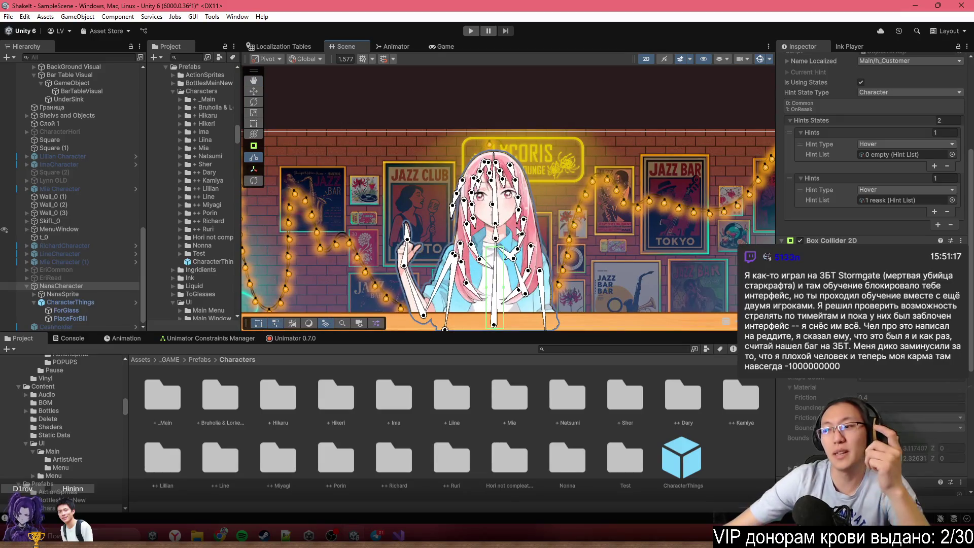
{"action": "scroll", "coordinate": [873, 152], "scroll_direction": "up", "scroll_amount": 5}
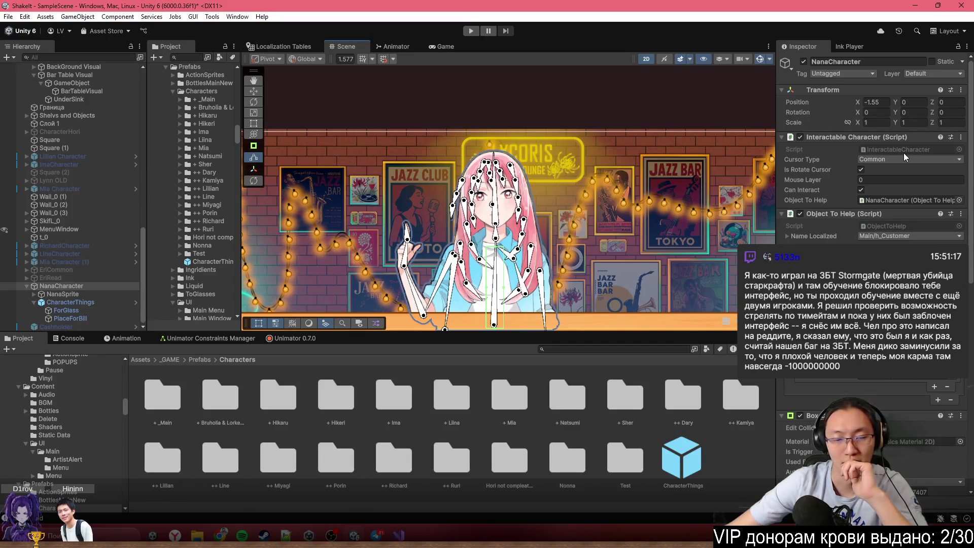
{"action": "left_click_drag", "start_coordinate": [592, 174], "coordinate": [593, 171]}
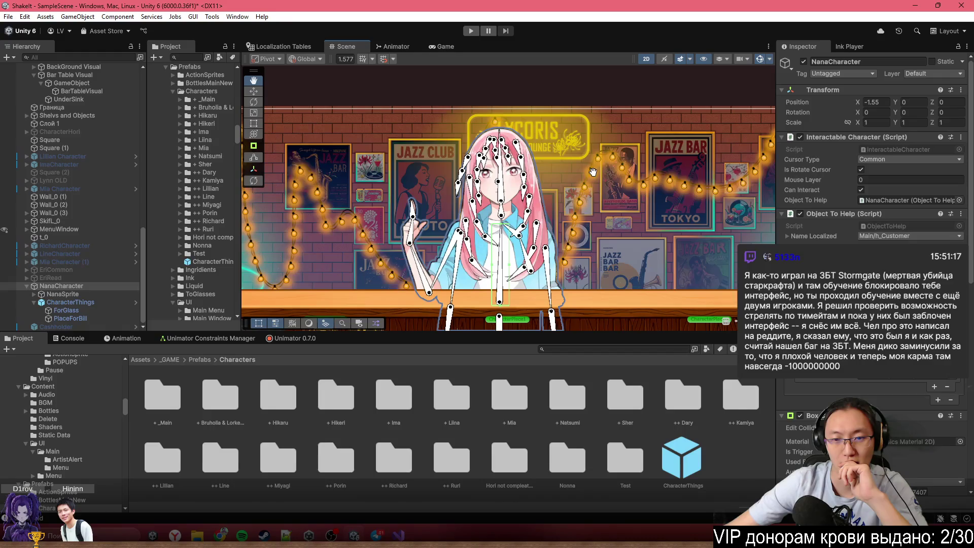
{"action": "scroll", "coordinate": [592, 172], "scroll_direction": "up", "scroll_amount": 1}
{"action": "scroll", "coordinate": [513, 229], "scroll_direction": "up", "scroll_amount": 3}
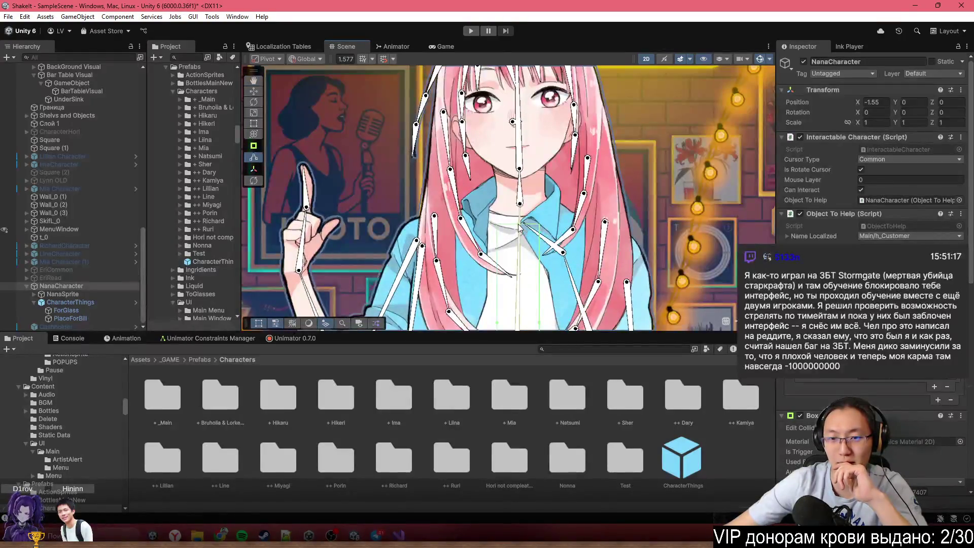
{"action": "scroll", "coordinate": [546, 108], "scroll_direction": "down", "scroll_amount": 5}
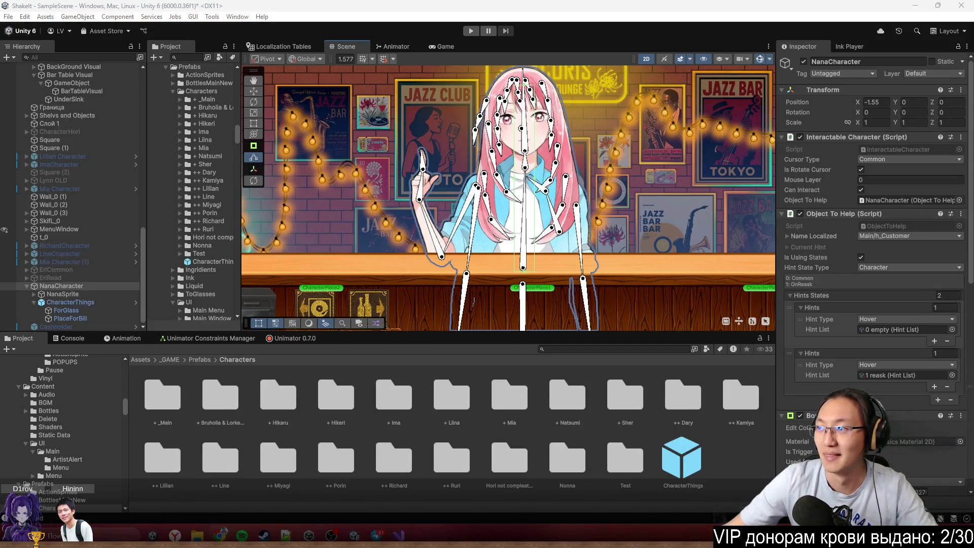
Load reddit.com and go to your own profile page via the avatar menu
{"action": "type", "text": "reddit.com"}
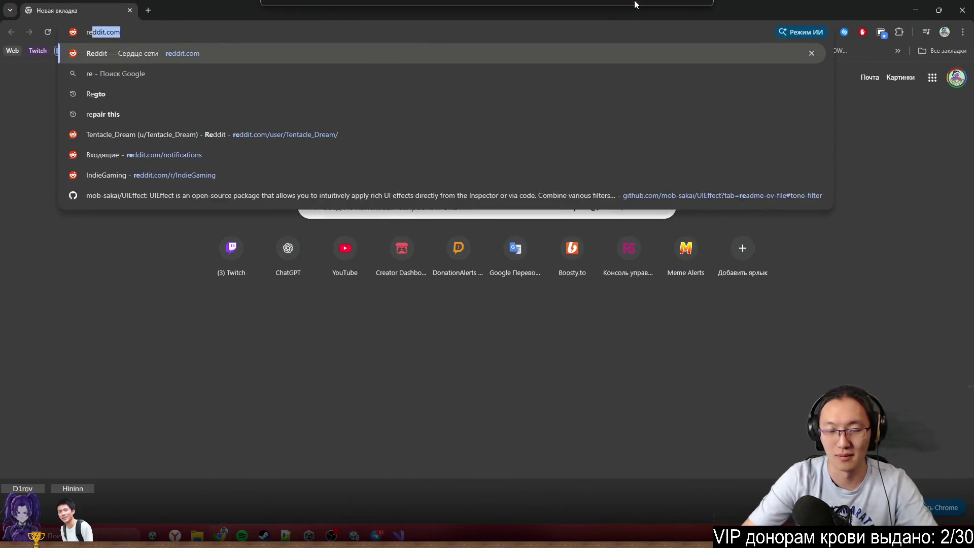
{"action": "key", "text": "Return"}
{"action": "left_click", "coordinate": [952, 58]}
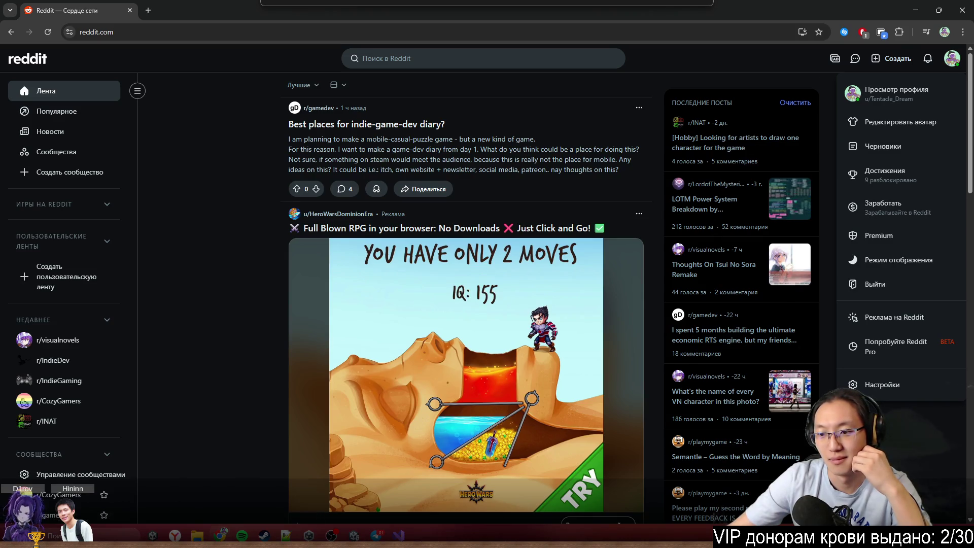
{"action": "scroll", "coordinate": [758, 388], "scroll_direction": "down", "scroll_amount": 15}
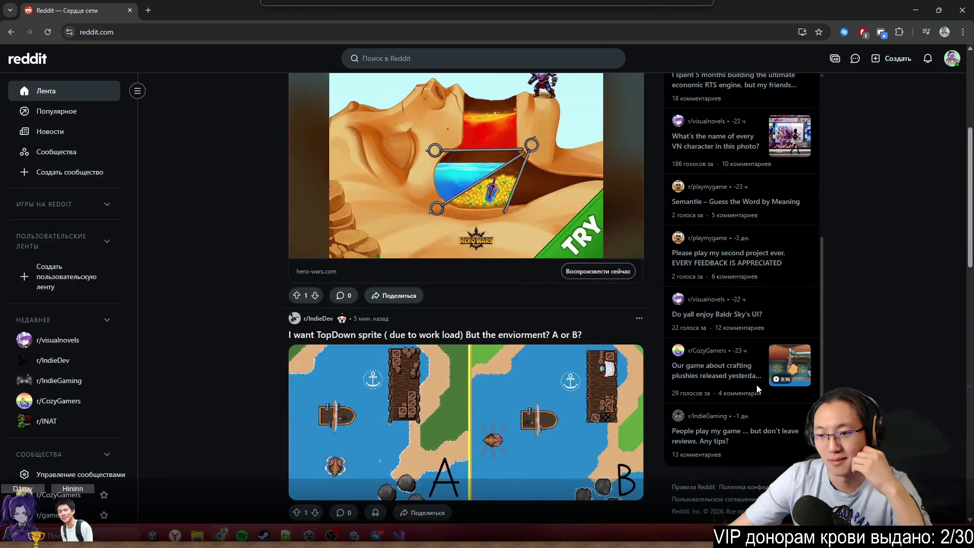
{"action": "scroll", "coordinate": [758, 388], "scroll_direction": "down", "scroll_amount": 3}
{"action": "scroll", "coordinate": [852, 166], "scroll_direction": "up", "scroll_amount": 15}
{"action": "left_click", "coordinate": [954, 59]}
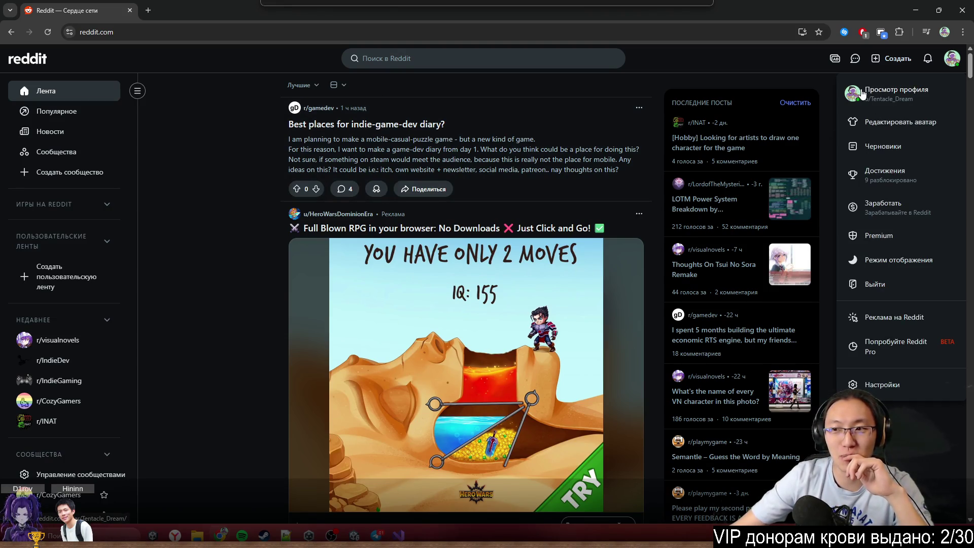
{"action": "left_click", "coordinate": [899, 97]}
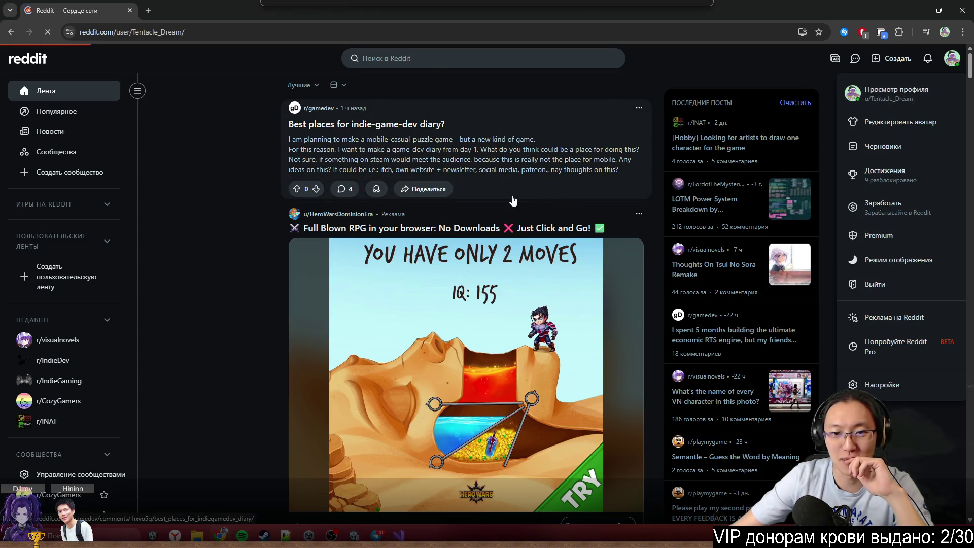
Open the 'Do yall enjoy Baldr Sky's UI?' thread, skim the post and reply, and open a new tab
{"action": "scroll", "coordinate": [343, 335], "scroll_direction": "down", "scroll_amount": 3}
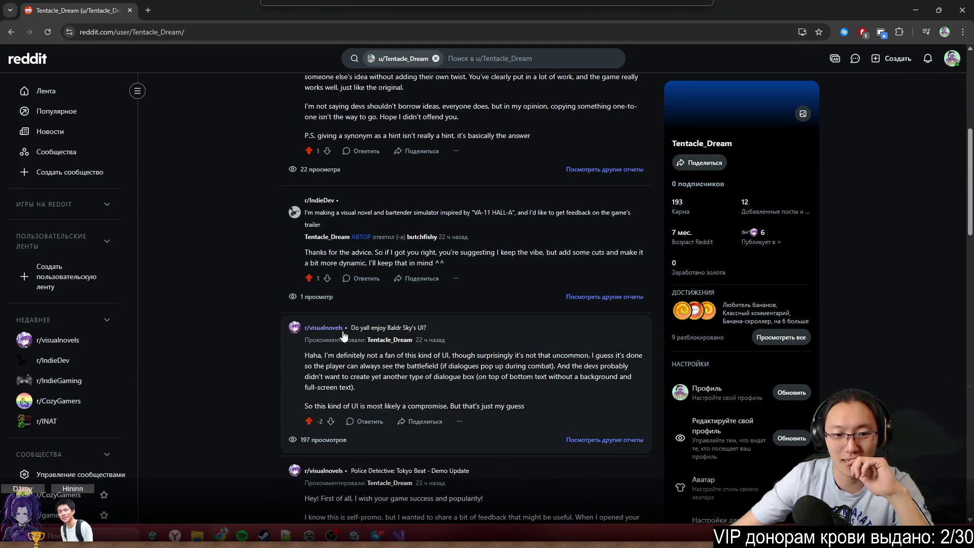
{"action": "left_click", "coordinate": [421, 383]}
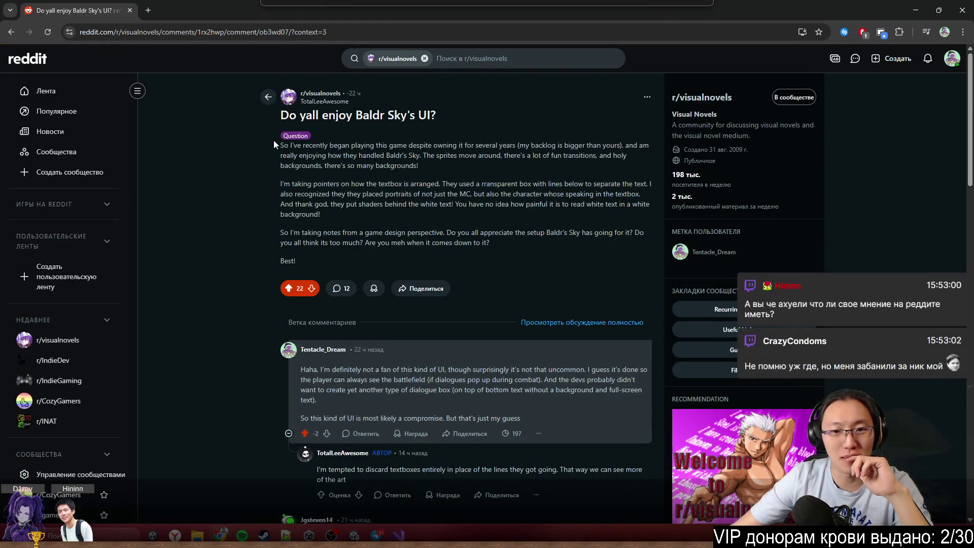
{"action": "left_click_drag", "start_coordinate": [274, 145], "coordinate": [358, 163]}
{"action": "left_click", "coordinate": [274, 157]}
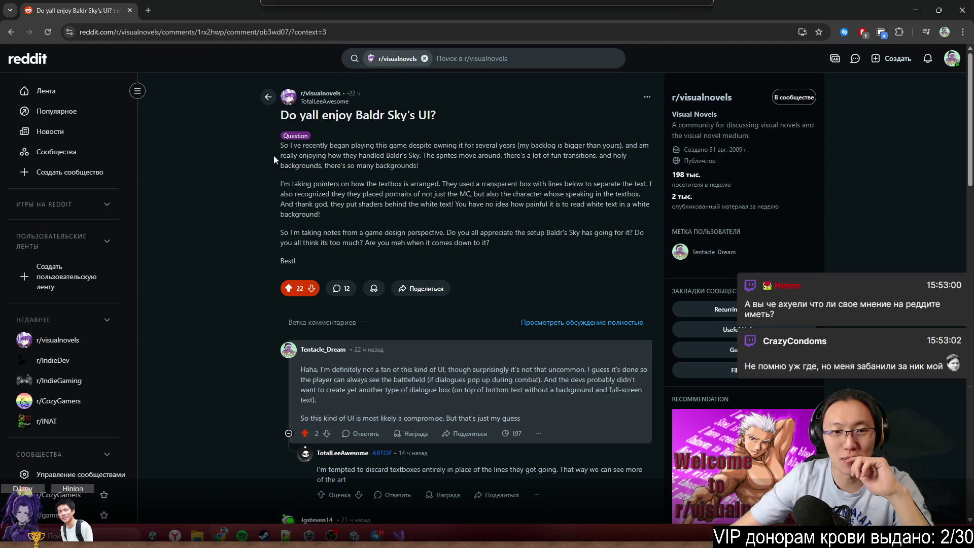
{"action": "mouse_move", "coordinate": [279, 142]}
{"action": "left_mouse_down"}
{"action": "mouse_move", "coordinate": [343, 165]}
{"action": "mouse_move", "coordinate": [345, 184]}
{"action": "mouse_move", "coordinate": [373, 191]}
{"action": "mouse_move", "coordinate": [391, 185]}
{"action": "mouse_move", "coordinate": [391, 154]}
{"action": "mouse_move", "coordinate": [415, 152]}
{"action": "left_mouse_up"}
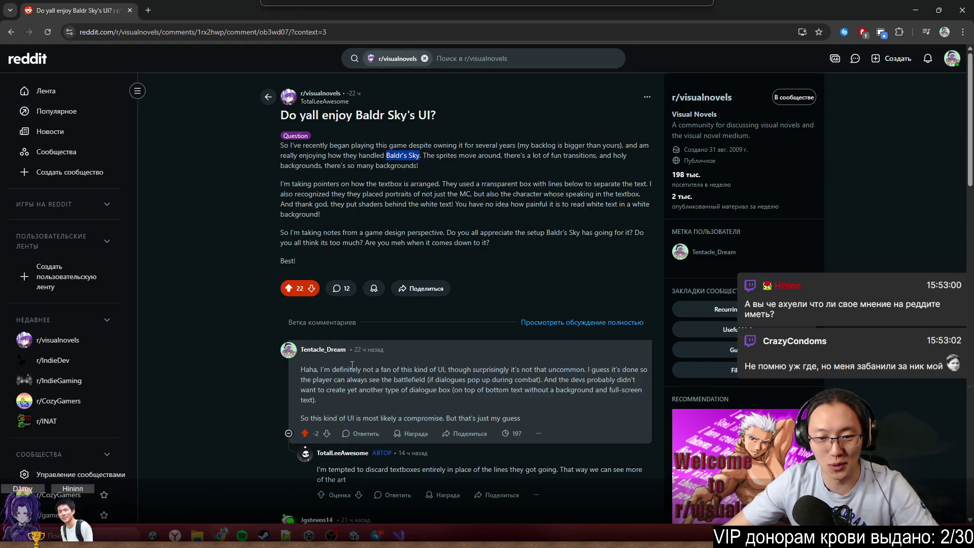
{"action": "left_click", "coordinate": [380, 364]}
{"action": "mouse_move", "coordinate": [399, 371]}
{"action": "left_mouse_down"}
{"action": "mouse_move", "coordinate": [549, 380]}
{"action": "mouse_move", "coordinate": [604, 370]}
{"action": "left_mouse_up"}
{"action": "left_click", "coordinate": [148, 11]}
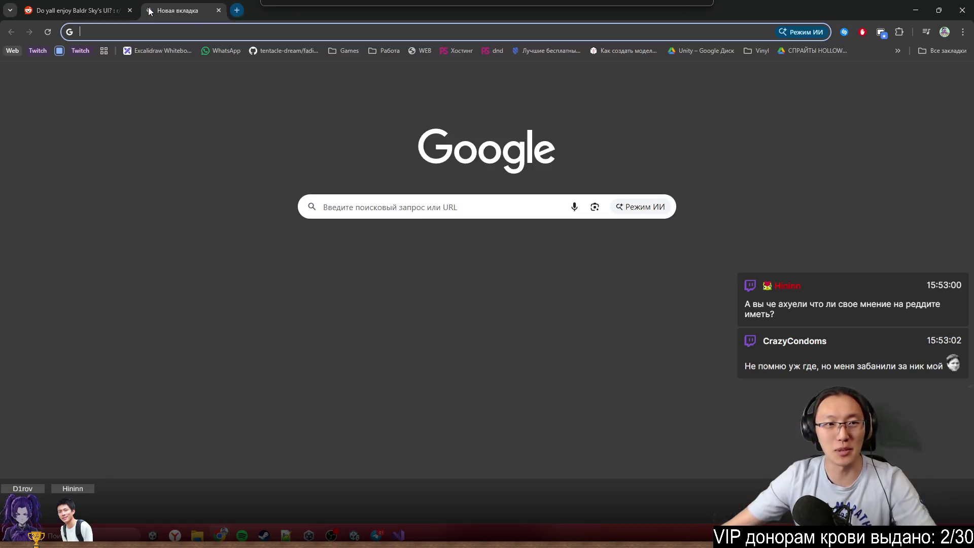
Go back to the Reddit thread and reread the post body
{"action": "left_click", "coordinate": [70, 4]}
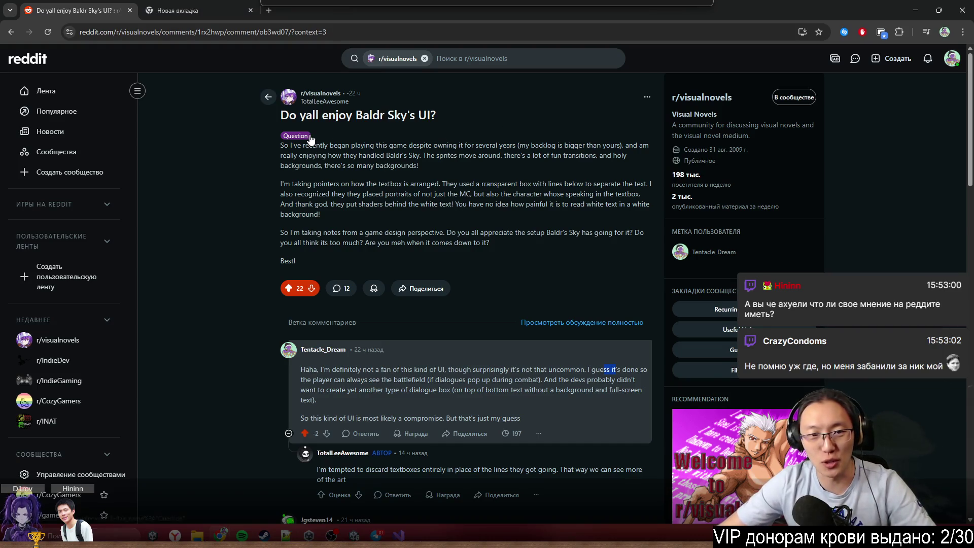
{"action": "left_click_drag", "start_coordinate": [311, 145], "coordinate": [323, 214]}
{"action": "left_click_drag", "start_coordinate": [540, 232], "coordinate": [405, 154]}
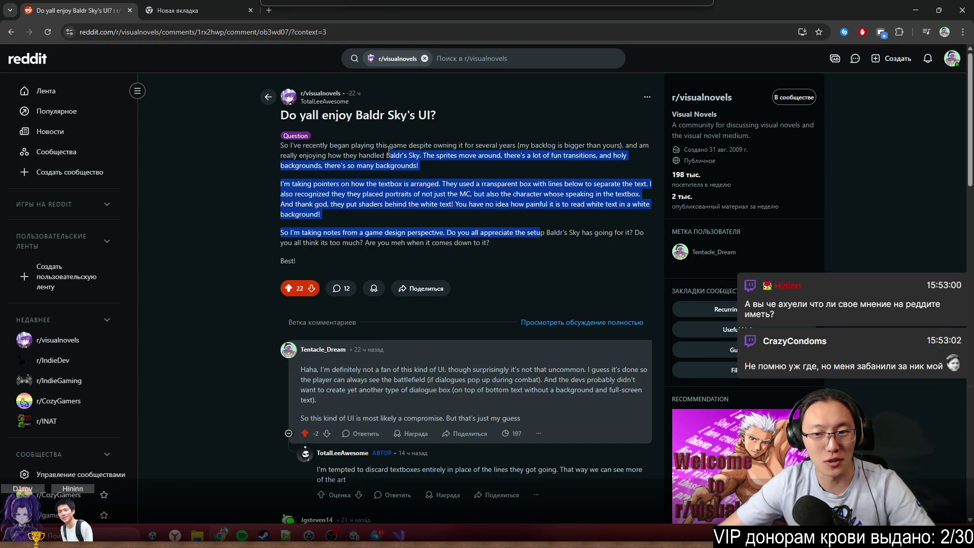
{"action": "scroll", "coordinate": [406, 219], "scroll_direction": "down", "scroll_amount": 10}
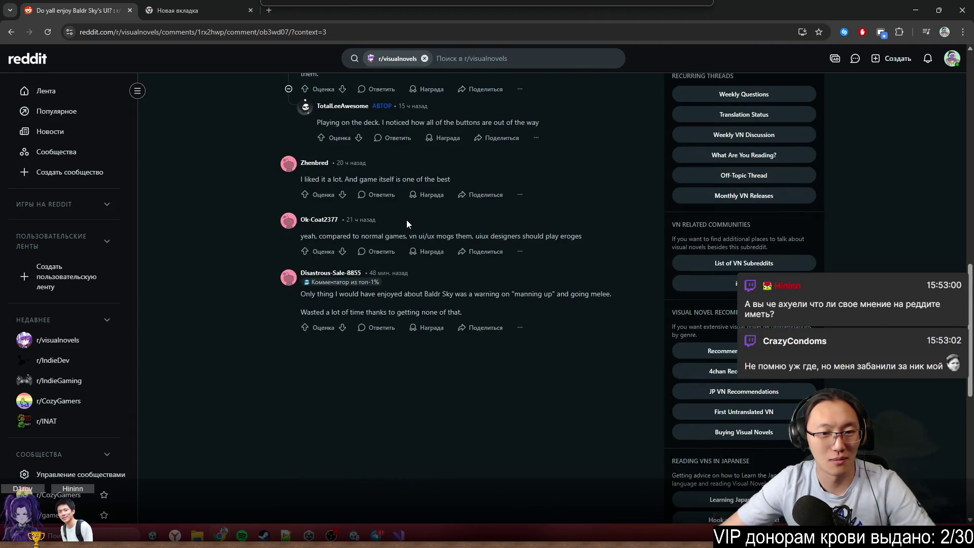
{"action": "scroll", "coordinate": [406, 220], "scroll_direction": "up", "scroll_amount": 10}
Search Google for Baldr's Sky and open the game's Steam store page
{"action": "left_click", "coordinate": [178, 10]}
{"action": "left_click", "coordinate": [185, 31]}
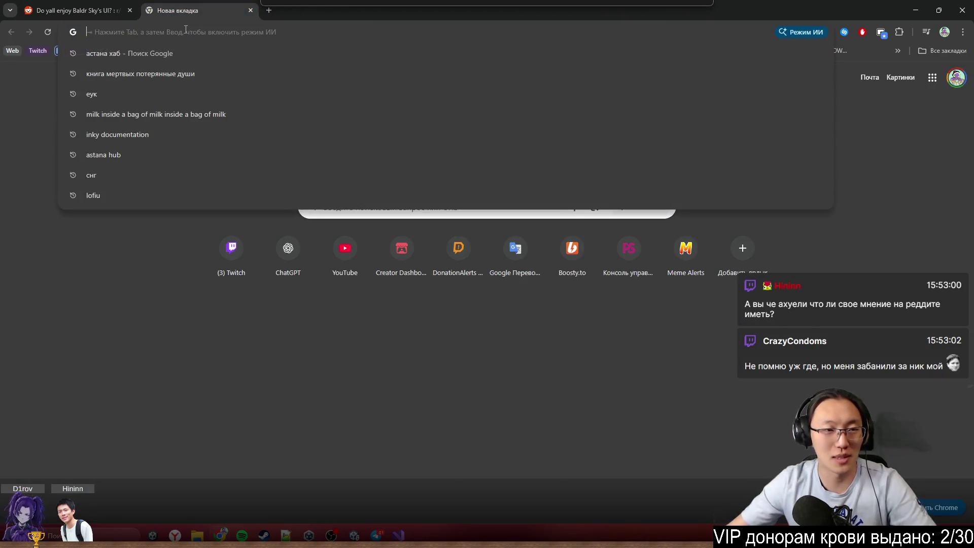
{"action": "type", "text": "Baldr's Sky"}
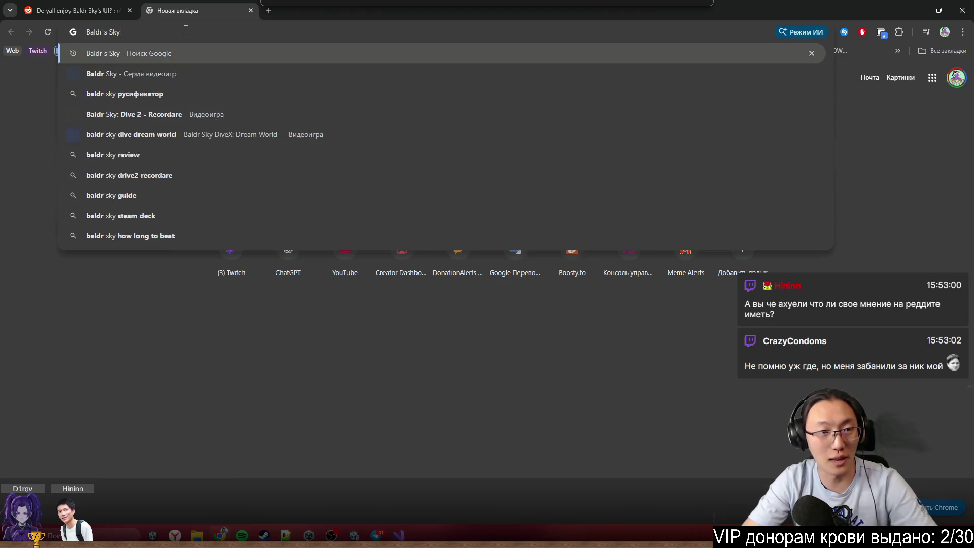
{"action": "key", "text": "Return"}
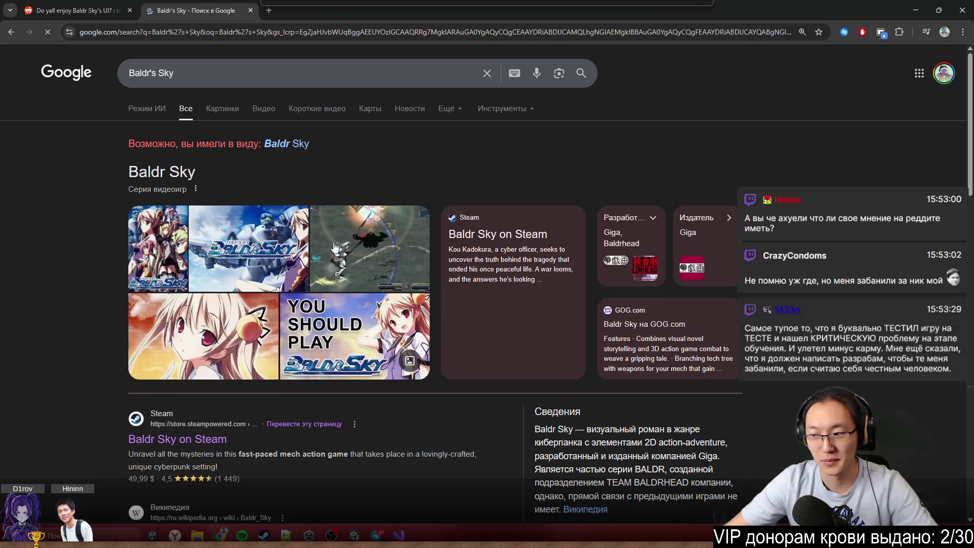
{"action": "left_click", "coordinate": [426, 247]}
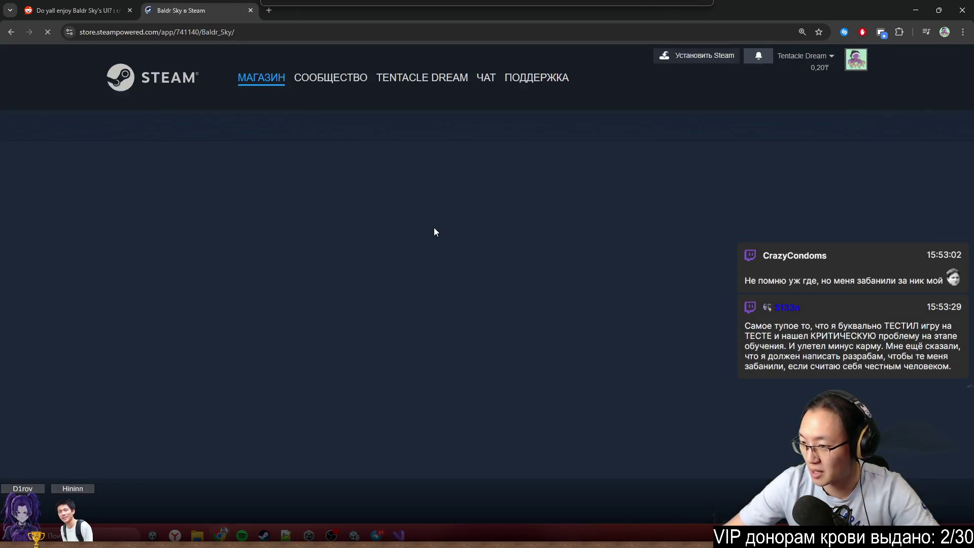
Browse Baldr Sky's screenshots, including the combat and Rain dialogue shots
{"action": "scroll", "coordinate": [420, 303], "scroll_direction": "down", "scroll_amount": 2}
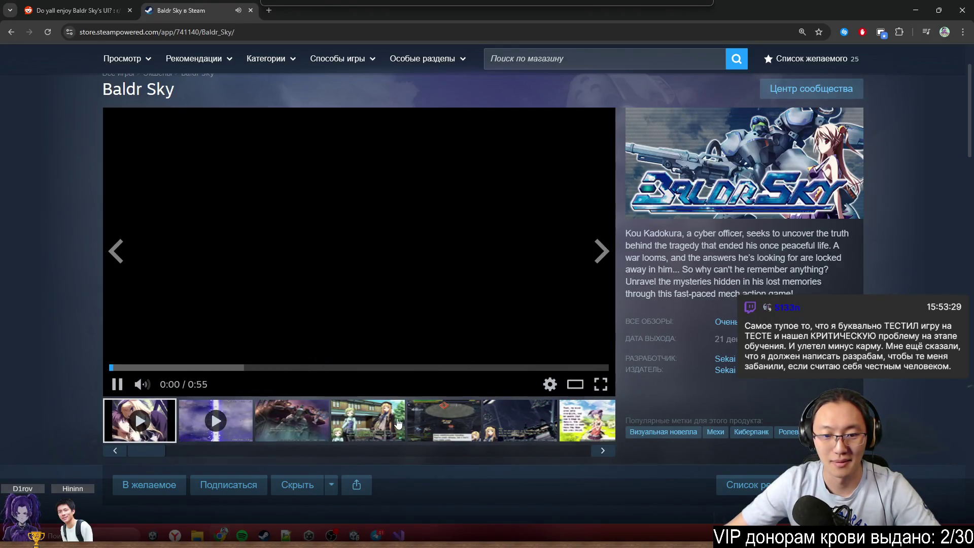
{"action": "left_click", "coordinate": [377, 422]}
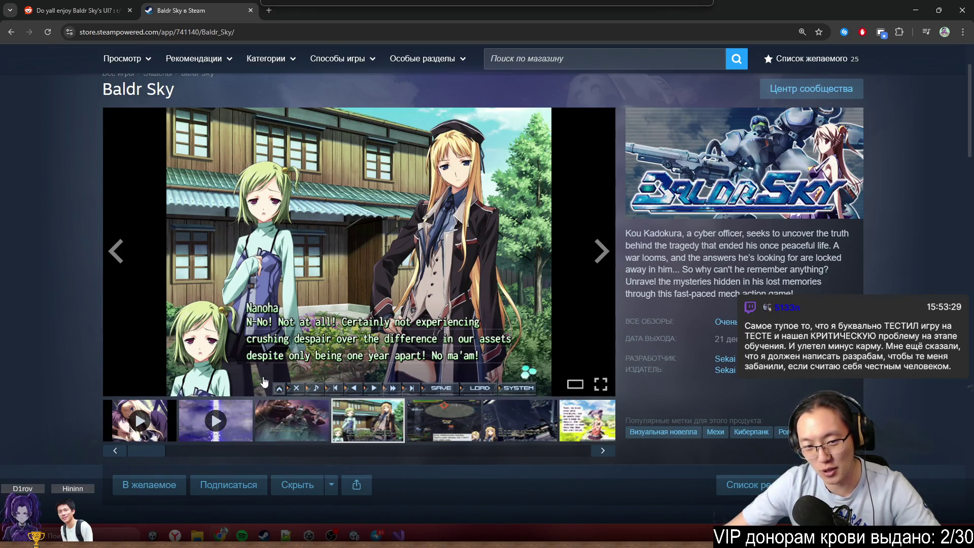
{"action": "left_click", "coordinate": [447, 424]}
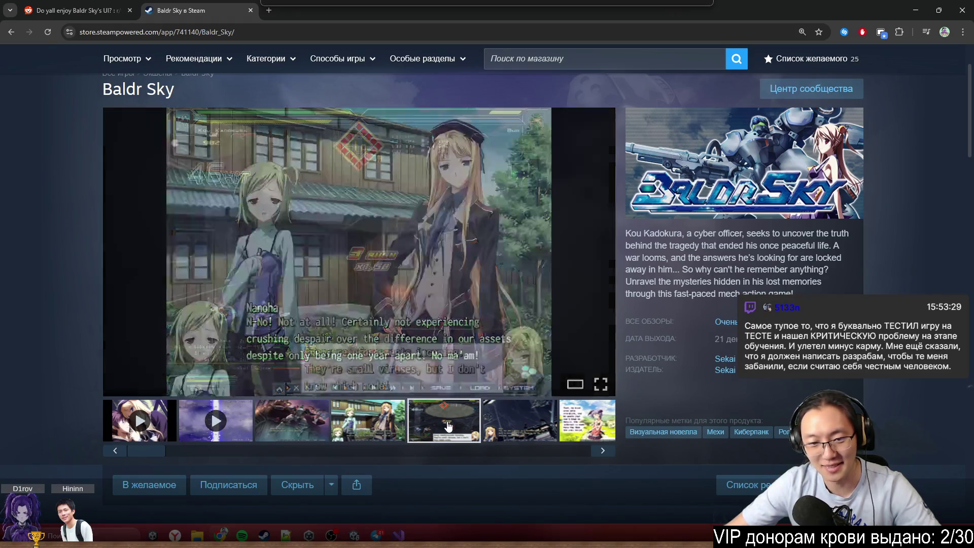
{"action": "left_click", "coordinate": [503, 425]}
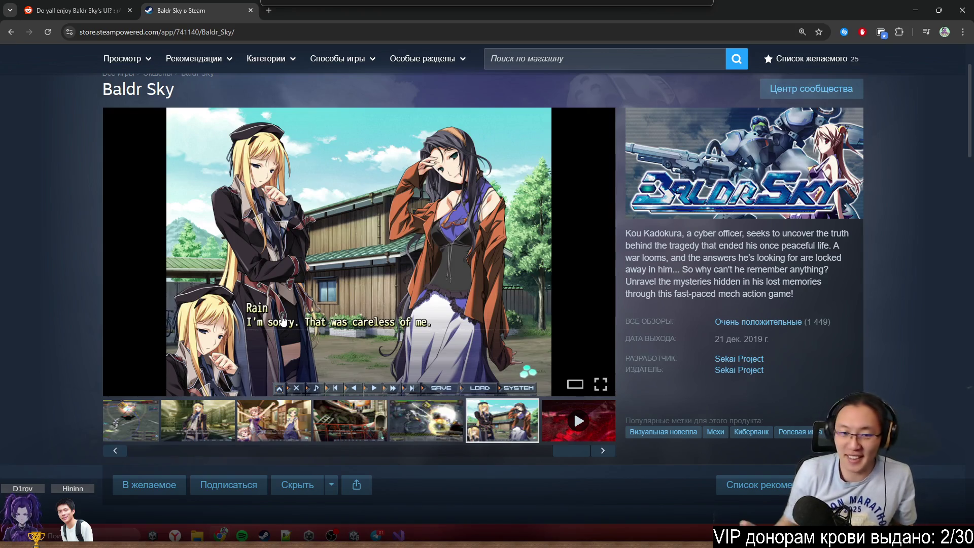
Play the first Baldr Sky trailer, skip ahead to pause at 0:48, then return to Reddit
{"action": "mouse_move", "coordinate": [217, 454]}
{"action": "left_mouse_down"}
{"action": "mouse_move", "coordinate": [181, 441]}
{"action": "mouse_move", "coordinate": [136, 455]}
{"action": "left_mouse_up"}
{"action": "left_click", "coordinate": [140, 420]}
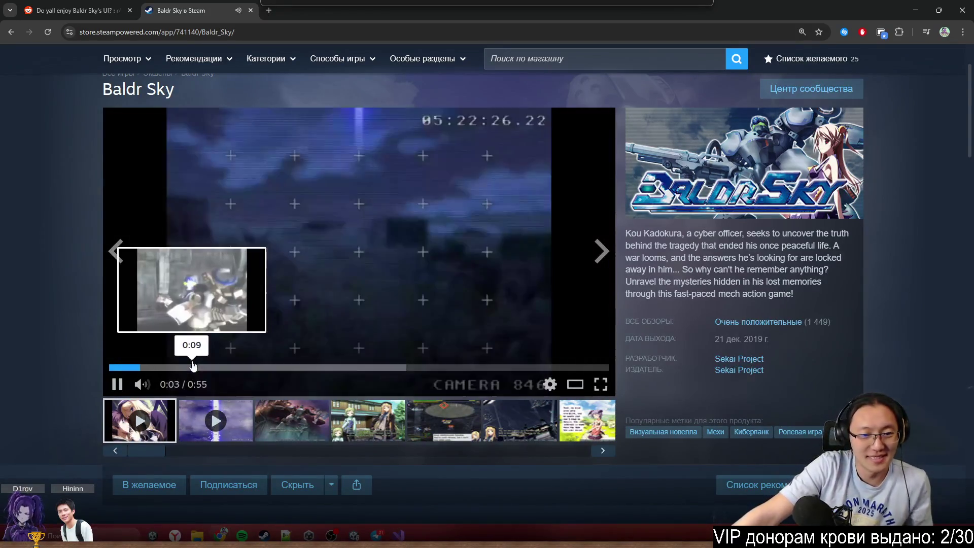
{"action": "left_click", "coordinate": [195, 366]}
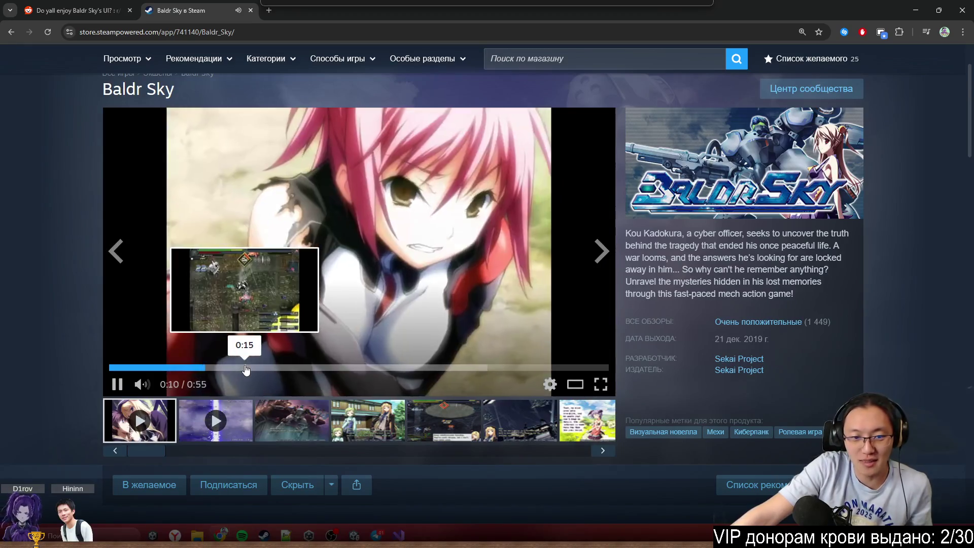
{"action": "left_click", "coordinate": [246, 367]}
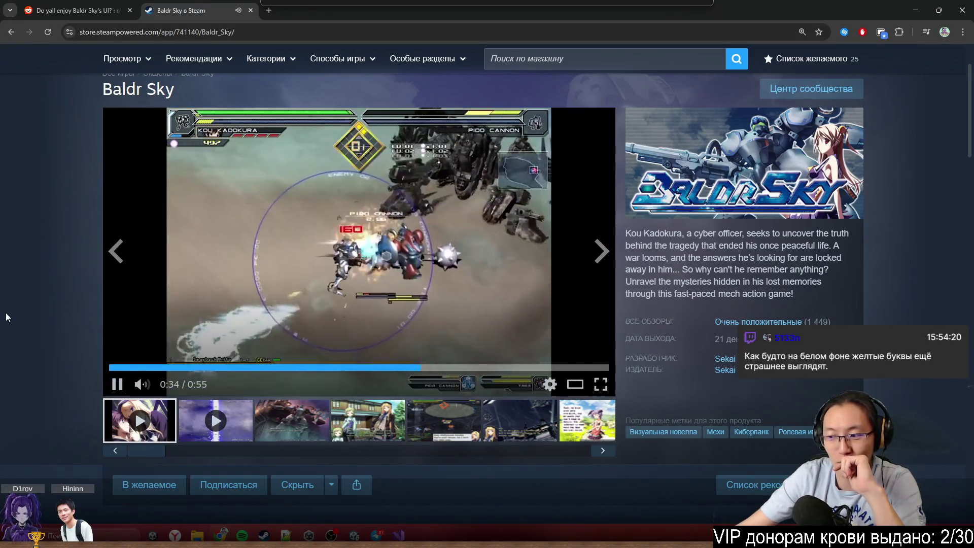
{"action": "left_click", "coordinate": [490, 367]}
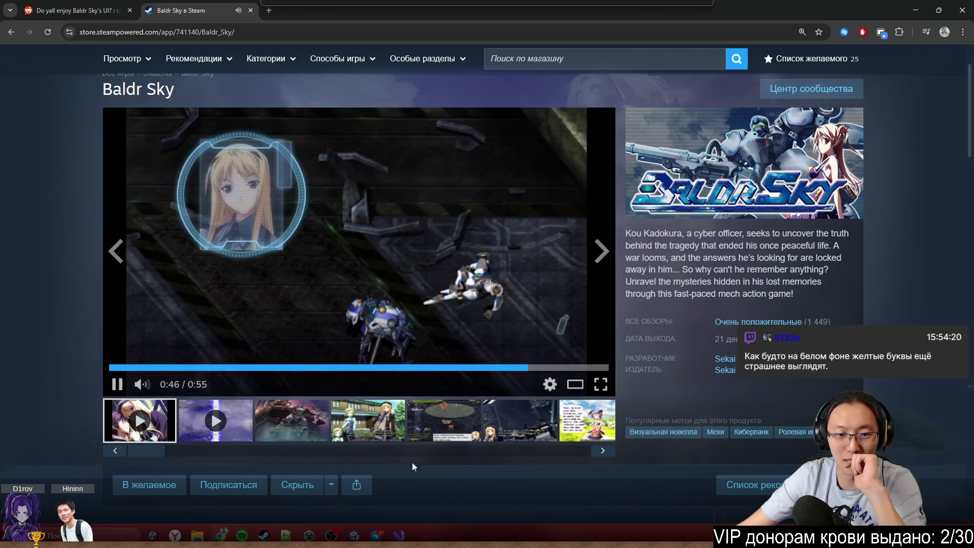
{"action": "left_click", "coordinate": [224, 339]}
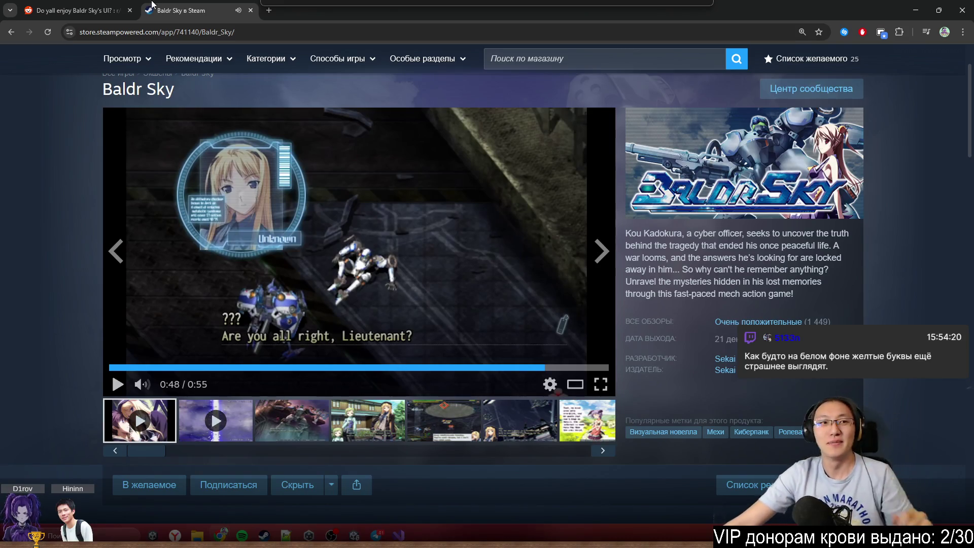
{"action": "left_click", "coordinate": [105, 5]}
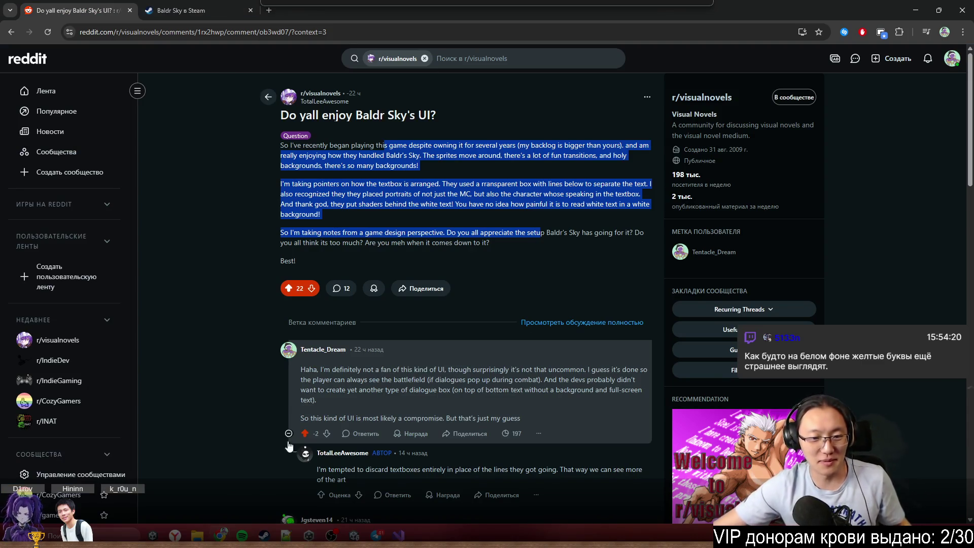
Translate the Reddit thread into Russian and read the author's translated reply
{"action": "scroll", "coordinate": [222, 423], "scroll_direction": "down", "scroll_amount": 2}
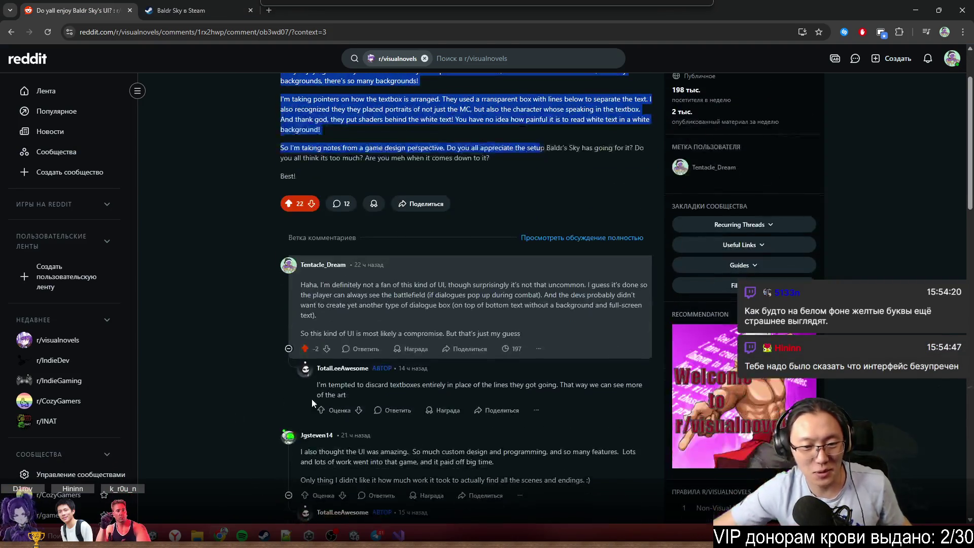
{"action": "right_click", "coordinate": [284, 385]}
{"action": "left_click", "coordinate": [361, 301]}
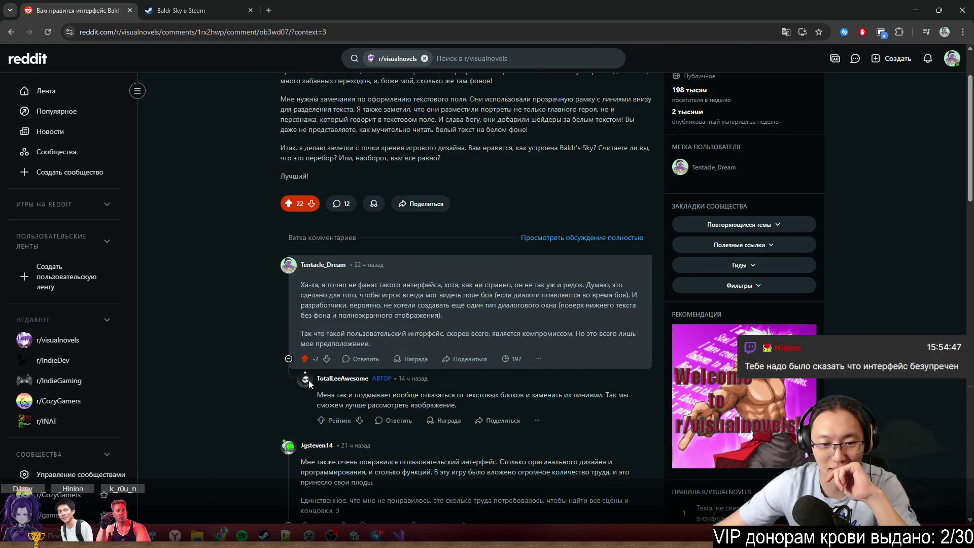
{"action": "left_click_drag", "start_coordinate": [323, 395], "coordinate": [624, 404]}
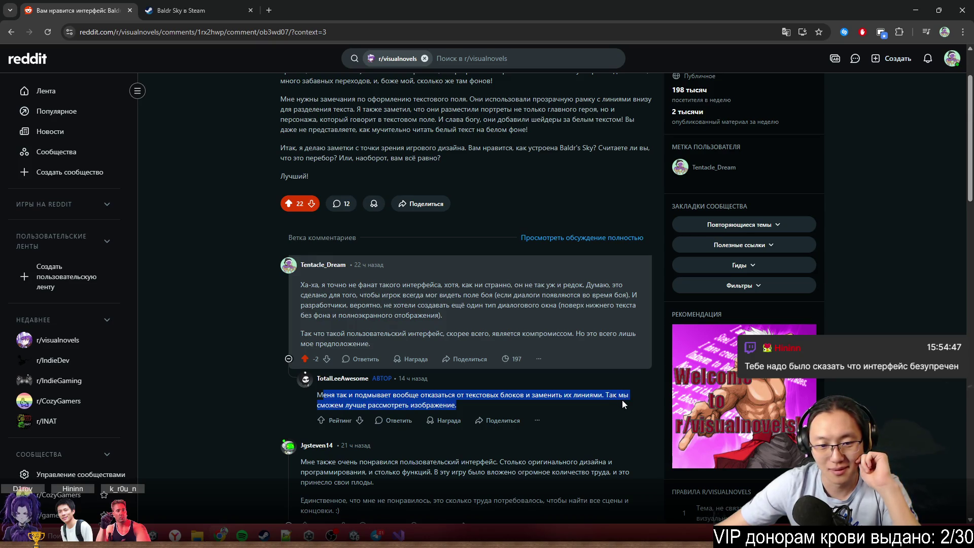
{"action": "left_click", "coordinate": [617, 407]}
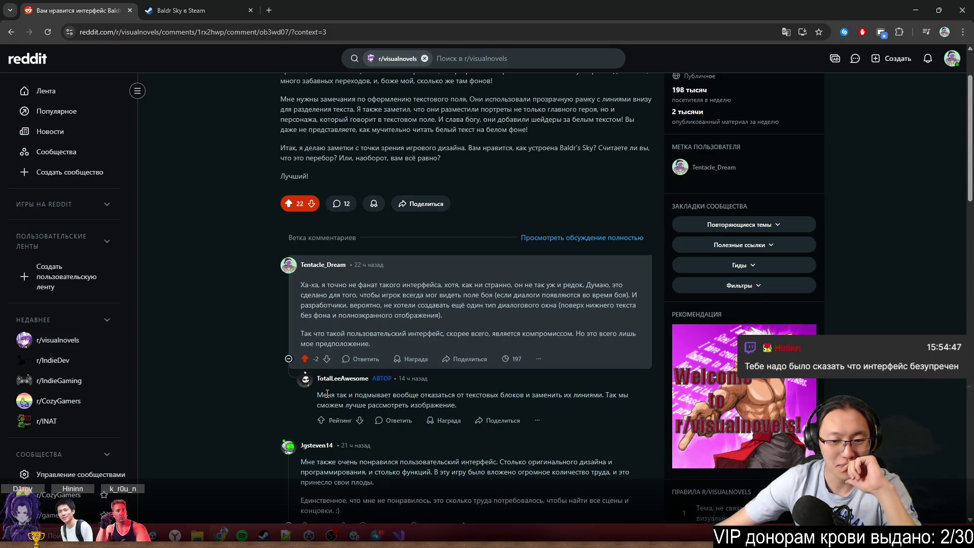
Read the translated UI/UX comments, then restore the browser from maximised and close it
{"action": "scroll", "coordinate": [309, 403], "scroll_direction": "down", "scroll_amount": 12}
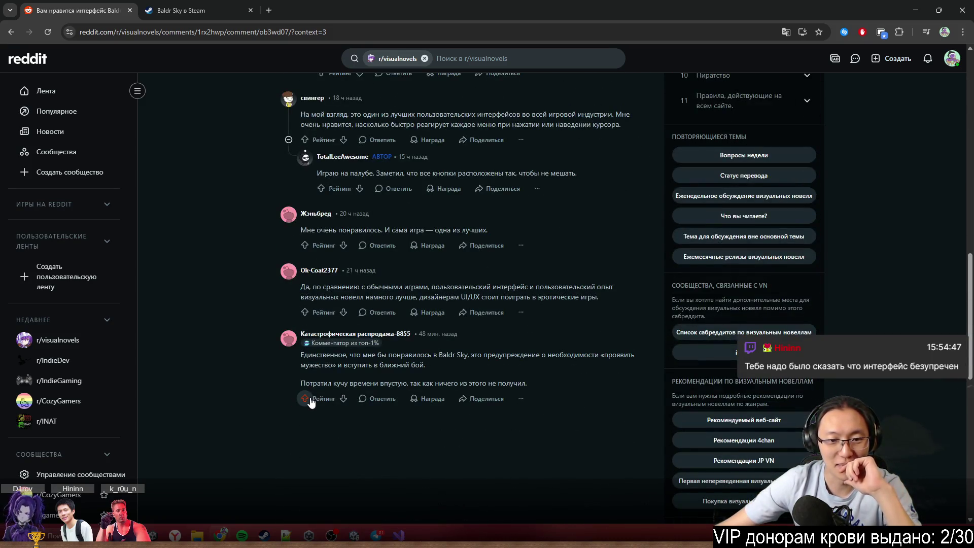
{"action": "mouse_move", "coordinate": [386, 297]}
{"action": "left_mouse_down"}
{"action": "mouse_move", "coordinate": [473, 292]}
{"action": "mouse_move", "coordinate": [565, 309]}
{"action": "left_mouse_up"}
{"action": "left_click_drag", "start_coordinate": [595, 363], "coordinate": [405, 349]}
{"action": "scroll", "coordinate": [405, 349], "scroll_direction": "up", "scroll_amount": 2}
{"action": "left_click", "coordinate": [490, 315]}
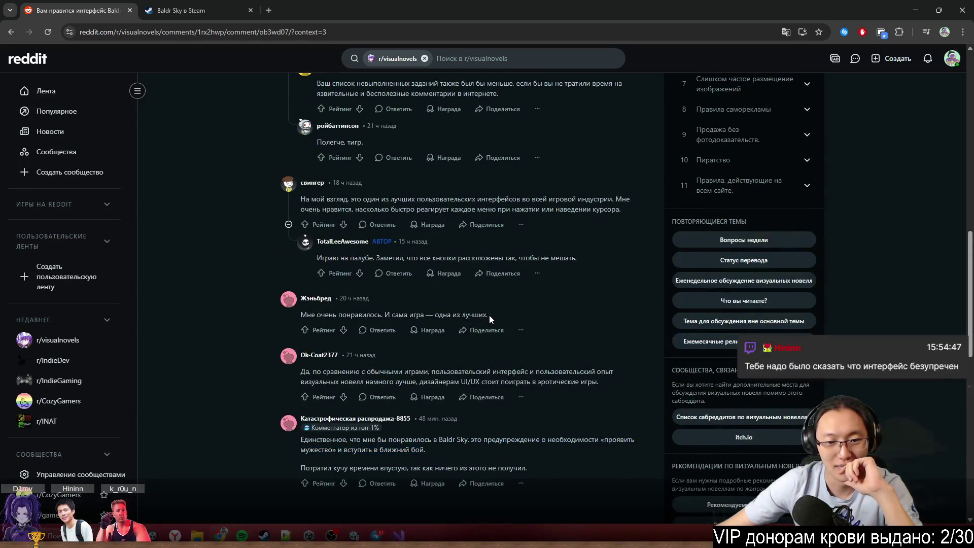
{"action": "left_click_drag", "start_coordinate": [489, 316], "coordinate": [388, 315]}
{"action": "scroll", "coordinate": [508, 345], "scroll_direction": "up", "scroll_amount": 3}
{"action": "scroll", "coordinate": [578, 366], "scroll_direction": "up", "scroll_amount": 5}
{"action": "scroll", "coordinate": [577, 365], "scroll_direction": "up", "scroll_amount": 3}
{"action": "key", "text": "super+Down"}
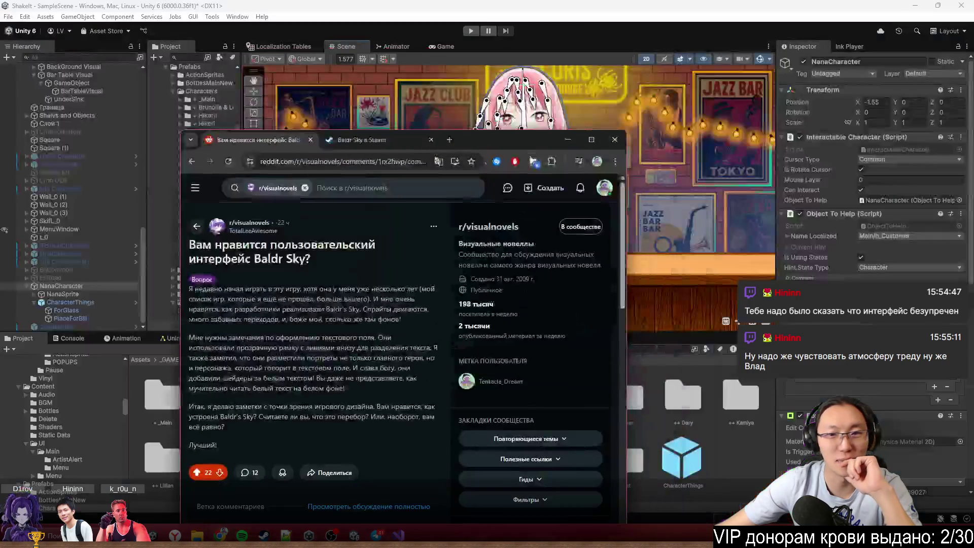
{"action": "left_click", "coordinate": [614, 139]}
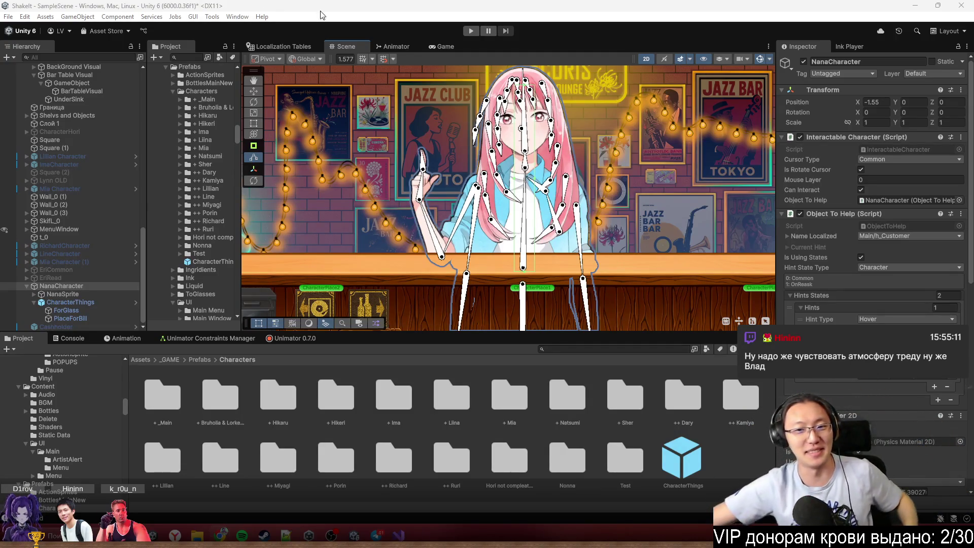
{"action": "scroll", "coordinate": [540, 176], "scroll_direction": "up", "scroll_amount": 2}
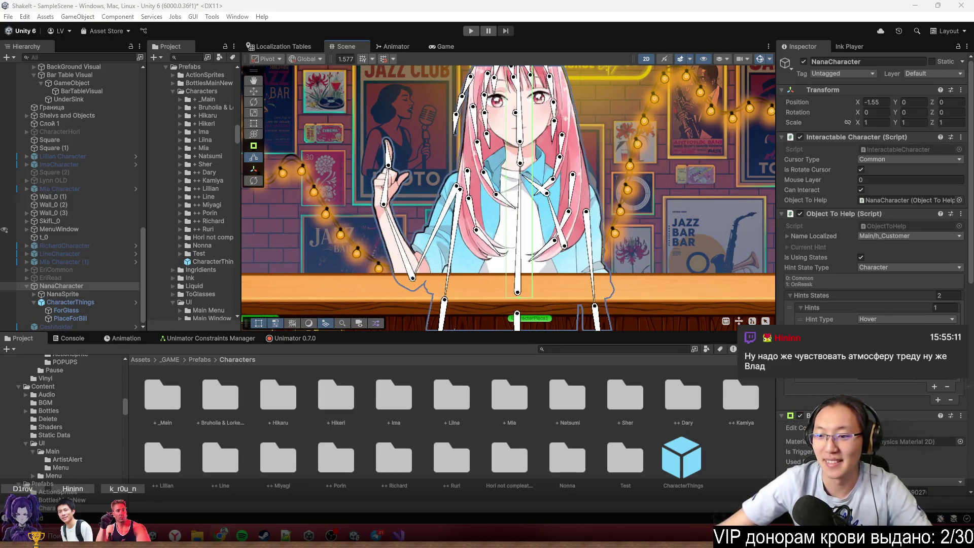
{"action": "scroll", "coordinate": [873, 193], "scroll_direction": "down", "scroll_amount": 3}
{"action": "left_click", "coordinate": [803, 287]}
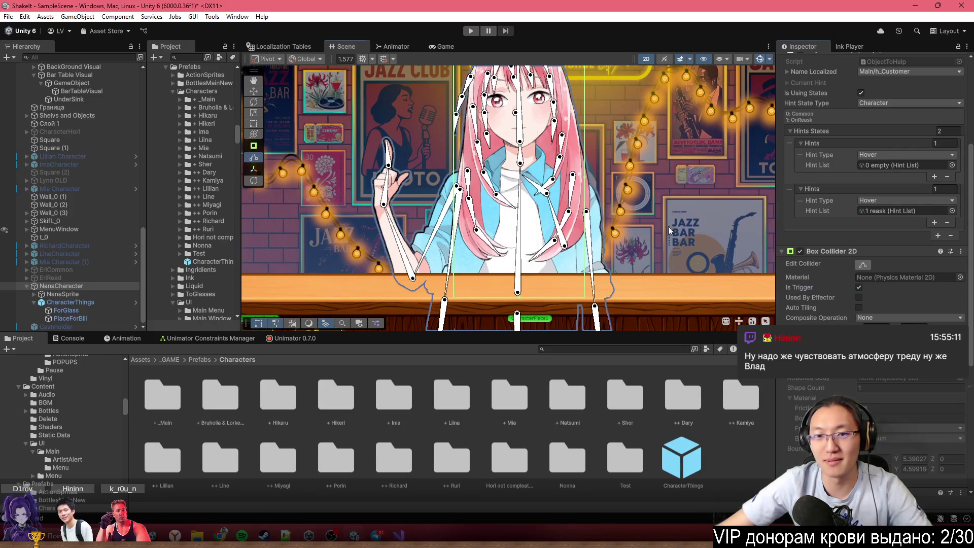
{"action": "scroll", "coordinate": [669, 221], "scroll_direction": "up", "scroll_amount": 2}
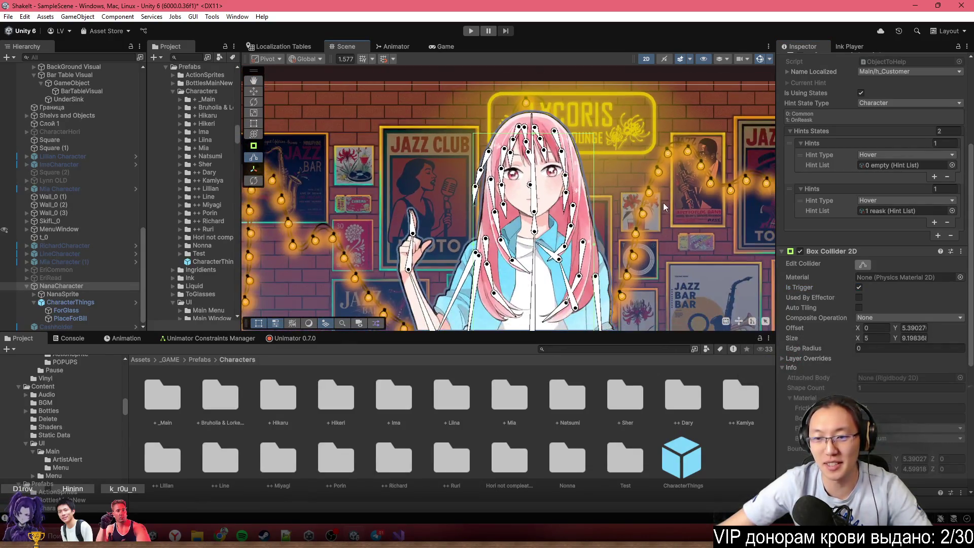
{"action": "scroll", "coordinate": [665, 208], "scroll_direction": "down", "scroll_amount": 1}
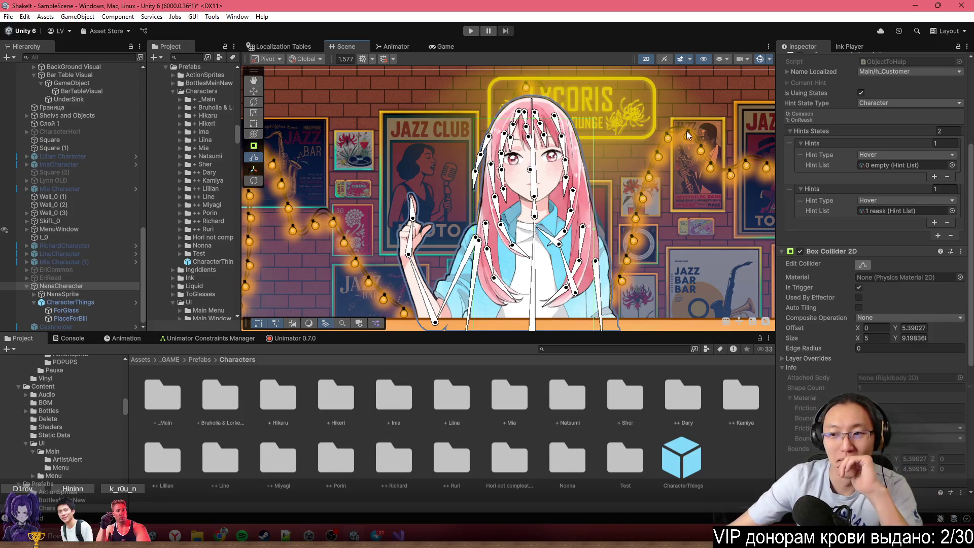
{"action": "scroll", "coordinate": [688, 134], "scroll_direction": "down", "scroll_amount": 5}
{"action": "scroll", "coordinate": [639, 142], "scroll_direction": "up", "scroll_amount": 4}
{"action": "scroll", "coordinate": [534, 148], "scroll_direction": "up", "scroll_amount": 2}
{"action": "scroll", "coordinate": [802, 320], "scroll_direction": "down", "scroll_amount": 5}
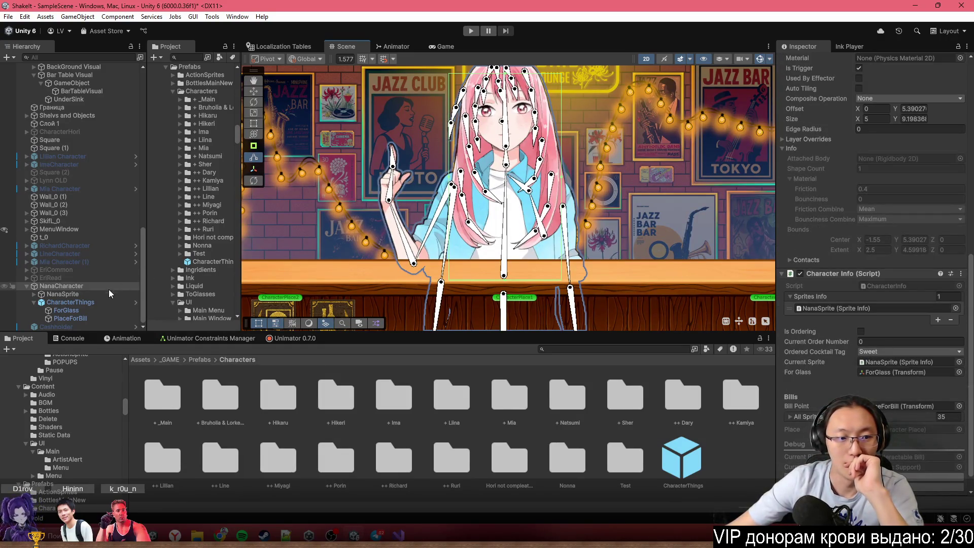
Select NanaSprite and add a sub sprite named Hand Right
{"action": "left_click", "coordinate": [101, 295]}
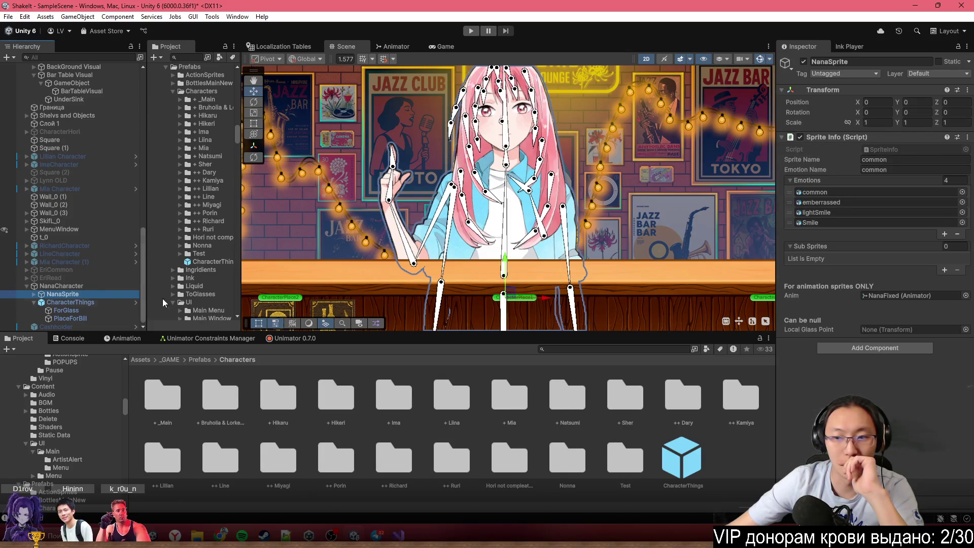
{"action": "left_click", "coordinate": [945, 270]}
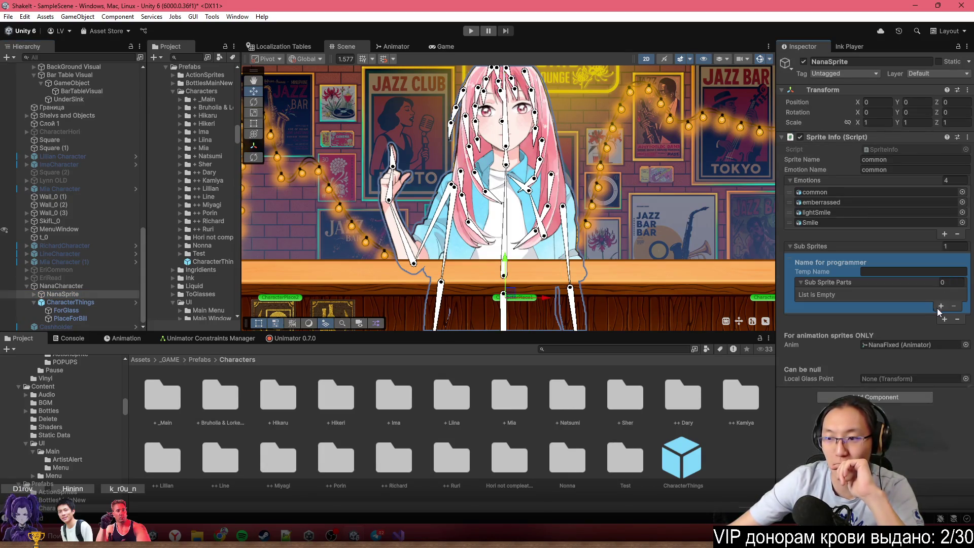
{"action": "left_click", "coordinate": [929, 272]}
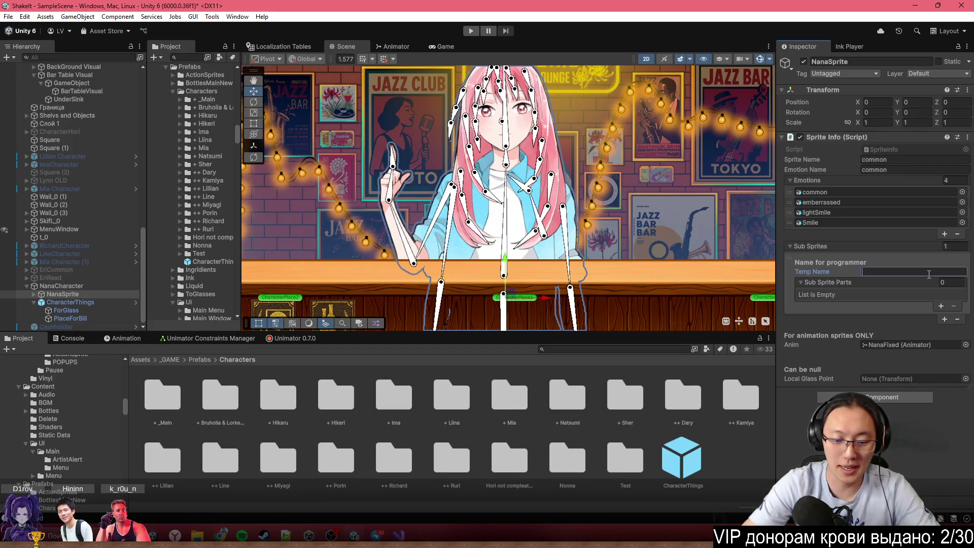
{"action": "type", "text": "Hand Right"}
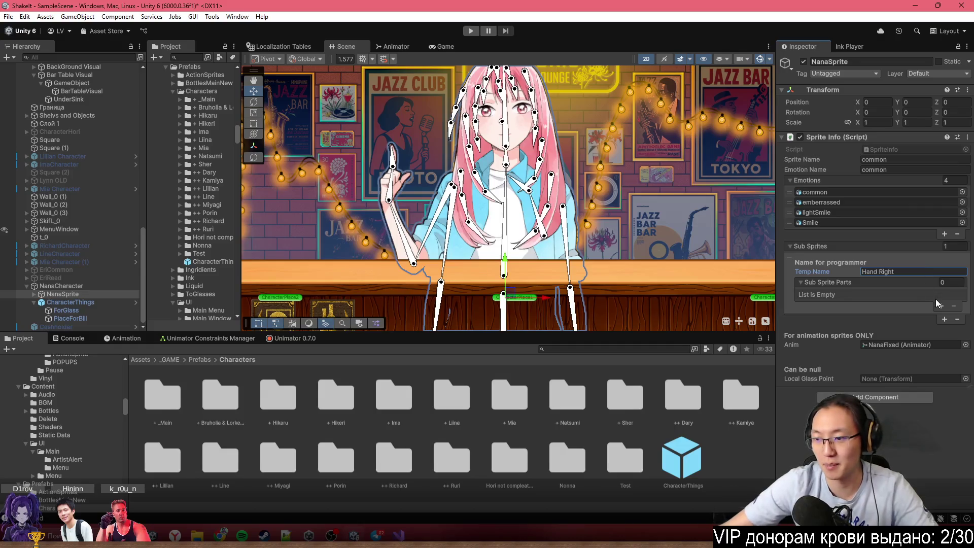
Add two parts to the Hand Right sub sprite and name the first one handUp
{"action": "left_click", "coordinate": [936, 305]}
{"action": "left_click", "coordinate": [938, 349]}
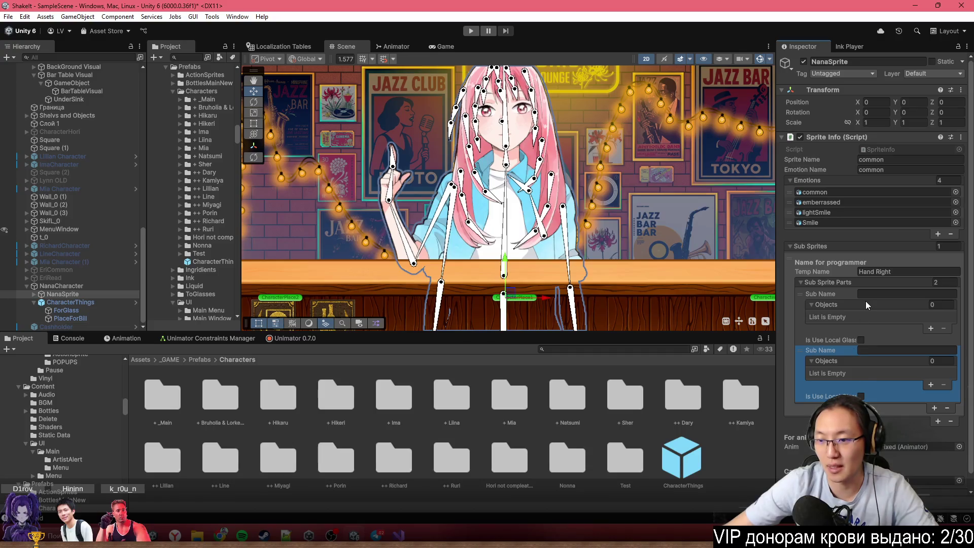
{"action": "left_click", "coordinate": [884, 294]}
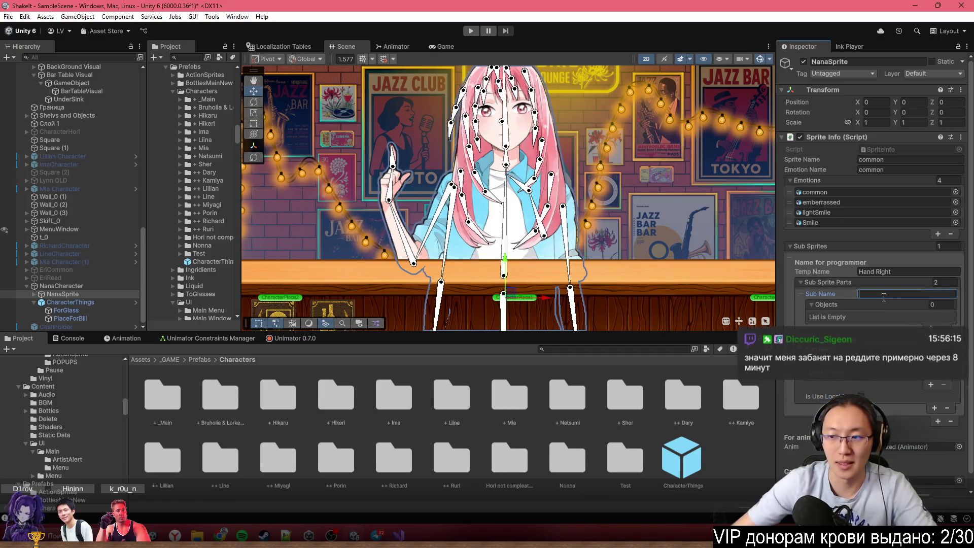
{"action": "type", "text": "hand"}
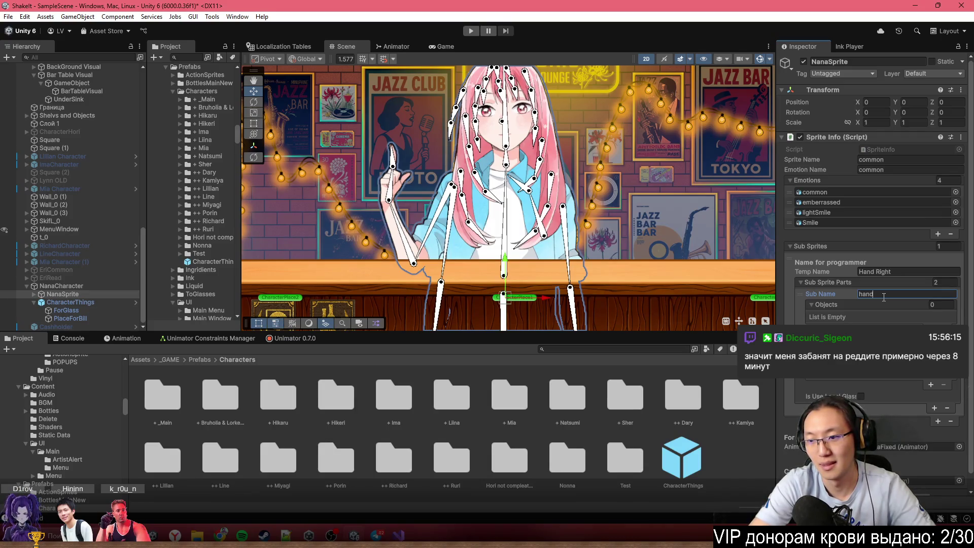
{"action": "type", "text": "Up"}
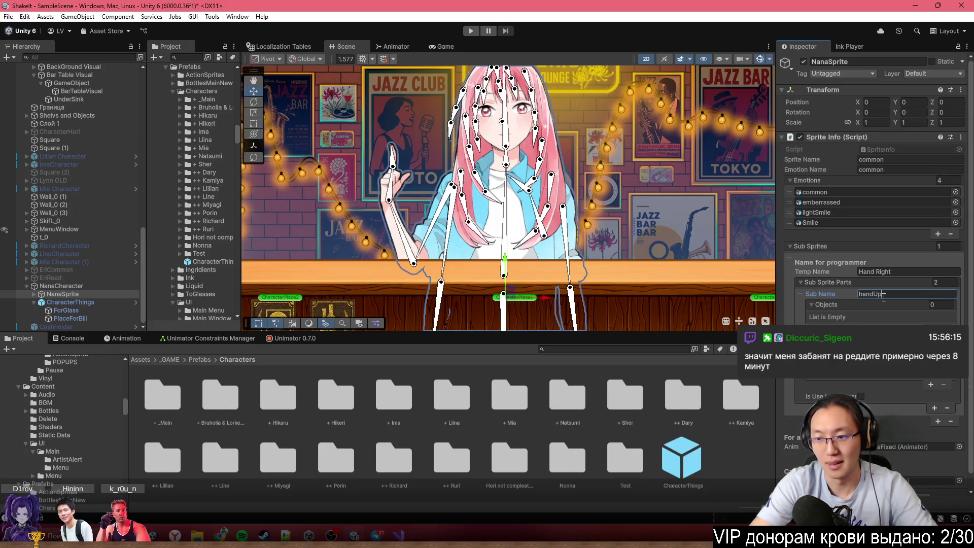
{"action": "key", "text": "Return"}
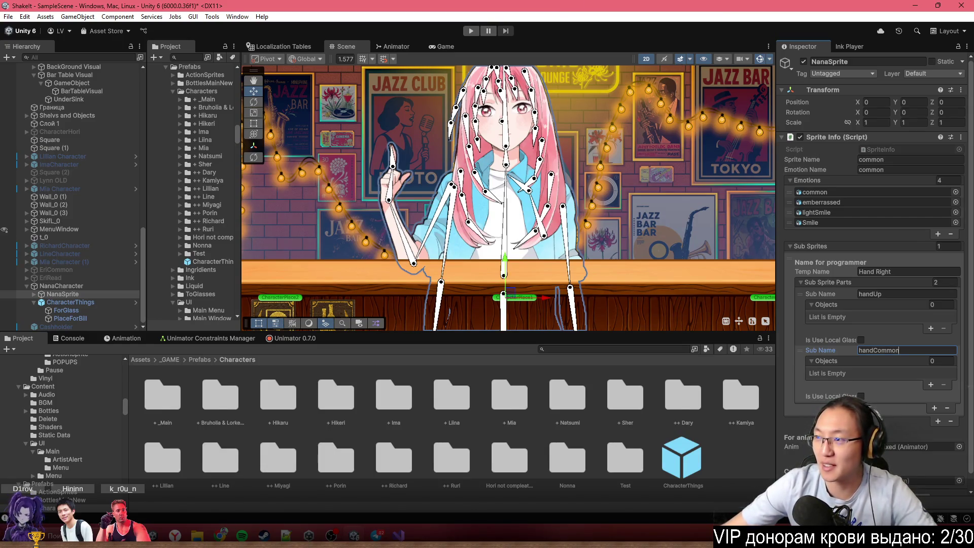
Load reddit.com in a new Chrome tab and maximise the browser window
{"action": "type", "text": "reddit.com"}
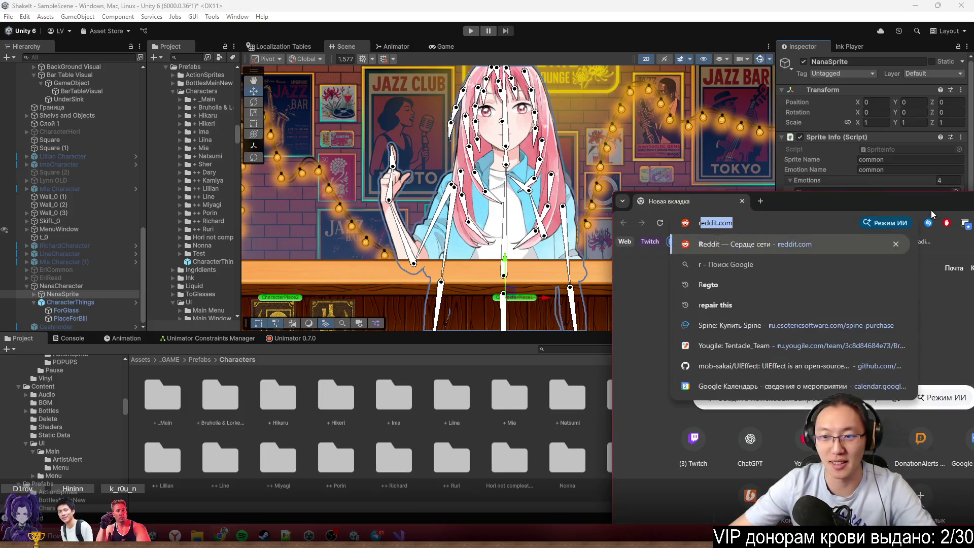
{"action": "key", "text": "Return"}
{"action": "mouse_move", "coordinate": [931, 210]}
{"action": "left_mouse_down"}
{"action": "mouse_move", "coordinate": [850, 194]}
{"action": "mouse_move", "coordinate": [549, 4]}
{"action": "left_mouse_up"}
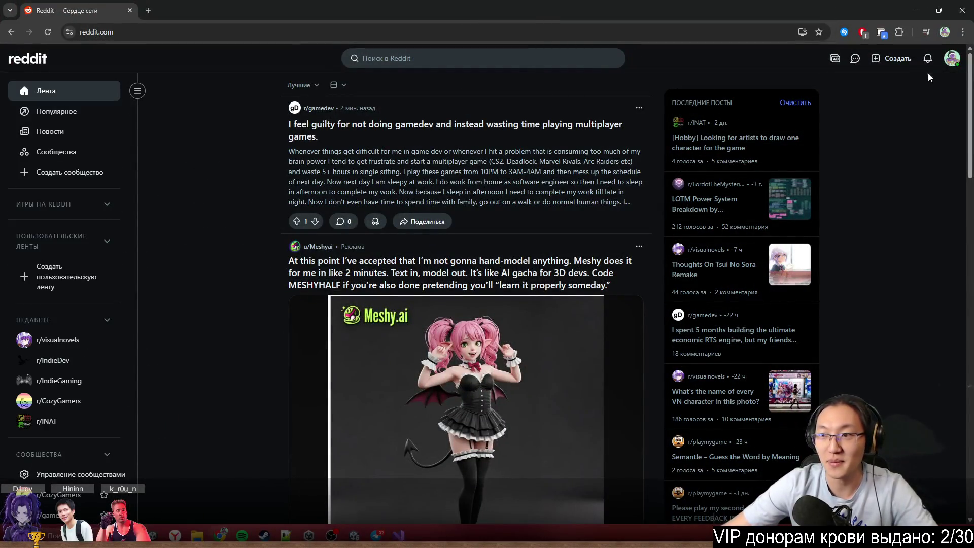
{"action": "left_click", "coordinate": [953, 59]}
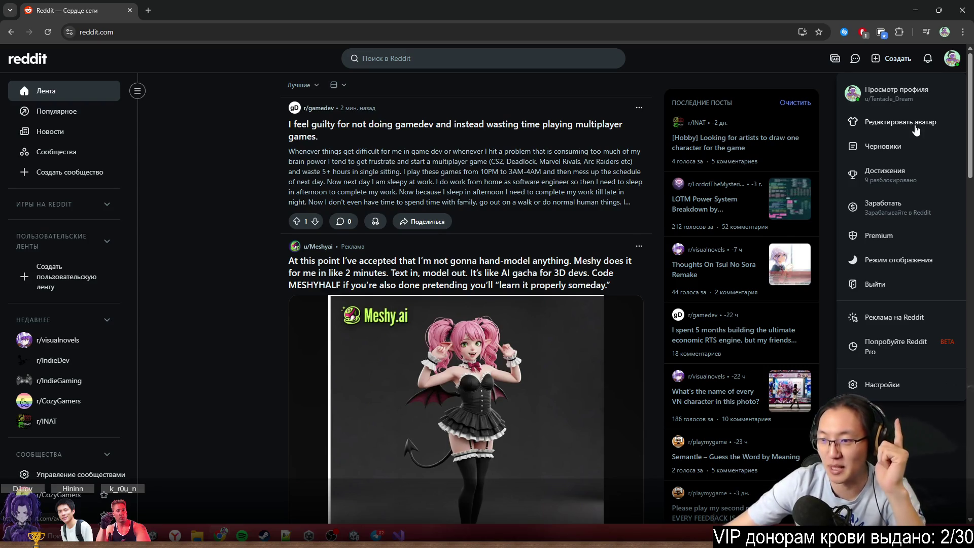
Open the r/visualnovels post 'What's the name of every VN character in this photo?'
{"action": "left_click", "coordinate": [735, 394]}
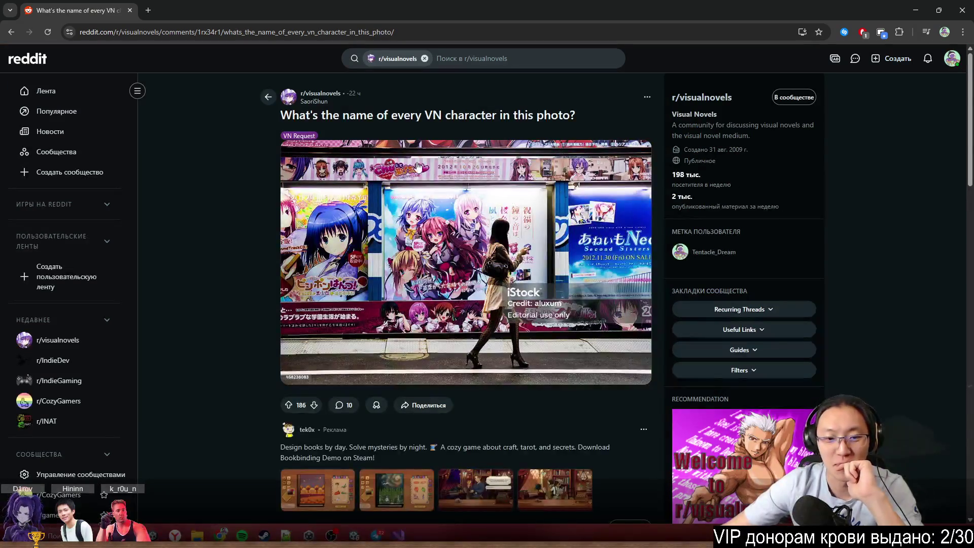
{"action": "left_click_drag", "start_coordinate": [281, 115], "coordinate": [440, 115]}
{"action": "left_click", "coordinate": [486, 111]}
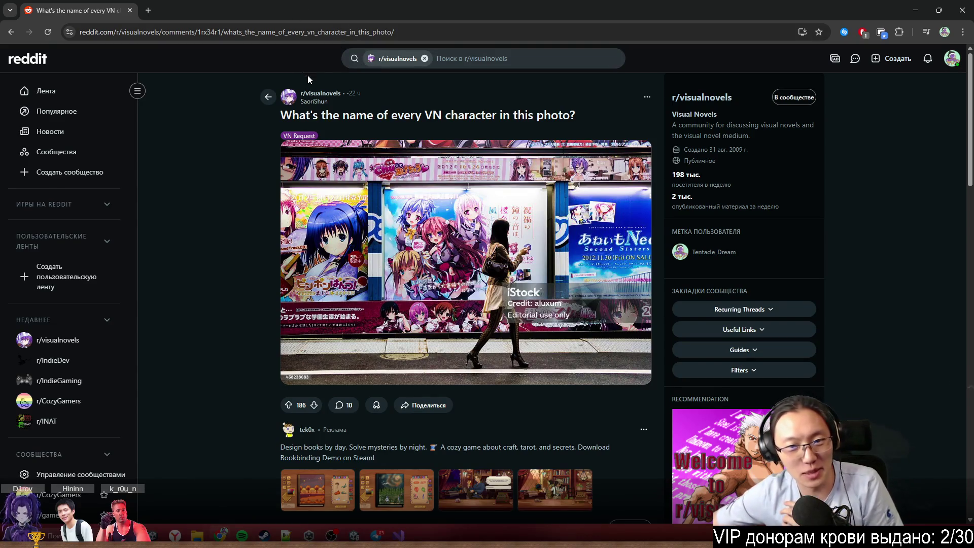
{"action": "left_click_drag", "start_coordinate": [303, 76], "coordinate": [355, 96]}
{"action": "left_click", "coordinate": [434, 108]}
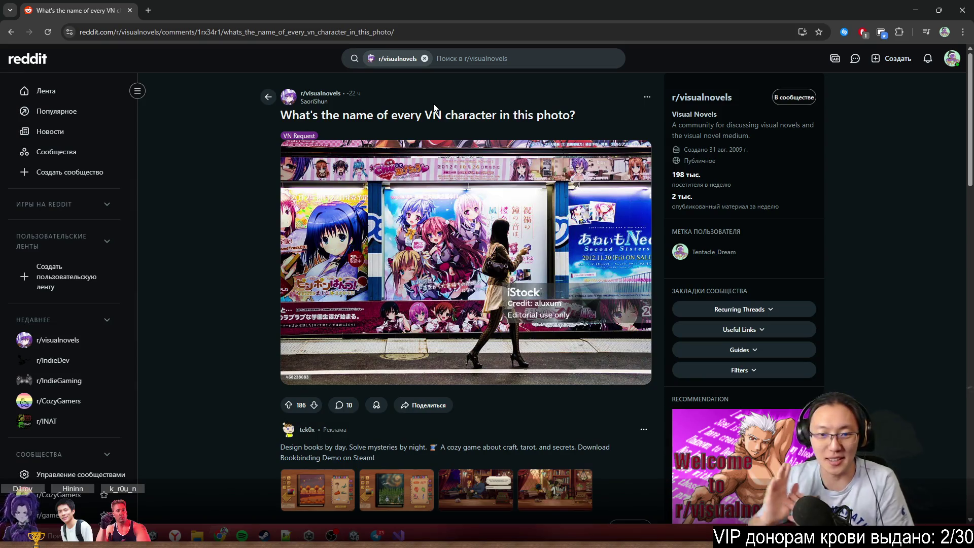
{"action": "scroll", "coordinate": [233, 284], "scroll_direction": "down", "scroll_amount": 15}
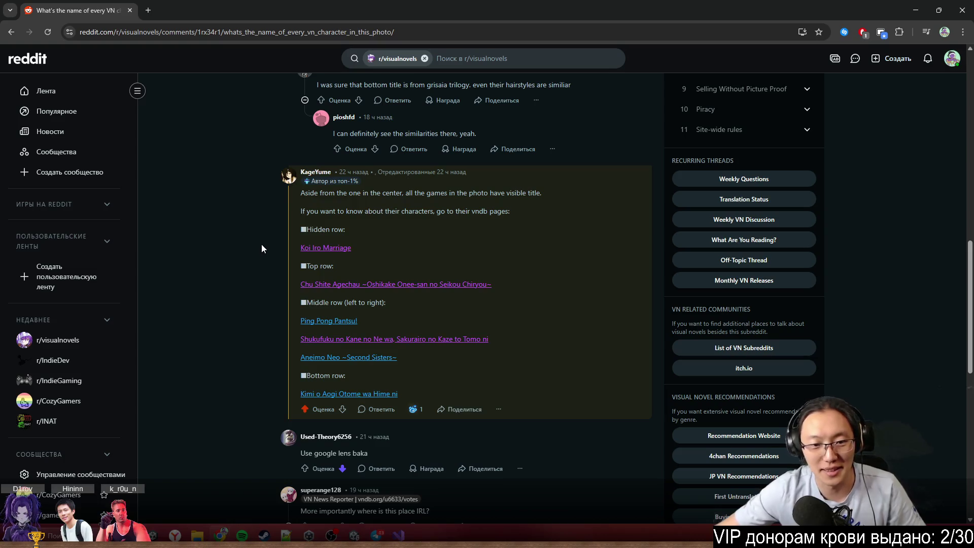
Read the reply listing the titles of the identified visual novels
{"action": "left_click_drag", "start_coordinate": [343, 193], "coordinate": [333, 203]}
{"action": "left_click", "coordinate": [352, 197]}
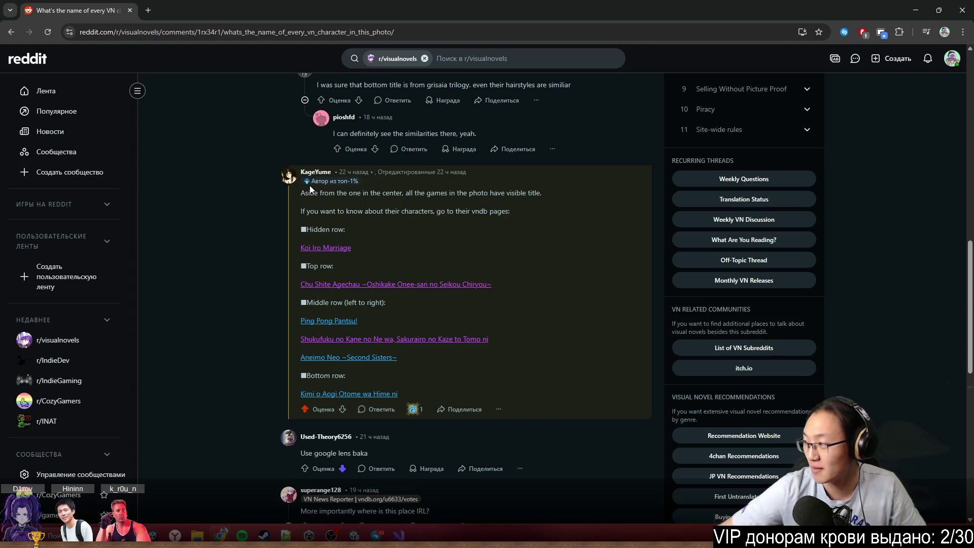
{"action": "left_click_drag", "start_coordinate": [306, 194], "coordinate": [556, 393]}
{"action": "left_click", "coordinate": [568, 389]}
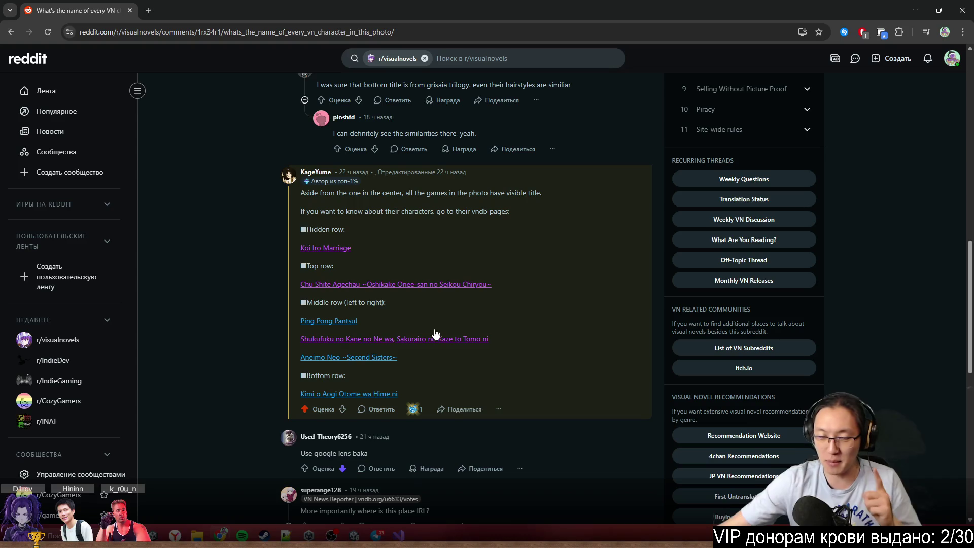
Preview vndb pages for Koi Iro Marriage, Ping Pong Pantsu! and another game, keeping Koi Iro Marriage open
{"action": "middle_click", "coordinate": [327, 248]}
{"action": "left_click", "coordinate": [239, 11]}
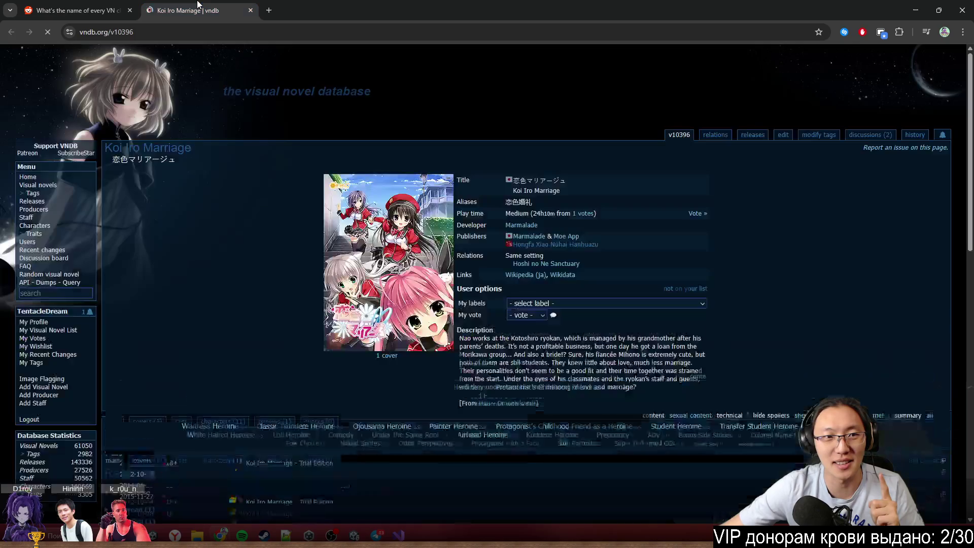
{"action": "left_click", "coordinate": [250, 11]}
{"action": "middle_click", "coordinate": [339, 285]}
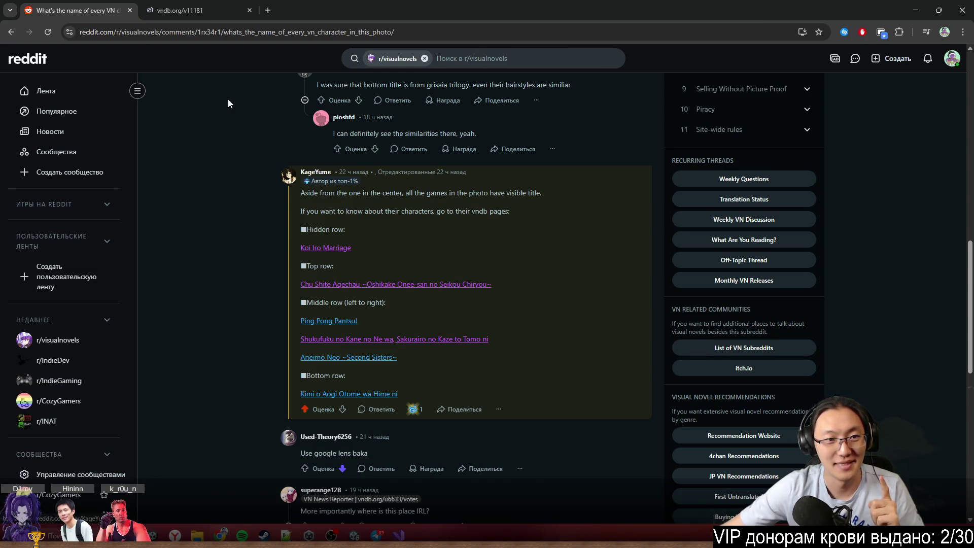
{"action": "left_click", "coordinate": [203, 10]}
{"action": "left_click", "coordinate": [245, 10]}
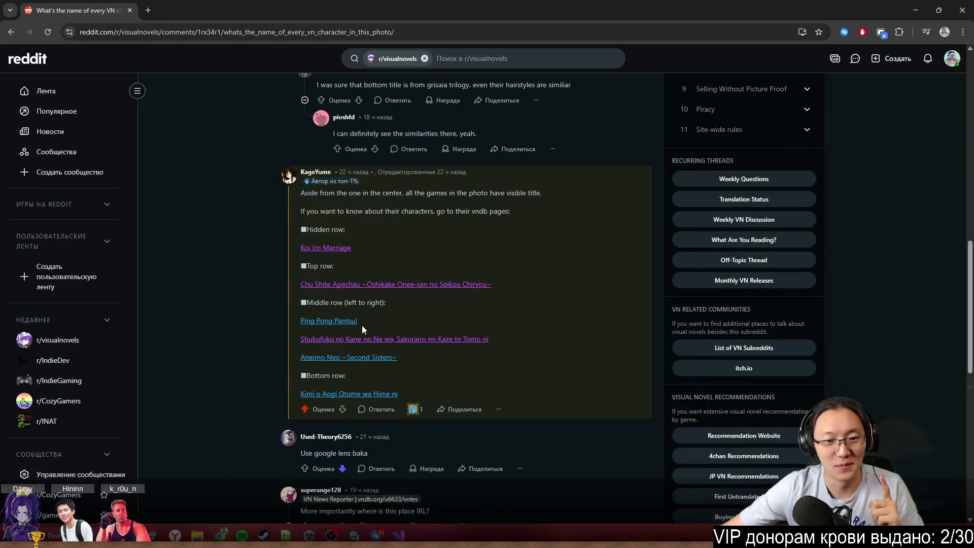
{"action": "middle_click", "coordinate": [340, 321]}
{"action": "left_click", "coordinate": [235, 12]}
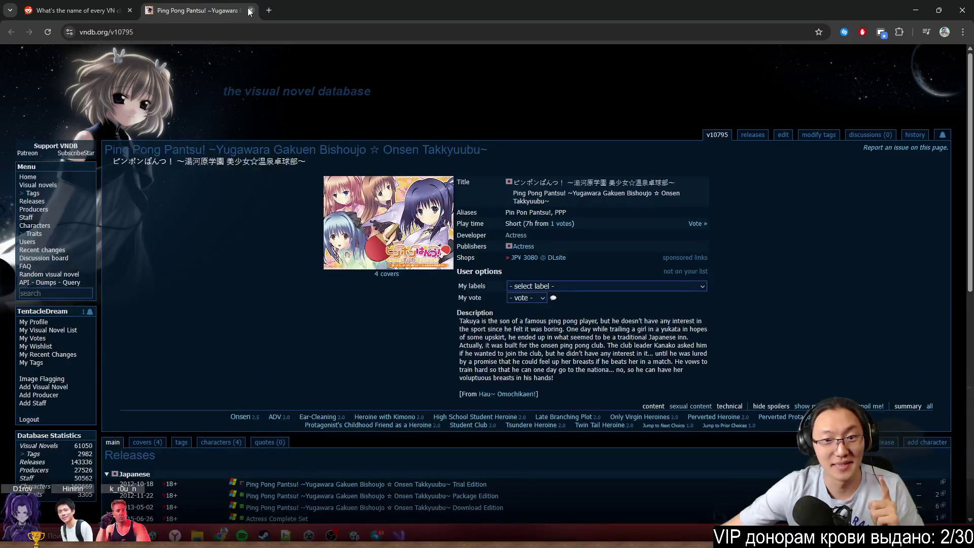
{"action": "left_click", "coordinate": [250, 11]}
{"action": "scroll", "coordinate": [348, 138], "scroll_direction": "up", "scroll_amount": 10}
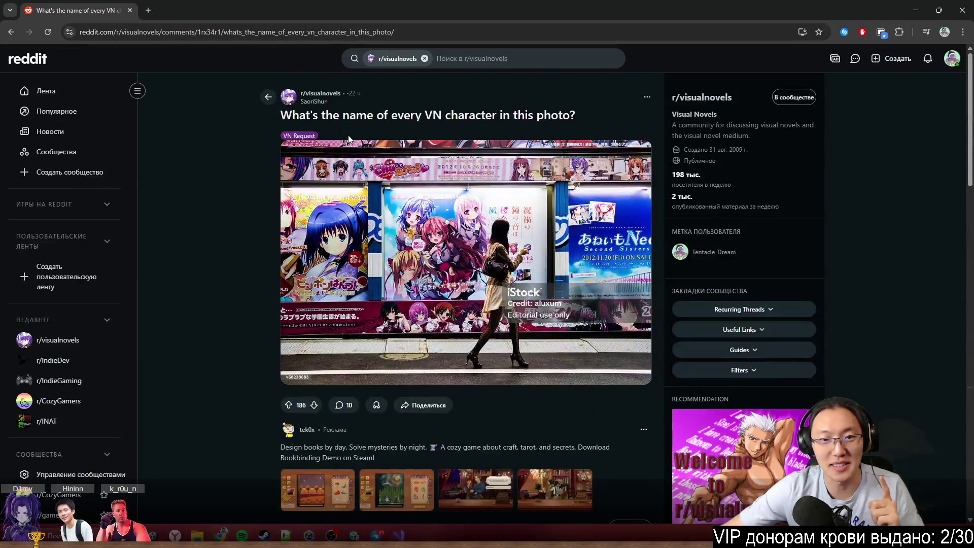
{"action": "scroll", "coordinate": [487, 249], "scroll_direction": "down", "scroll_amount": 8}
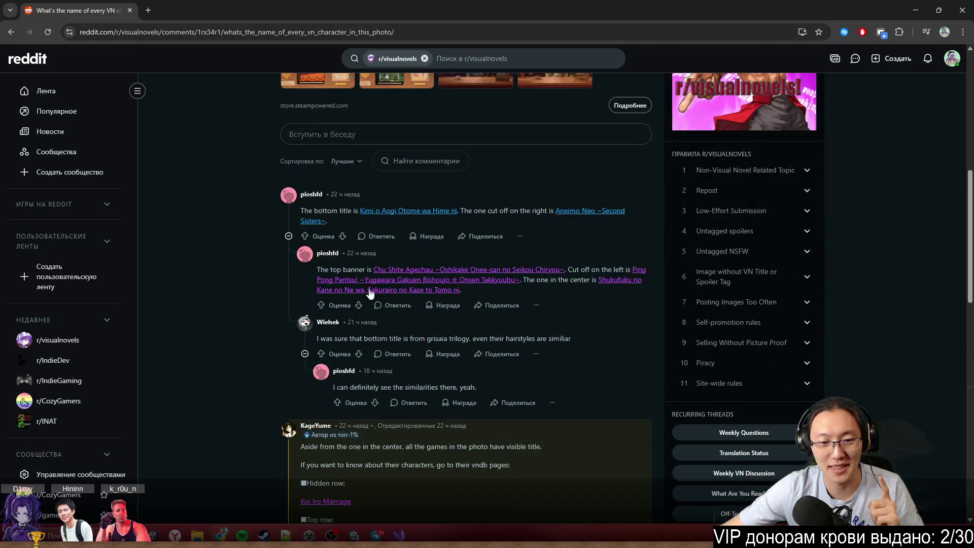
{"action": "left_click", "coordinate": [330, 502]}
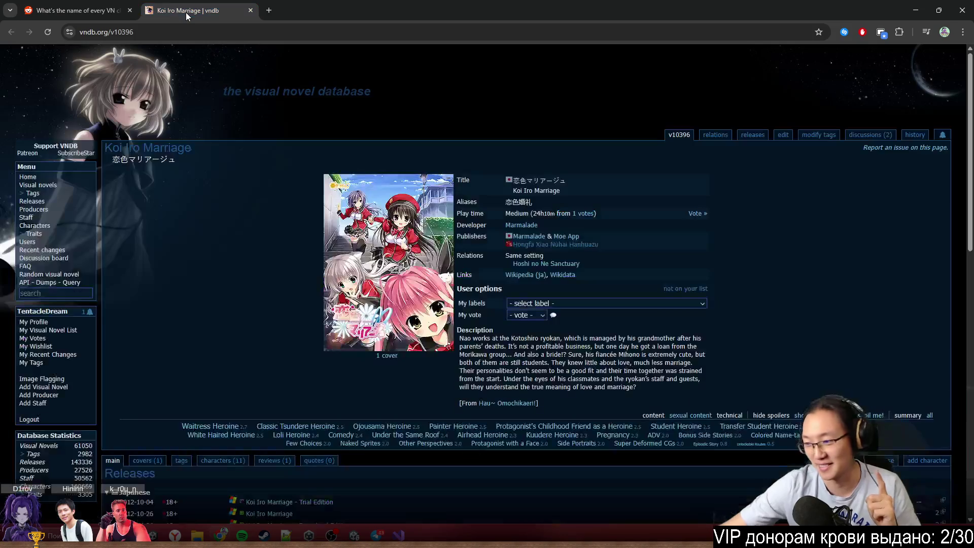
Return to the thread, read further replies, then shrink and minimise the browser
{"action": "key", "text": "ctrl+shift+Tab"}
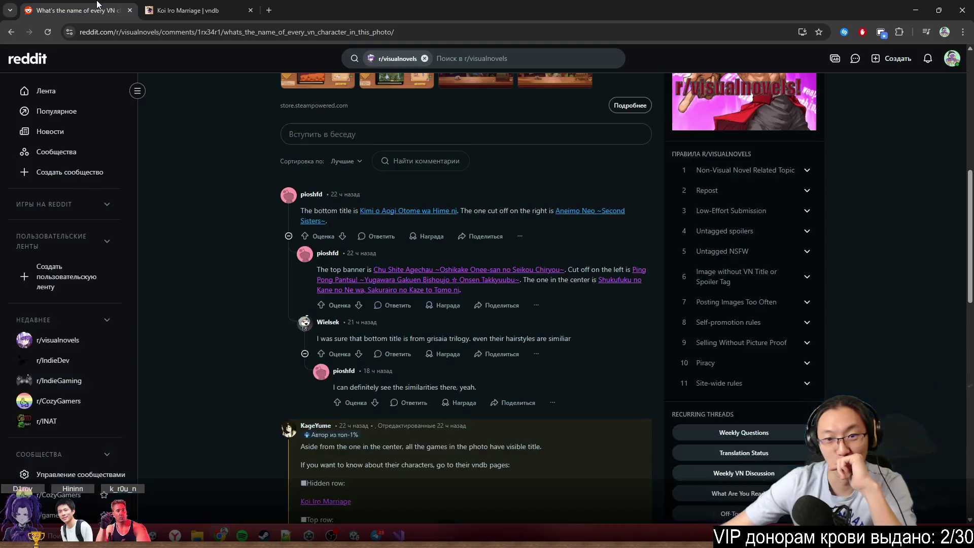
{"action": "scroll", "coordinate": [328, 253], "scroll_direction": "up", "scroll_amount": 8}
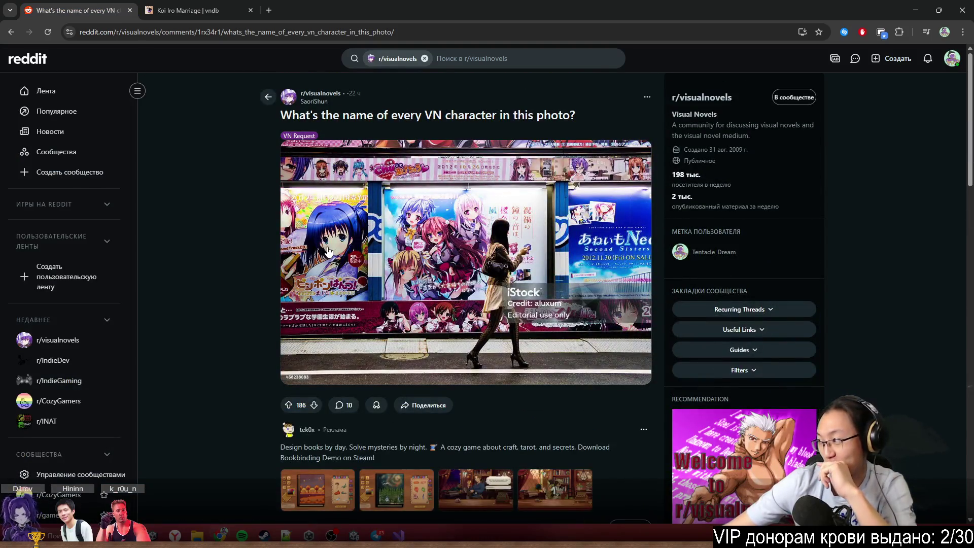
{"action": "scroll", "coordinate": [329, 251], "scroll_direction": "down", "scroll_amount": 8}
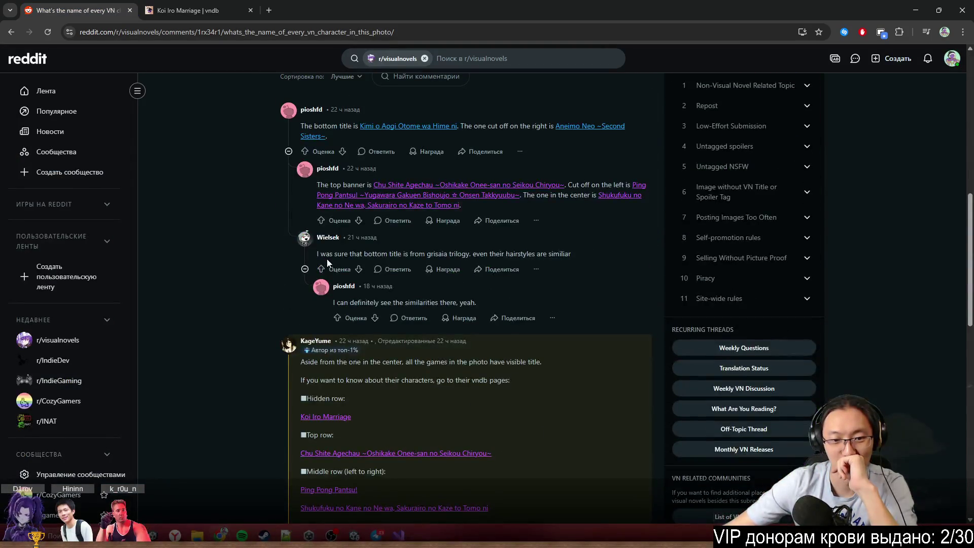
{"action": "scroll", "coordinate": [327, 259], "scroll_direction": "down", "scroll_amount": 5}
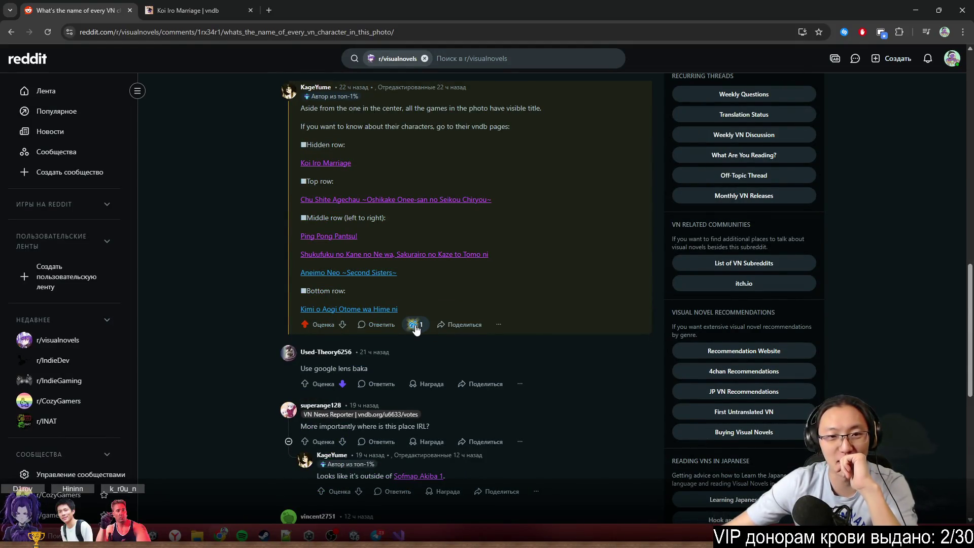
{"action": "scroll", "coordinate": [415, 327], "scroll_direction": "up", "scroll_amount": 2}
{"action": "scroll", "coordinate": [257, 302], "scroll_direction": "up", "scroll_amount": 10}
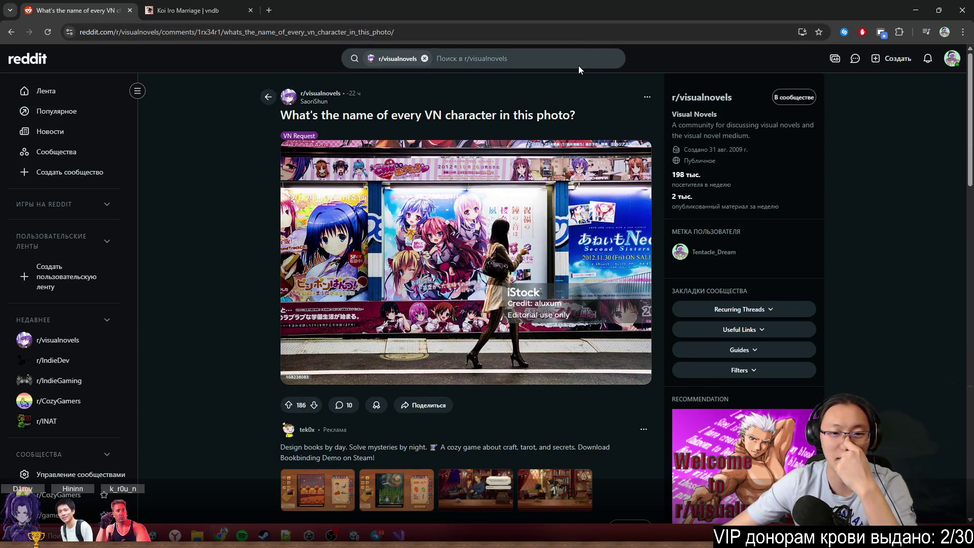
{"action": "scroll", "coordinate": [534, 277], "scroll_direction": "down", "scroll_amount": 10}
{"action": "scroll", "coordinate": [236, 269], "scroll_direction": "down", "scroll_amount": 4}
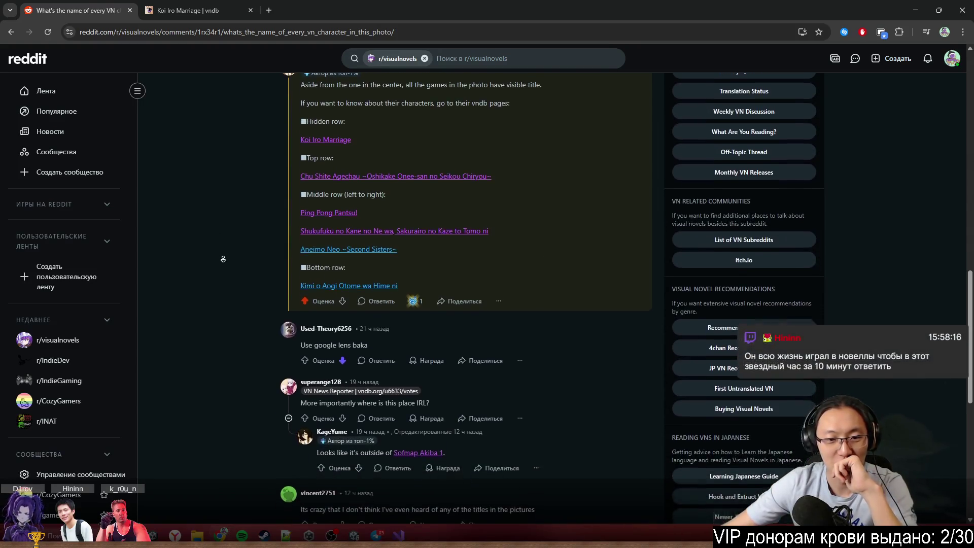
{"action": "left_click_drag", "start_coordinate": [320, 219], "coordinate": [441, 221]}
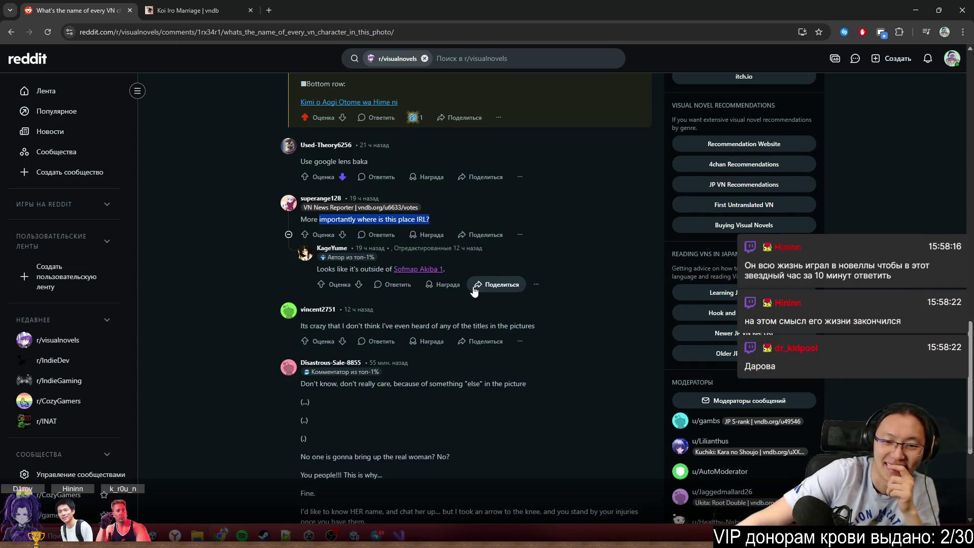
{"action": "scroll", "coordinate": [477, 284], "scroll_direction": "down", "scroll_amount": 3}
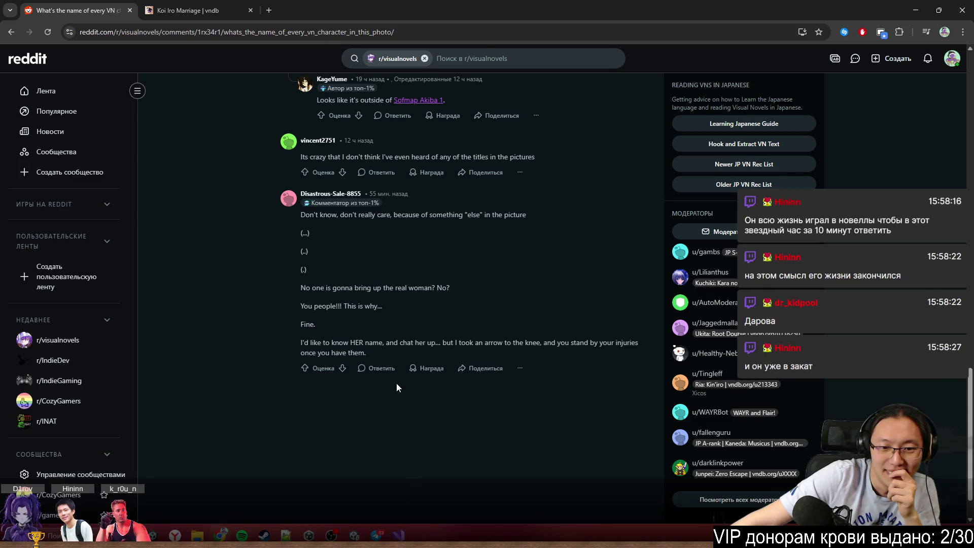
{"action": "scroll", "coordinate": [288, 433], "scroll_direction": "up", "scroll_amount": 10}
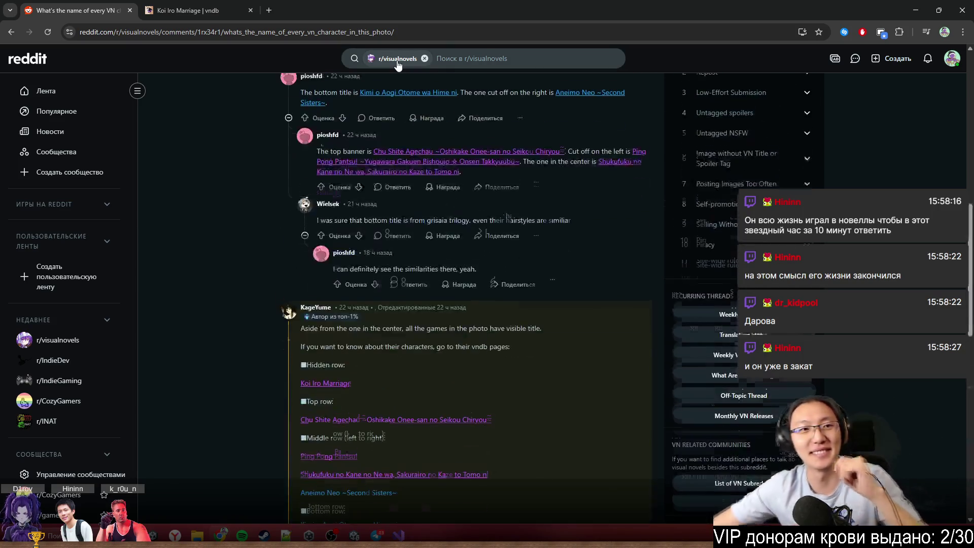
{"action": "left_click_drag", "start_coordinate": [432, 10], "coordinate": [423, 125]}
{"action": "left_click", "coordinate": [614, 131]}
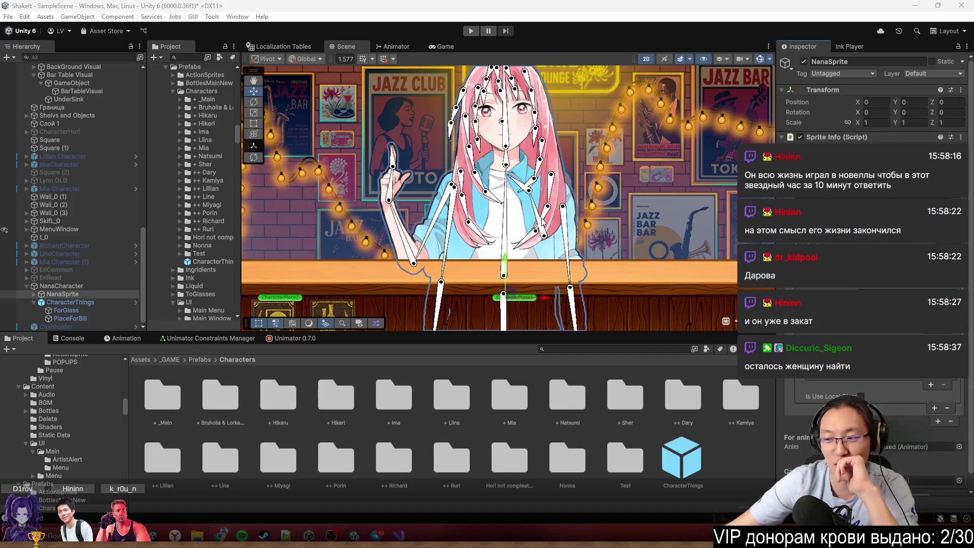
Frame the Nana character in the Scene view and expand NanaSprite to list its body parts
{"action": "left_click_drag", "start_coordinate": [542, 222], "coordinate": [528, 191]}
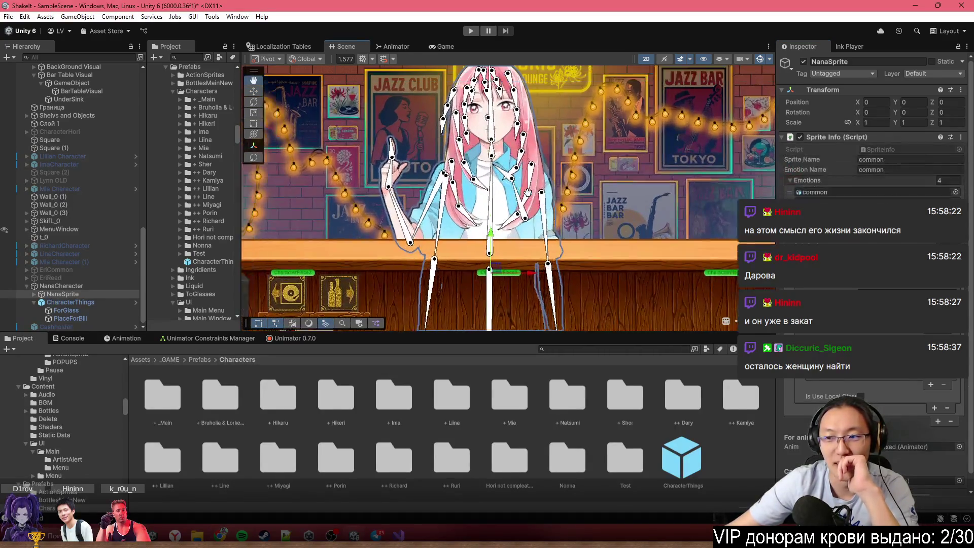
{"action": "scroll", "coordinate": [528, 192], "scroll_direction": "up", "scroll_amount": 5}
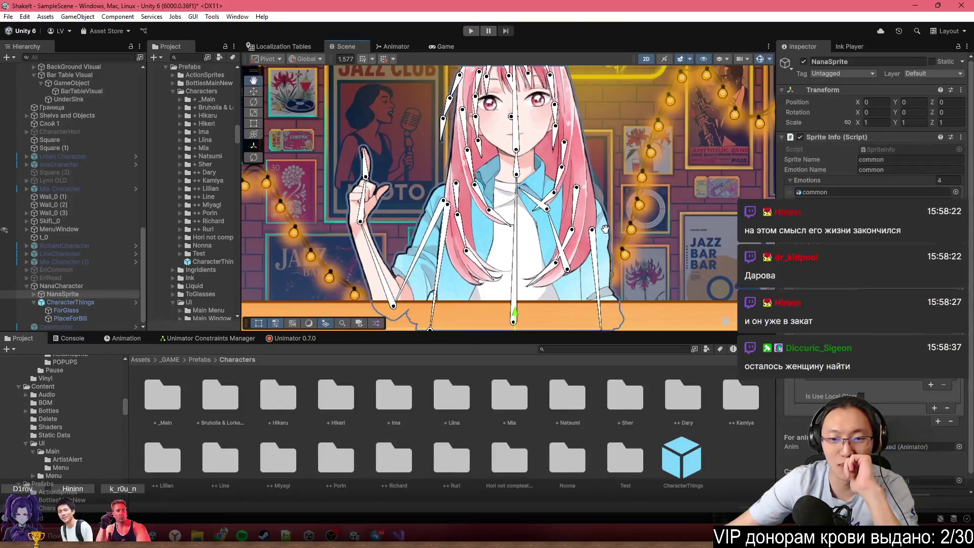
{"action": "scroll", "coordinate": [605, 229], "scroll_direction": "down", "scroll_amount": 2}
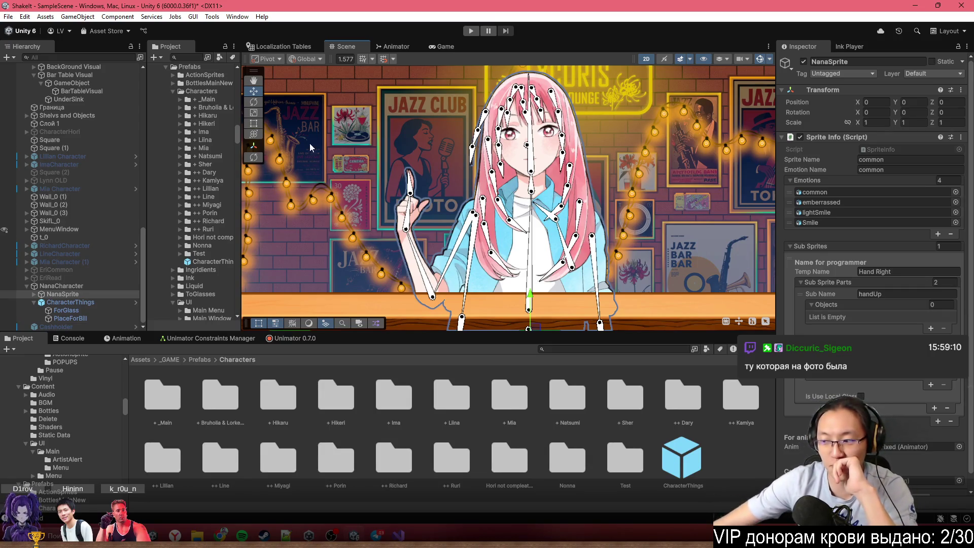
{"action": "scroll", "coordinate": [492, 231], "scroll_direction": "down", "scroll_amount": 1}
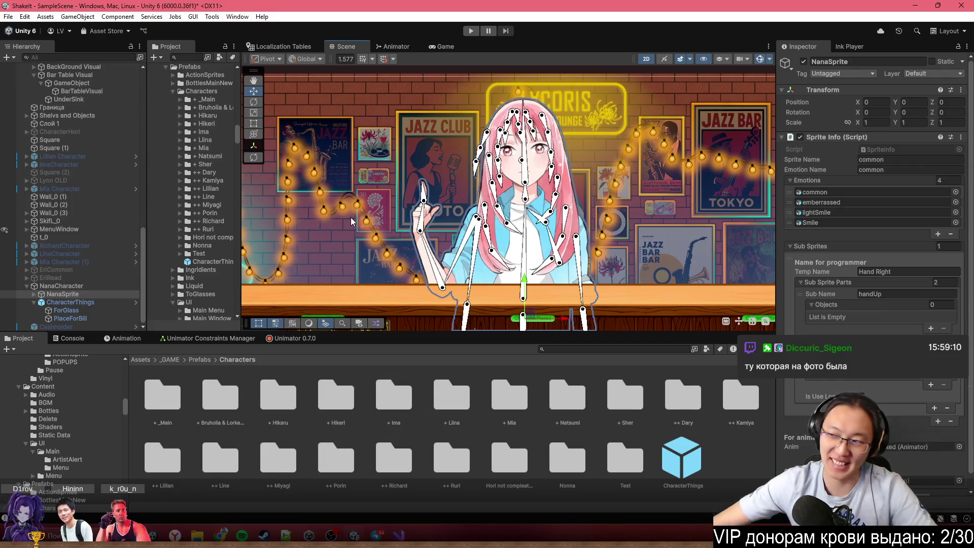
{"action": "scroll", "coordinate": [599, 287], "scroll_direction": "up", "scroll_amount": 3}
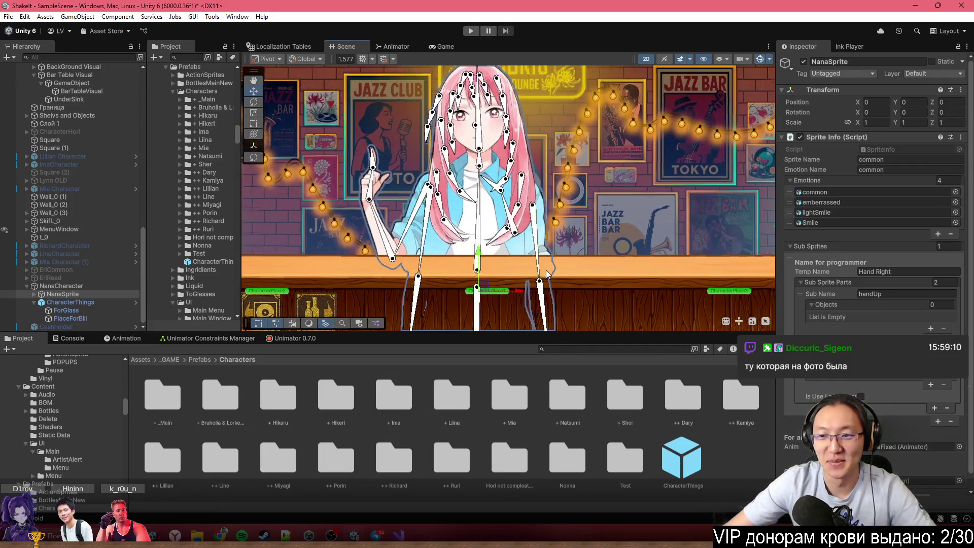
{"action": "scroll", "coordinate": [852, 318], "scroll_direction": "down", "scroll_amount": 1}
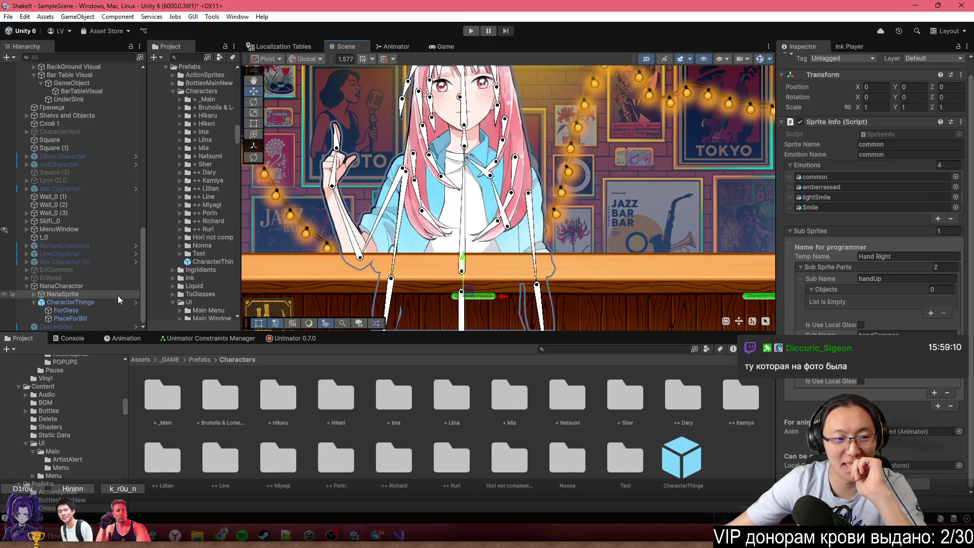
{"action": "double_click", "coordinate": [117, 291]}
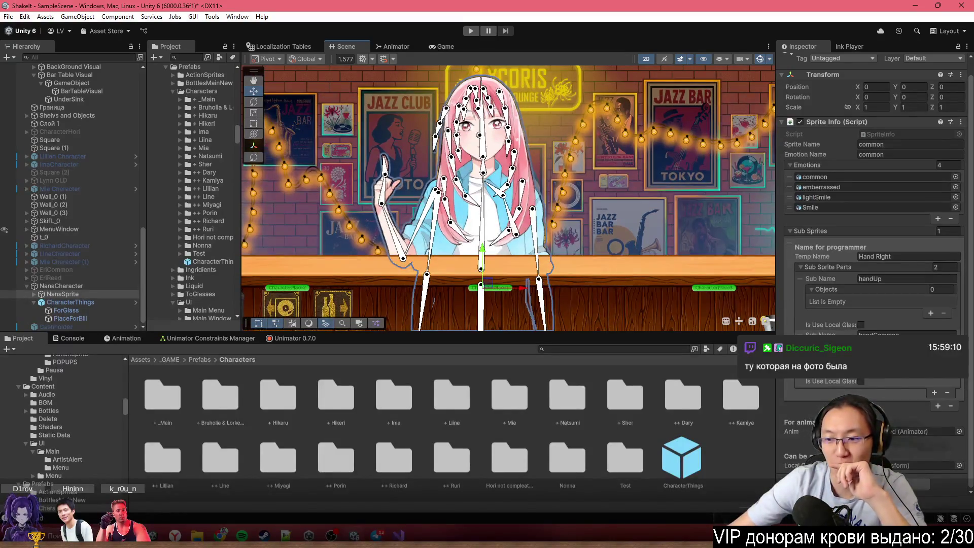
{"action": "left_click", "coordinate": [36, 296]}
{"action": "scroll", "coordinate": [71, 304], "scroll_direction": "down", "scroll_amount": 4}
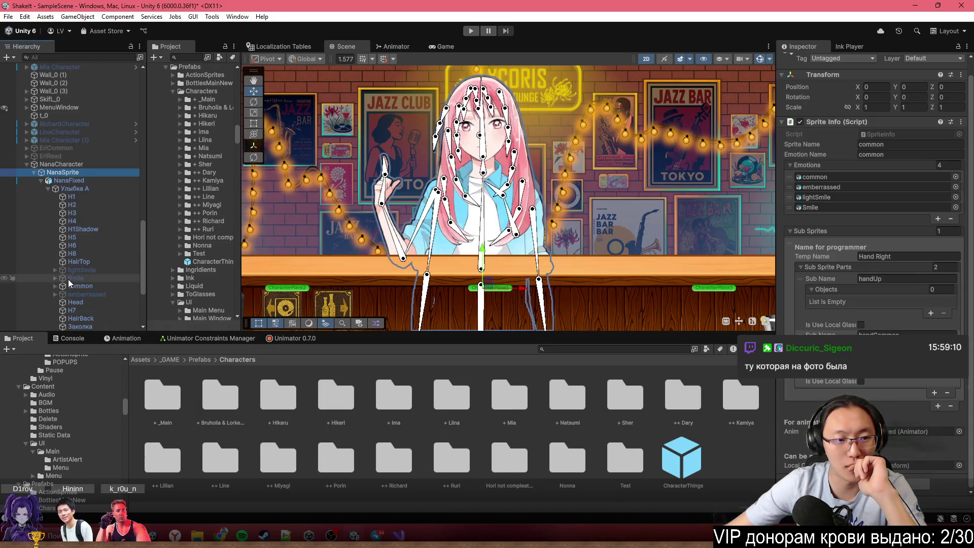
{"action": "scroll", "coordinate": [72, 307], "scroll_direction": "down", "scroll_amount": 2}
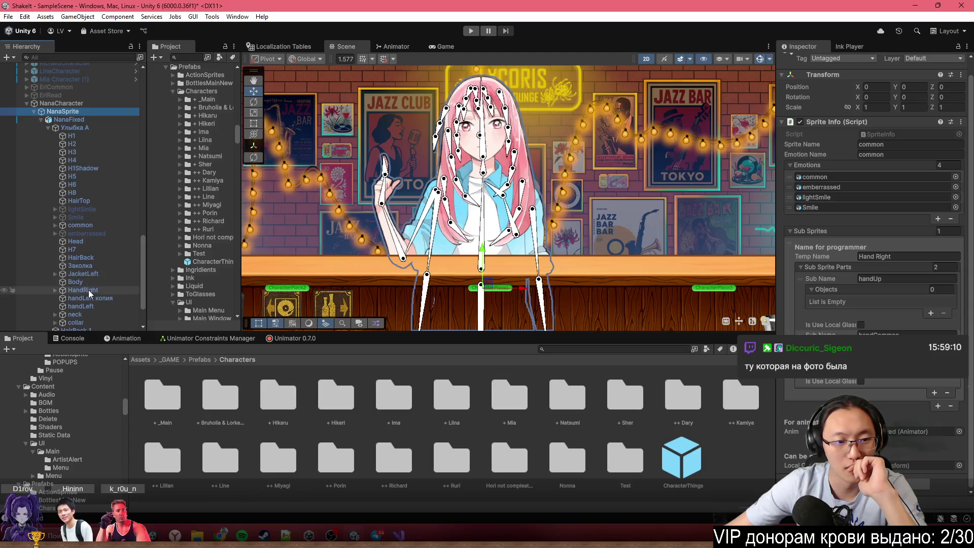
Inspect Hand Right's handCommon and handUp parts, whose object lists are still empty
{"action": "left_click", "coordinate": [893, 335]}
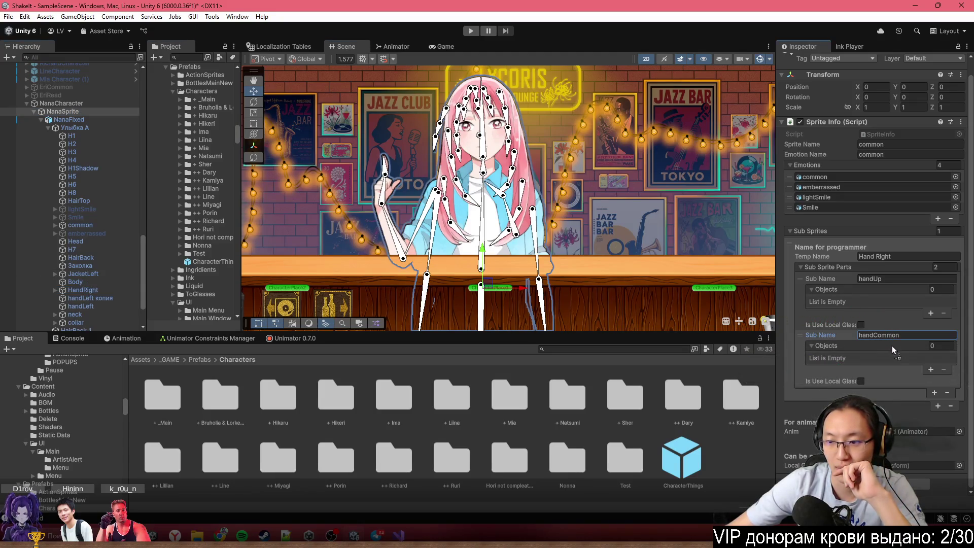
{"action": "mouse_move", "coordinate": [889, 349]}
{"action": "left_mouse_down"}
{"action": "mouse_move", "coordinate": [876, 303]}
{"action": "mouse_move", "coordinate": [851, 288]}
{"action": "left_mouse_up"}
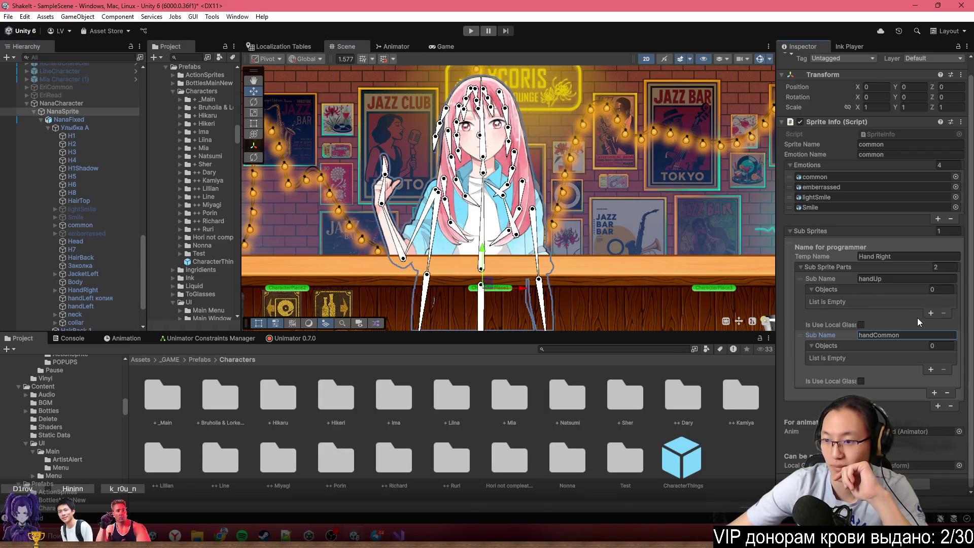
{"action": "left_click", "coordinate": [835, 291]}
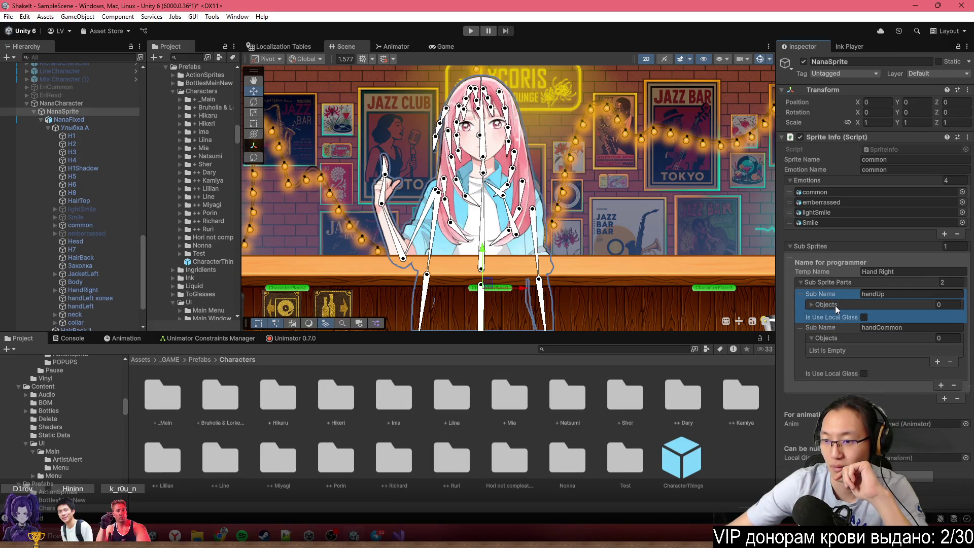
Add object slots to handUp and handCommon, assigning HandRight to handUp
{"action": "left_click", "coordinate": [836, 306]}
{"action": "left_click", "coordinate": [931, 327]}
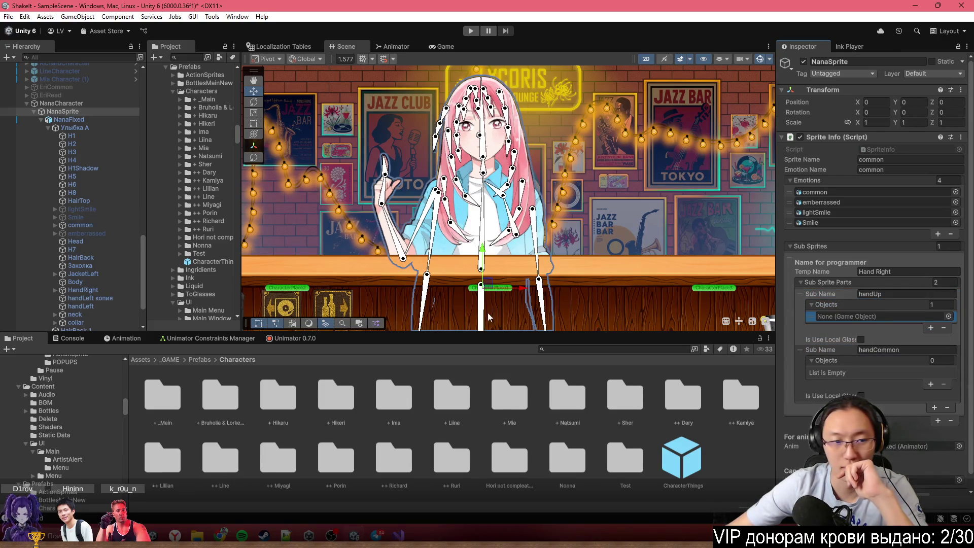
{"action": "left_click_drag", "start_coordinate": [554, 290], "coordinate": [863, 316]}
{"action": "left_click", "coordinate": [931, 384]}
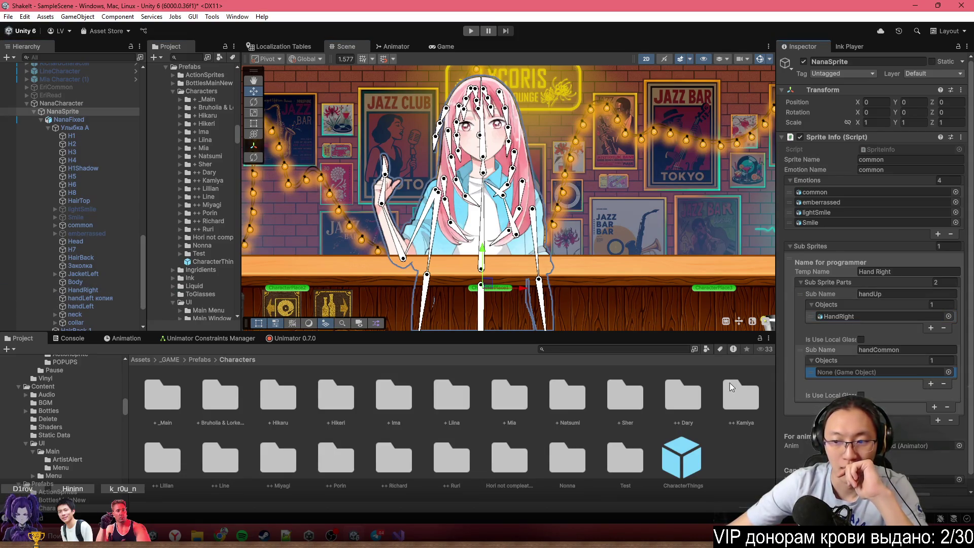
Rename the 'handLeft копия' object to handRightCommon
{"action": "scroll", "coordinate": [70, 251], "scroll_direction": "down", "scroll_amount": 3}
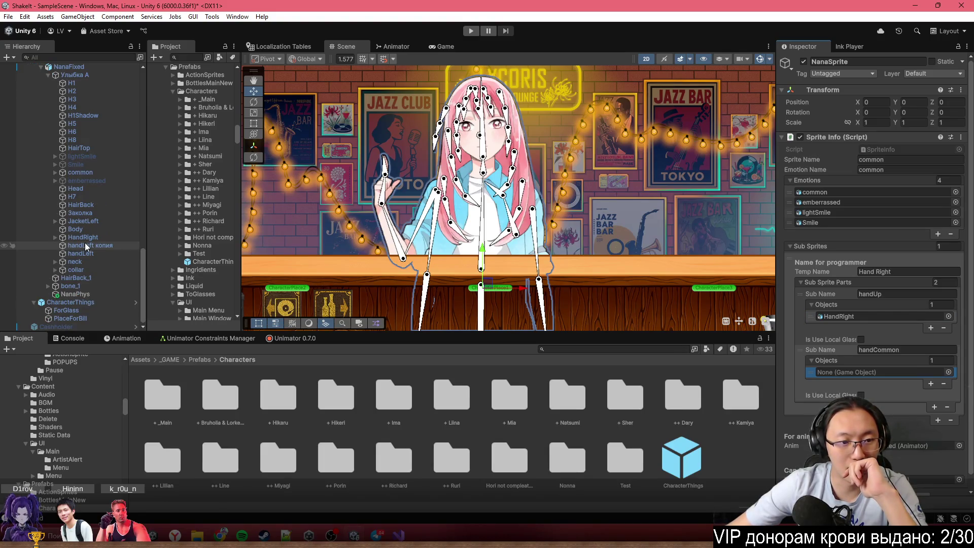
{"action": "left_click", "coordinate": [96, 248]}
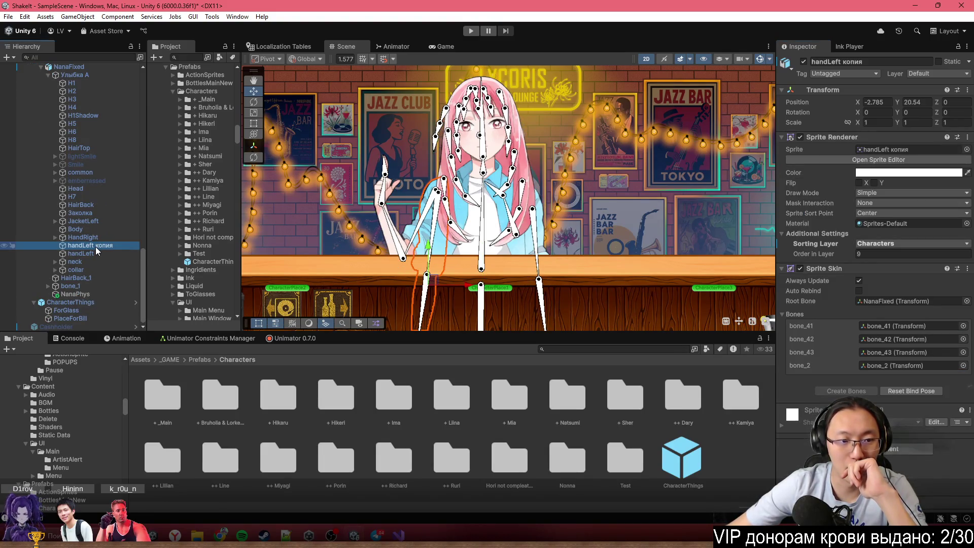
{"action": "left_click", "coordinate": [830, 62]}
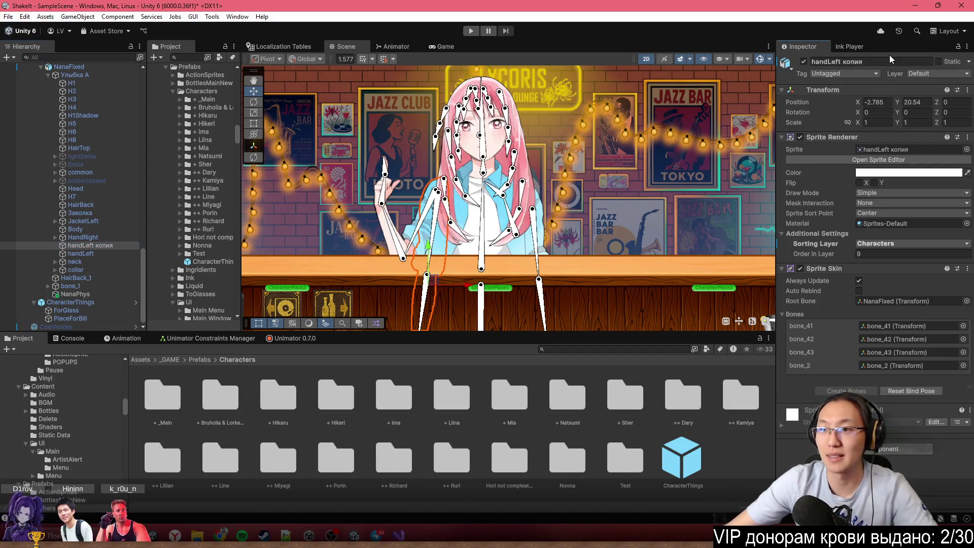
{"action": "type", "text": "handRight"}
{"action": "key", "text": "Return"}
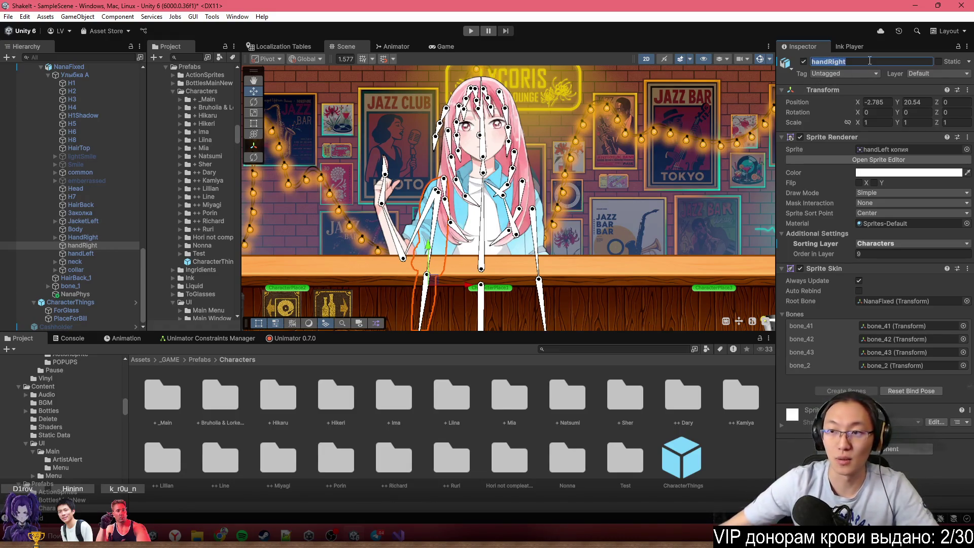
{"action": "type", "text": "Common"}
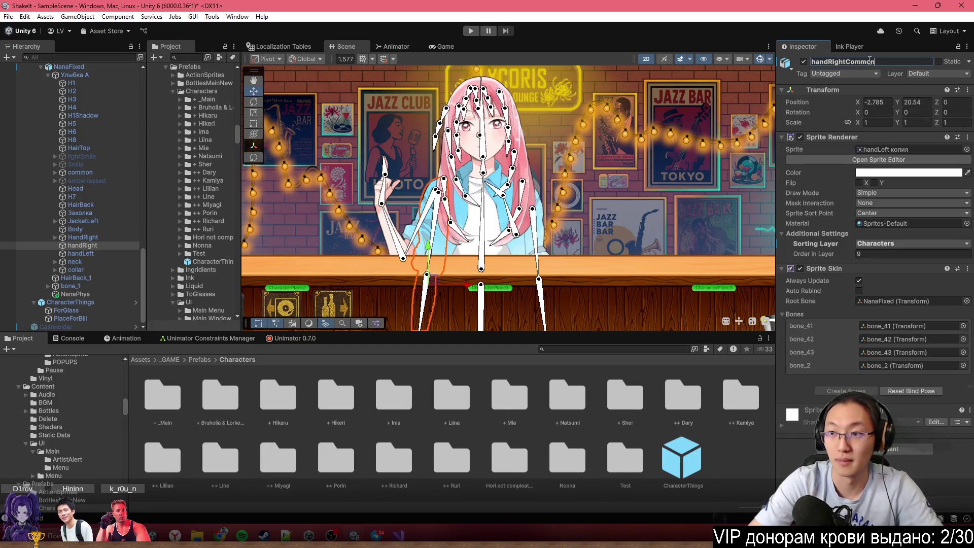
{"action": "key", "text": "Return"}
Rename HandRight to HandRightUp and select NanaSprite to view its Sprite Info
{"action": "left_click", "coordinate": [84, 238]}
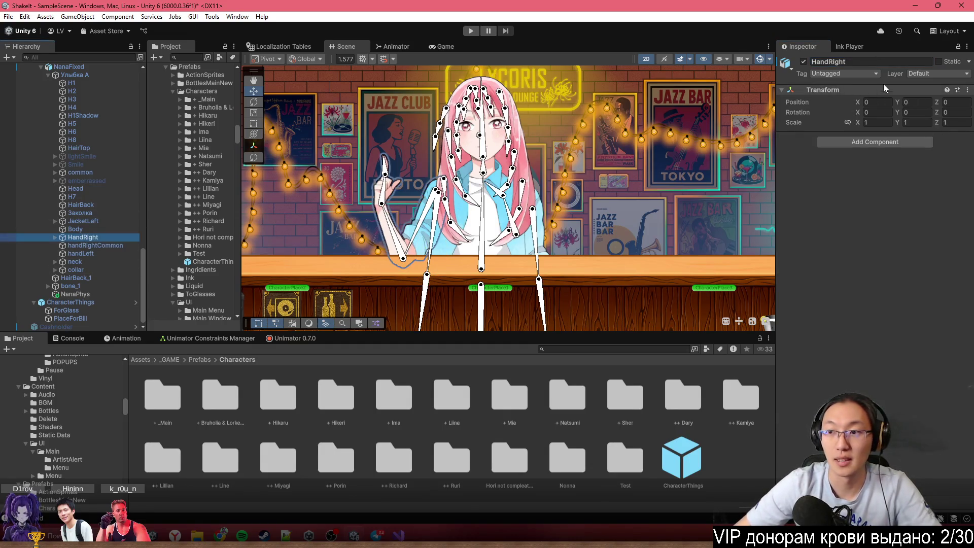
{"action": "left_click", "coordinate": [897, 60]}
{"action": "left_click", "coordinate": [897, 60]}
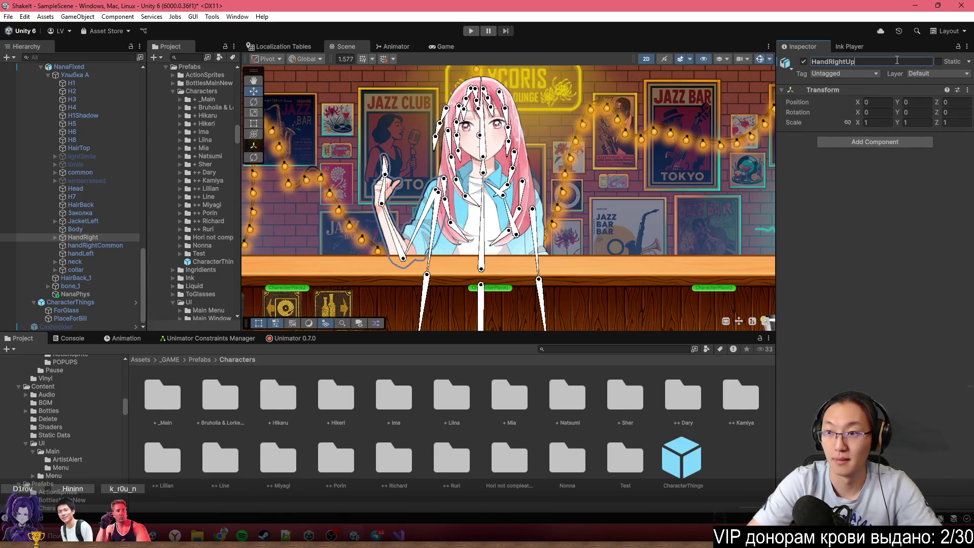
{"action": "scroll", "coordinate": [117, 200], "scroll_direction": "up", "scroll_amount": 5}
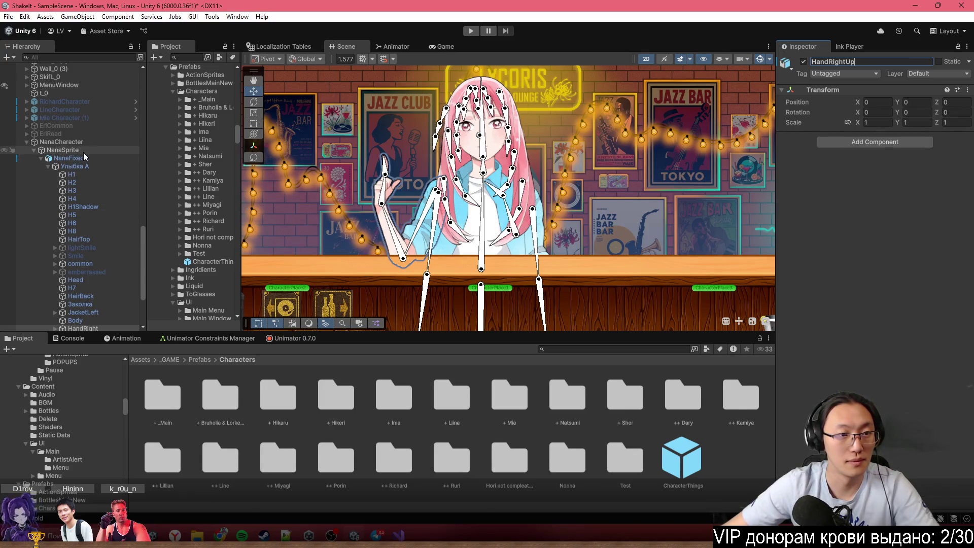
{"action": "left_click", "coordinate": [84, 150]}
{"action": "scroll", "coordinate": [91, 172], "scroll_direction": "down", "scroll_amount": 5}
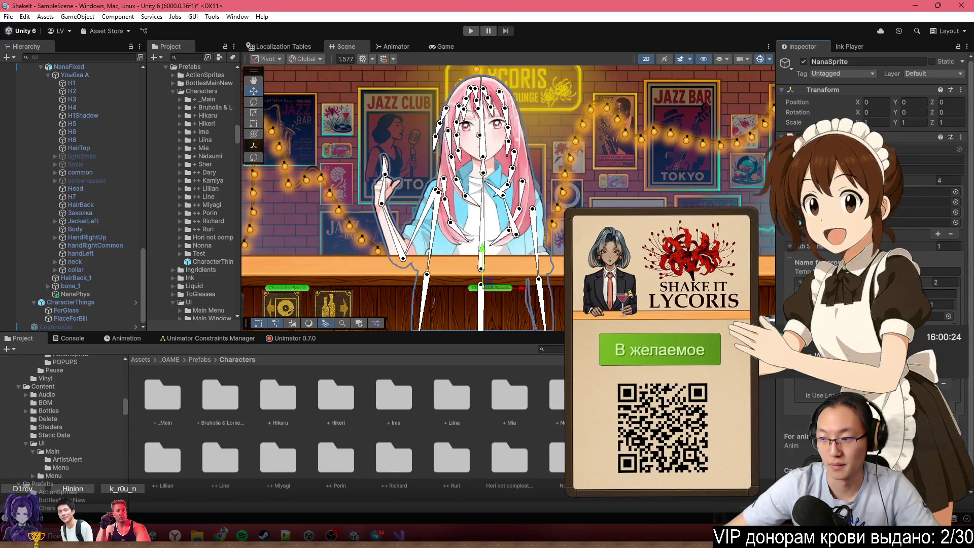
{"action": "scroll", "coordinate": [872, 203], "scroll_direction": "down", "scroll_amount": 1}
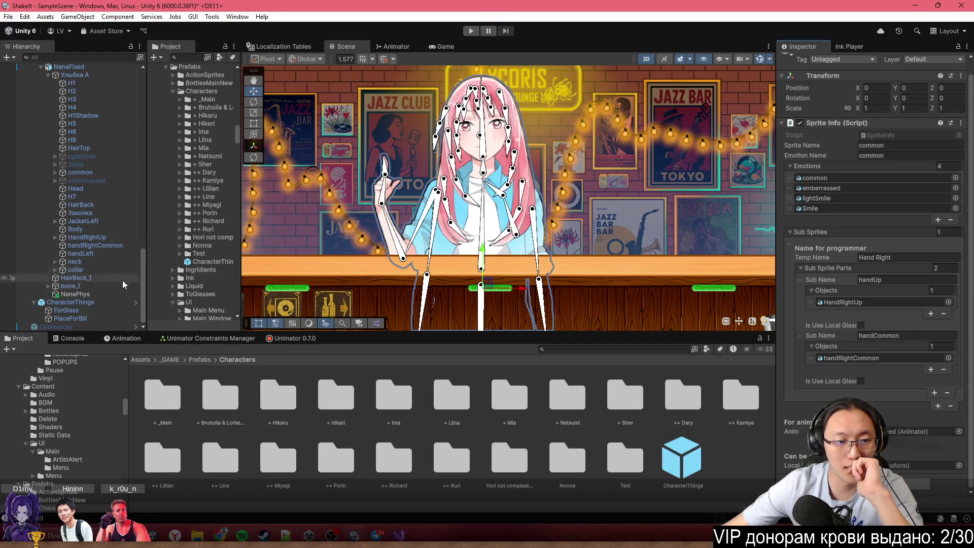
{"action": "left_click", "coordinate": [110, 237]}
Deactivate HandRightUp with Alt+Shift+A, then inspect the WallLight lights and lycoris neon sign
{"action": "key", "text": "alt+shift+a"}
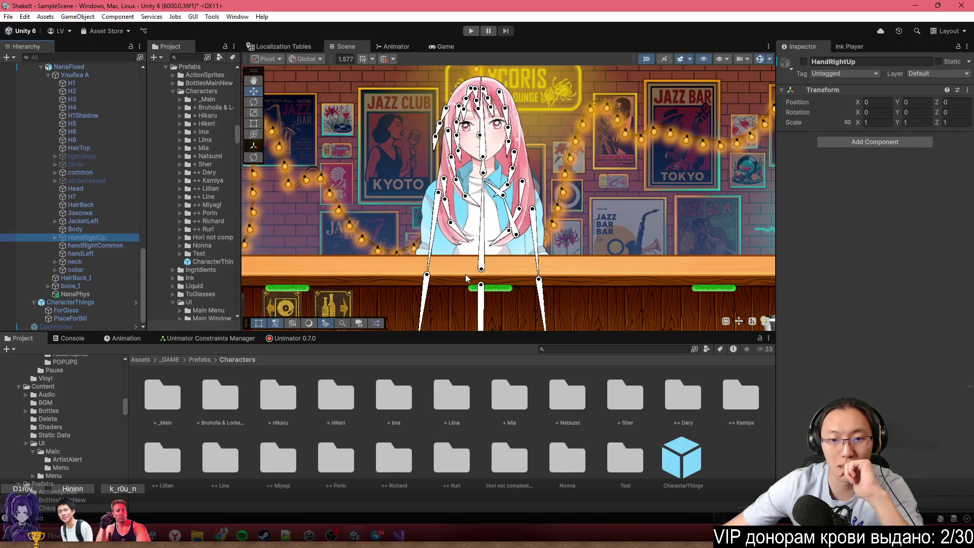
{"action": "scroll", "coordinate": [464, 274], "scroll_direction": "down", "scroll_amount": 2}
{"action": "left_click", "coordinate": [650, 208]}
{"action": "scroll", "coordinate": [549, 236], "scroll_direction": "up", "scroll_amount": 3}
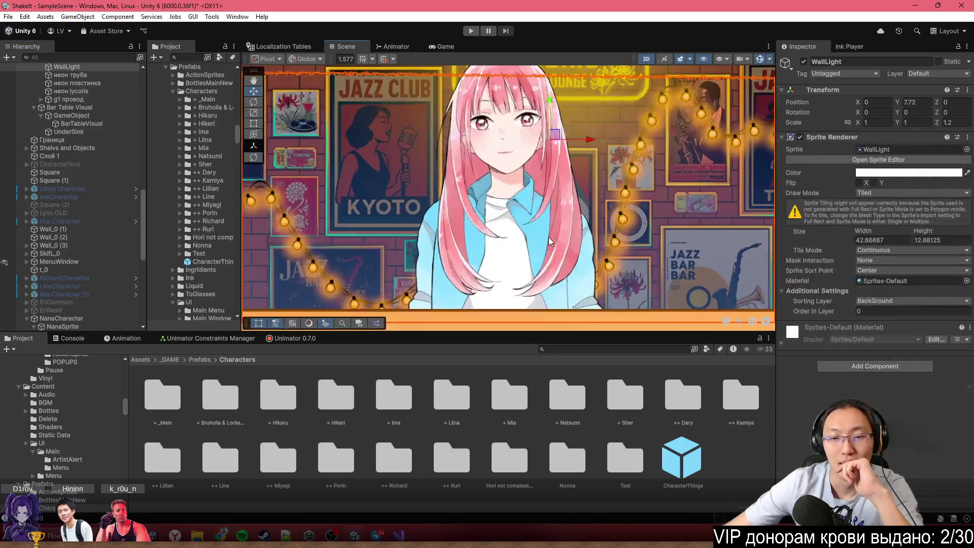
{"action": "left_click", "coordinate": [601, 159]}
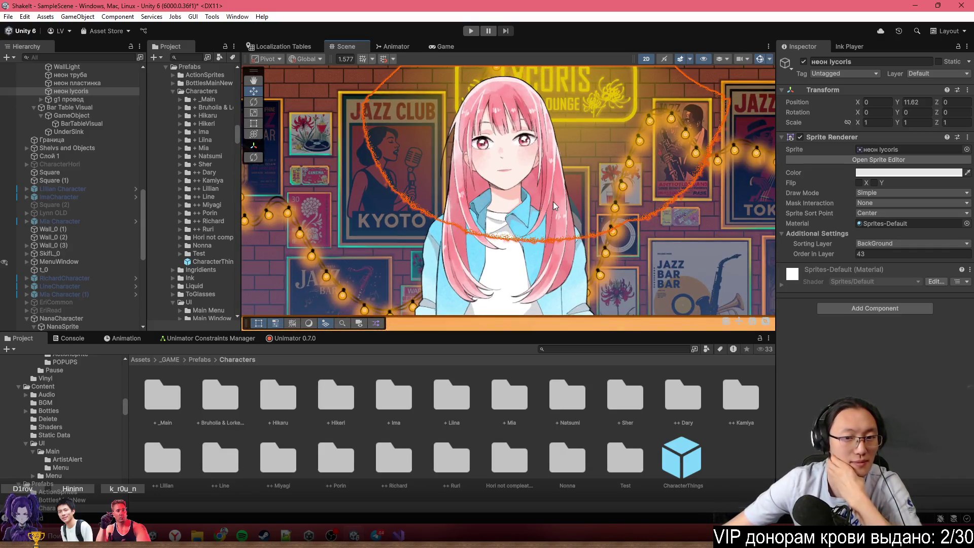
{"action": "left_click", "coordinate": [553, 212]}
{"action": "left_click", "coordinate": [554, 217]}
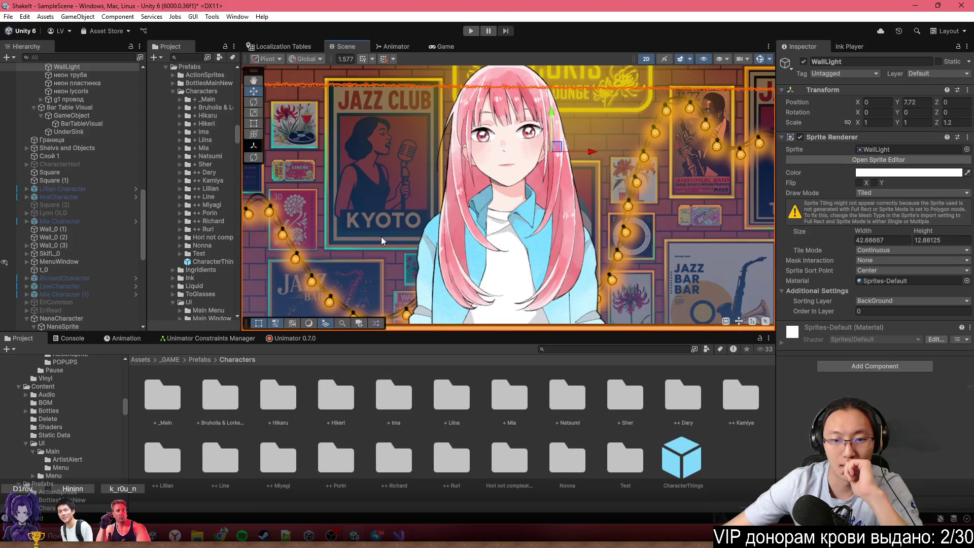
Pan the Scene view to the bar counter and open the Unimator 0.7.0 panel
{"action": "scroll", "coordinate": [504, 287], "scroll_direction": "down", "scroll_amount": 3}
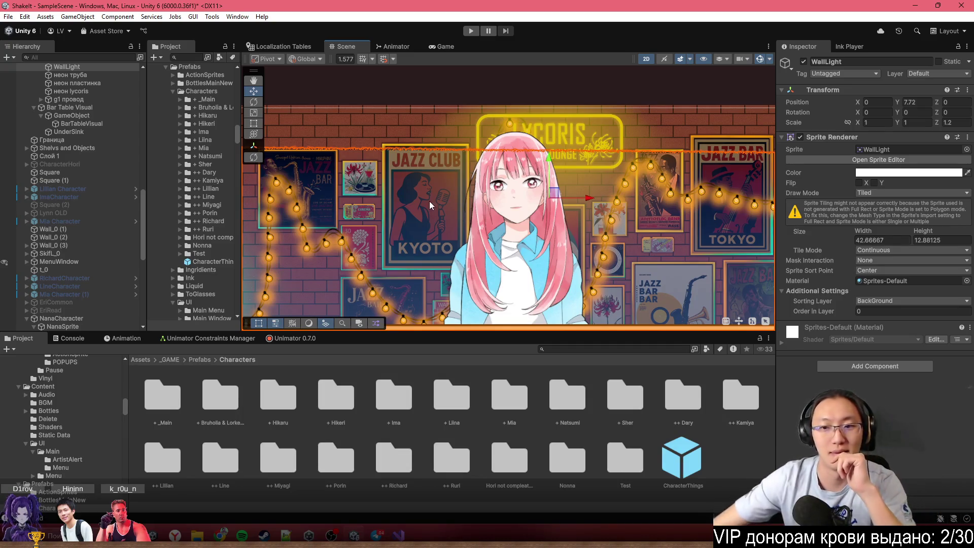
{"action": "mouse_move", "coordinate": [460, 286]}
{"action": "left_mouse_down"}
{"action": "mouse_move", "coordinate": [526, 185]}
{"action": "mouse_move", "coordinate": [440, 227]}
{"action": "left_mouse_up"}
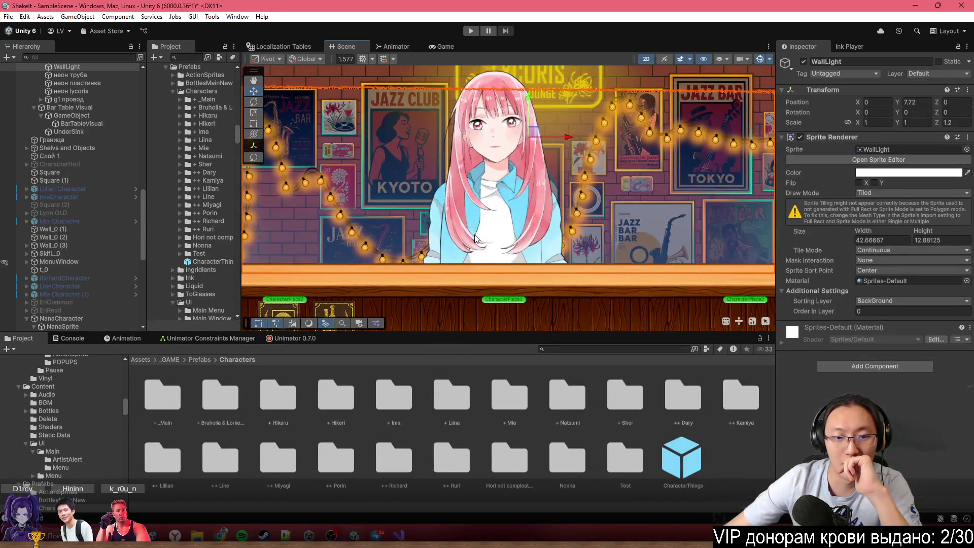
{"action": "left_click", "coordinate": [300, 339]}
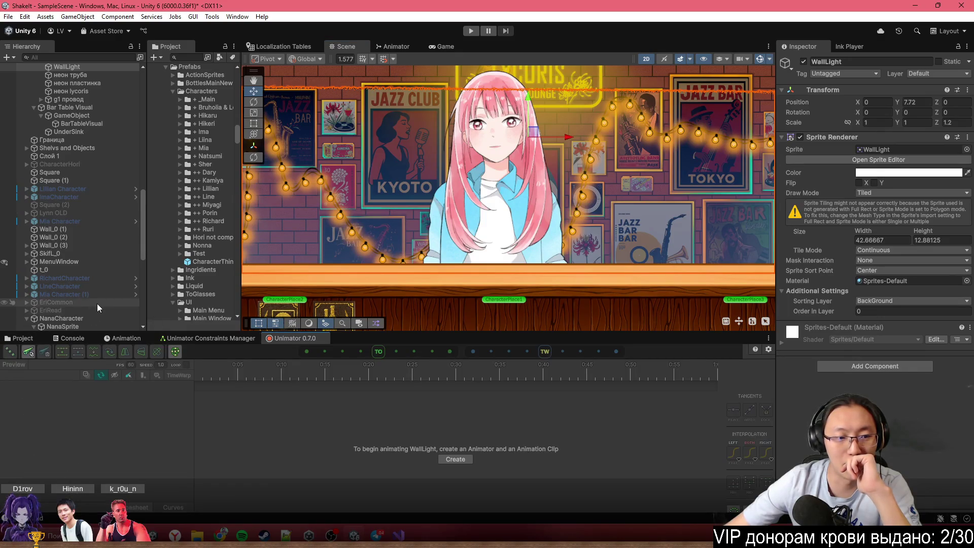
Deactivate handRightCommon so HandRightUp shows, and list the Idle and IdleSpec1 animation layers
{"action": "scroll", "coordinate": [96, 303], "scroll_direction": "down", "scroll_amount": 5}
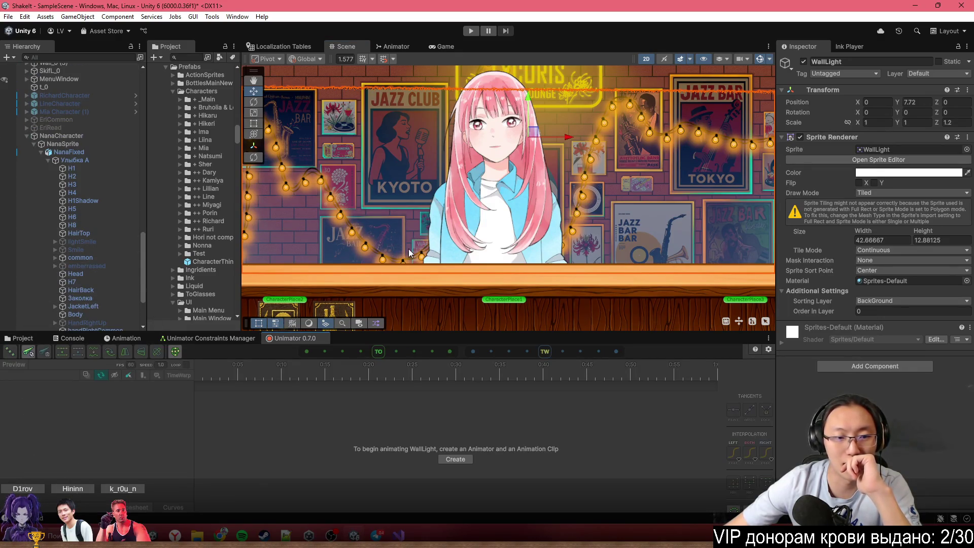
{"action": "left_click", "coordinate": [104, 322]}
{"action": "scroll", "coordinate": [99, 307], "scroll_direction": "down", "scroll_amount": 3}
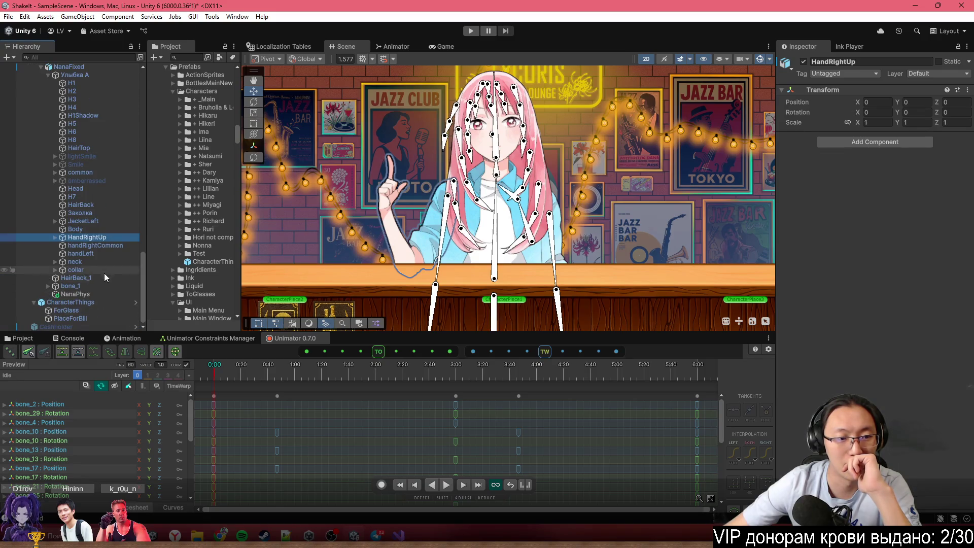
{"action": "left_click", "coordinate": [97, 245]}
{"action": "key", "text": "alt+shift+a"}
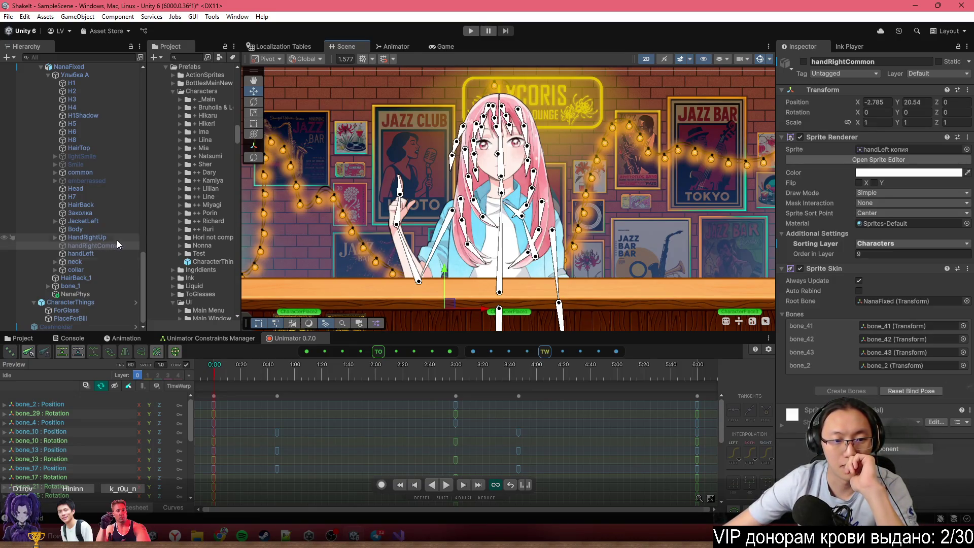
{"action": "left_click", "coordinate": [72, 376]}
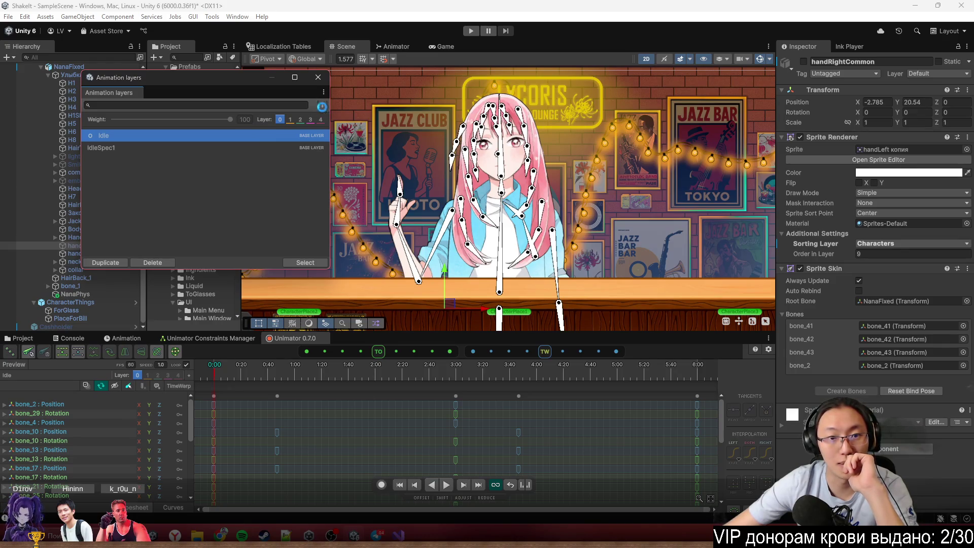
Add a new animation layer, entering 'Hand' as its clip file name in the Nana animations folder
{"action": "left_click", "coordinate": [105, 262]}
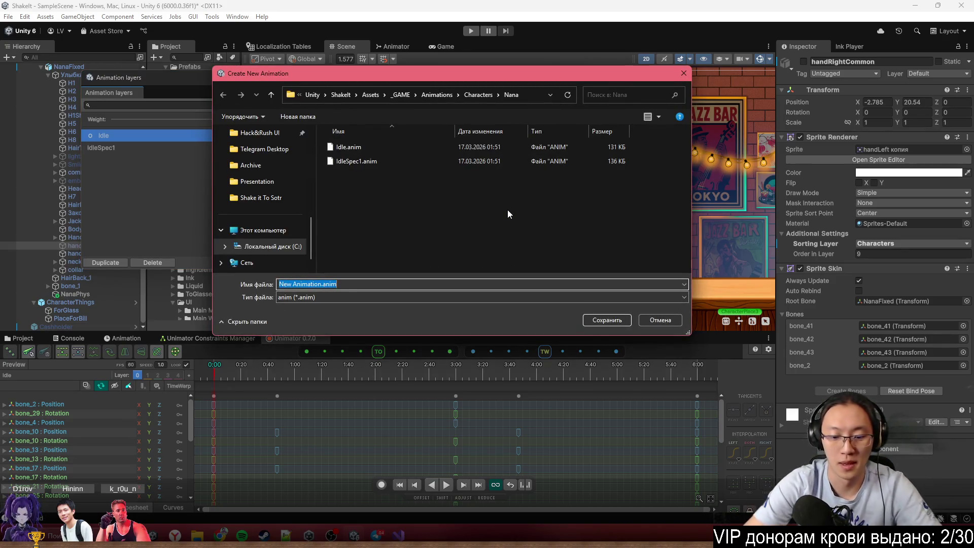
{"action": "type", "text": "Hand"}
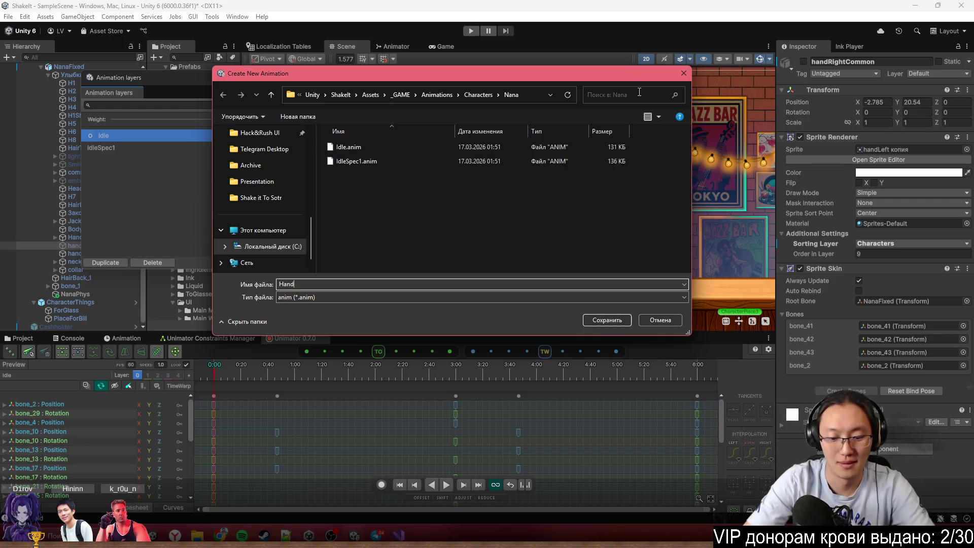
Name the new animation clip HandUp and save it
{"action": "type", "text": "Up"}
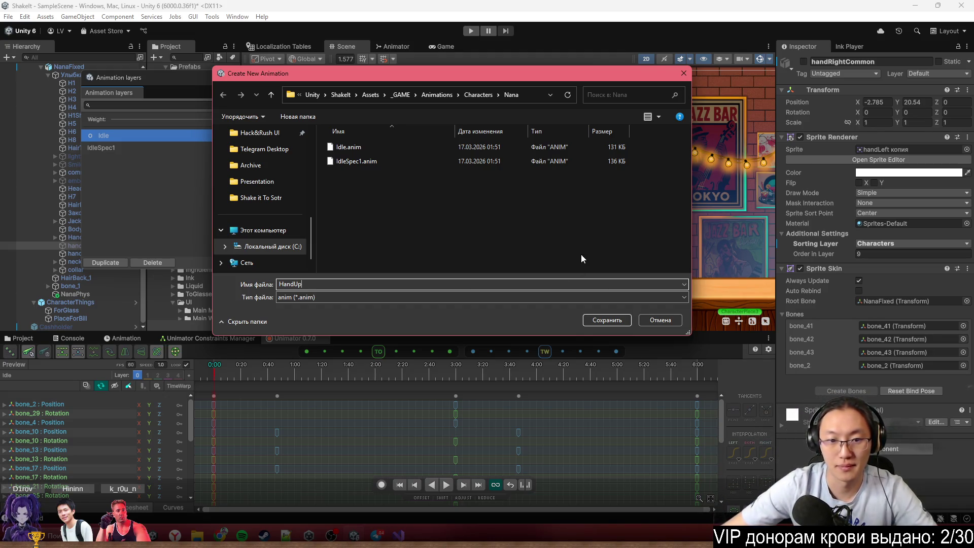
{"action": "left_click", "coordinate": [615, 321]}
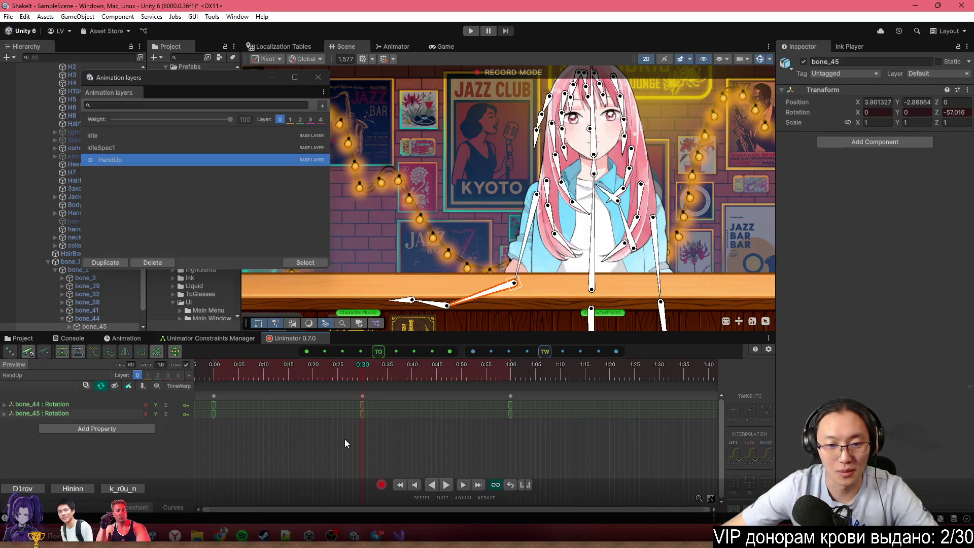
Retime the arm keys to 0:15 and 0:30, place the raised-arm keys at 1:00, and scrub to preview
{"action": "left_click_drag", "start_coordinate": [361, 400], "coordinate": [293, 400]}
{"action": "left_click", "coordinate": [214, 401]}
{"action": "mouse_move", "coordinate": [213, 401]}
{"action": "left_mouse_down"}
{"action": "mouse_move", "coordinate": [517, 400]}
{"action": "mouse_move", "coordinate": [364, 398]}
{"action": "left_mouse_up"}
{"action": "left_click_drag", "start_coordinate": [289, 405], "coordinate": [285, 398]}
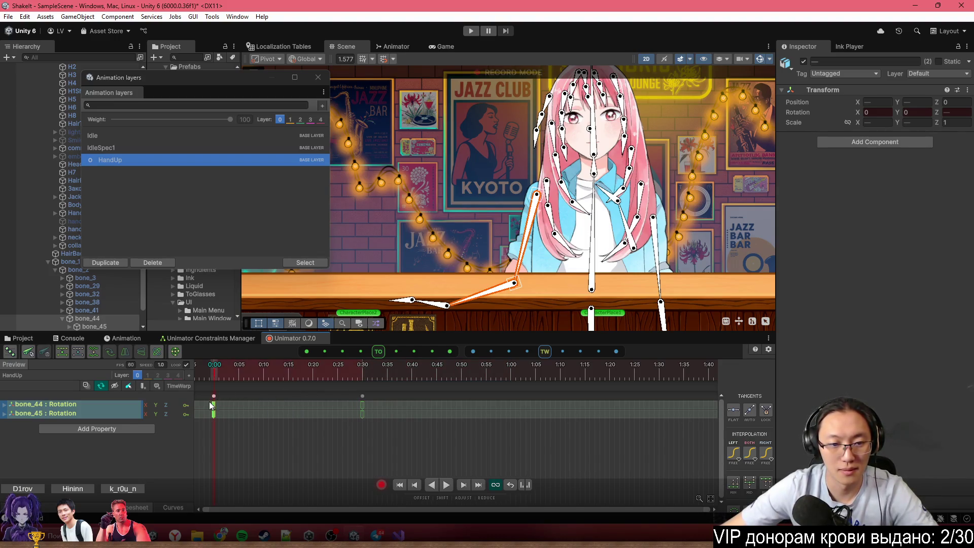
{"action": "key", "text": "ctrl+c"}
{"action": "mouse_move", "coordinate": [433, 365]}
{"action": "left_mouse_down"}
{"action": "mouse_move", "coordinate": [510, 379]}
{"action": "mouse_move", "coordinate": [160, 379]}
{"action": "mouse_move", "coordinate": [328, 388]}
{"action": "left_mouse_up"}
{"action": "key", "text": "ctrl+v"}
{"action": "mouse_move", "coordinate": [481, 456]}
{"action": "left_mouse_down"}
{"action": "mouse_move", "coordinate": [559, 412]}
{"action": "mouse_move", "coordinate": [552, 439]}
{"action": "left_mouse_up"}
{"action": "key", "text": "Delete"}
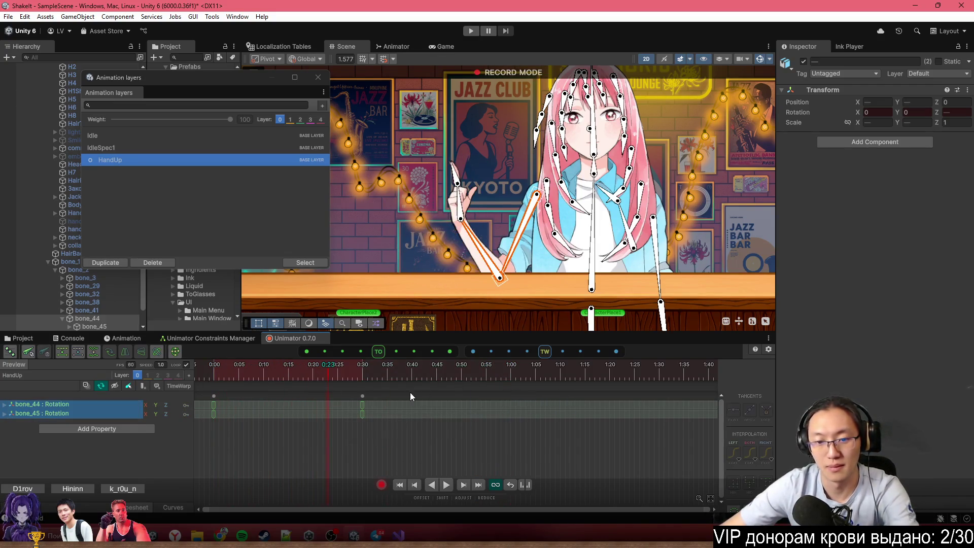
{"action": "left_click_drag", "start_coordinate": [364, 398], "coordinate": [512, 401]}
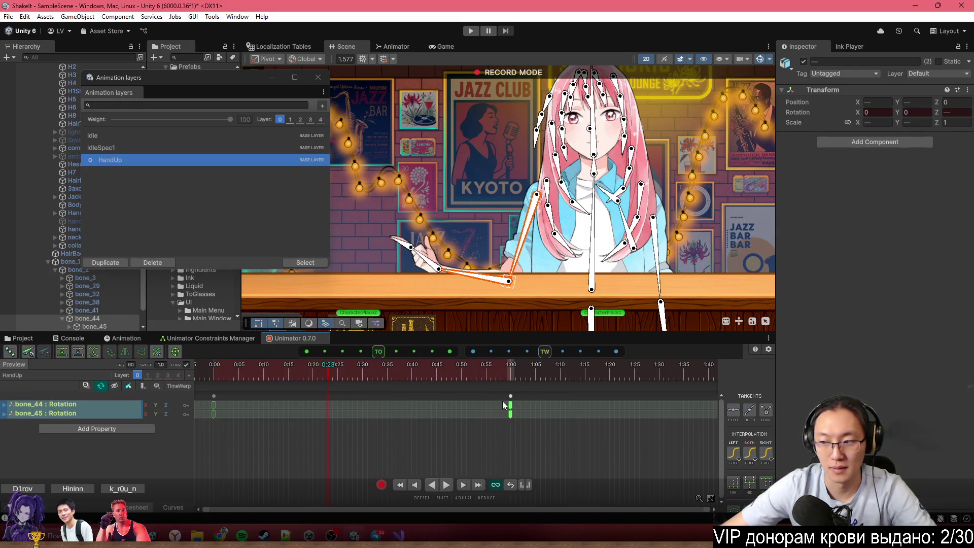
{"action": "left_click", "coordinate": [341, 391]}
{"action": "mouse_move", "coordinate": [342, 392]}
{"action": "left_mouse_down"}
{"action": "mouse_move", "coordinate": [223, 383]}
{"action": "mouse_move", "coordinate": [513, 380]}
{"action": "mouse_move", "coordinate": [504, 380]}
{"action": "left_mouse_up"}
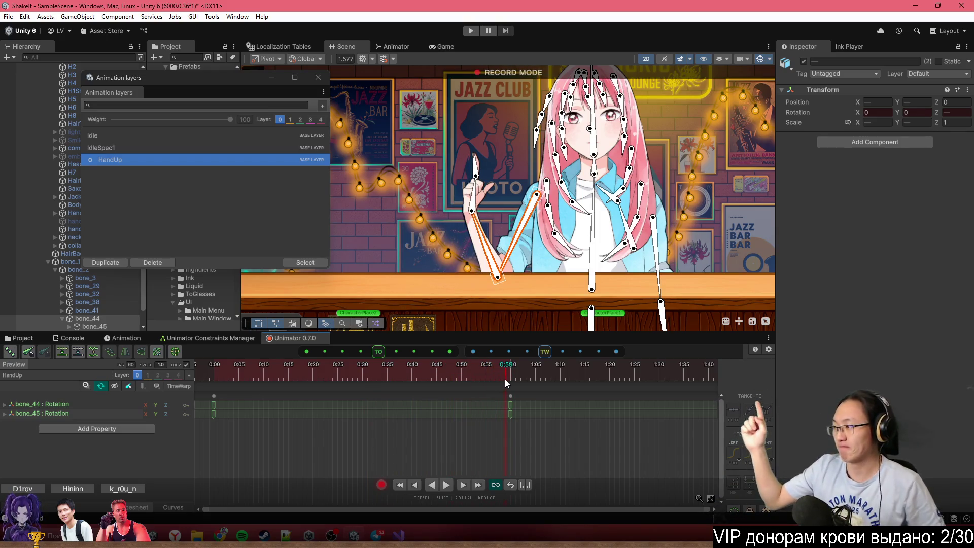
Expand the bone_44 and bone_45 rotation channels and show bone_45's Rotation.z curve fitted in curve view
{"action": "scroll", "coordinate": [500, 409], "scroll_direction": "down", "scroll_amount": 5}
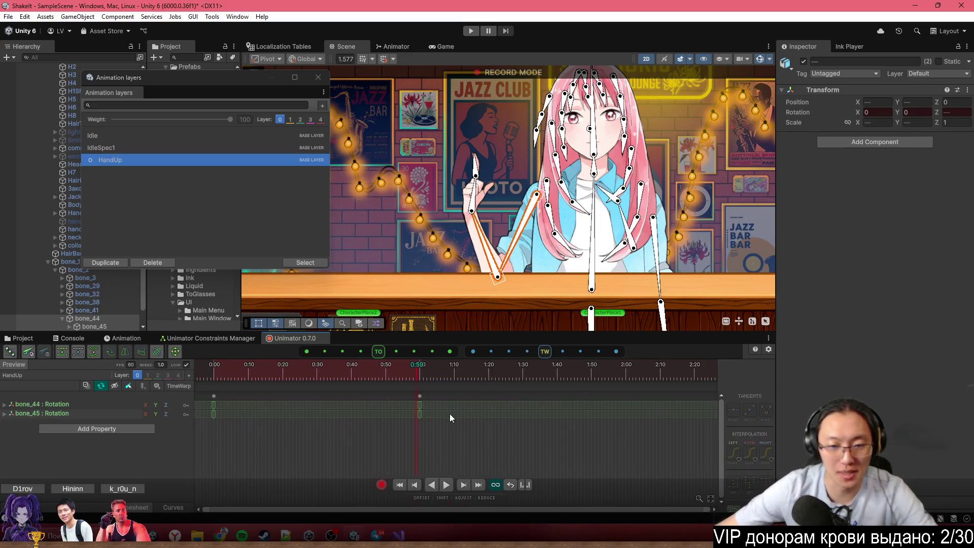
{"action": "scroll", "coordinate": [420, 425], "scroll_direction": "down", "scroll_amount": 1}
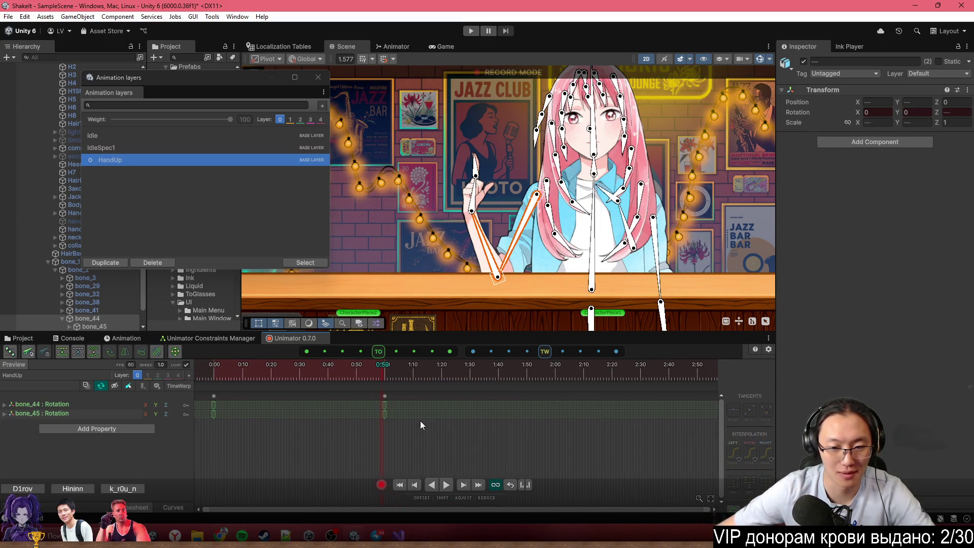
{"action": "scroll", "coordinate": [330, 409], "scroll_direction": "up", "scroll_amount": 1}
{"action": "left_click", "coordinate": [99, 415]}
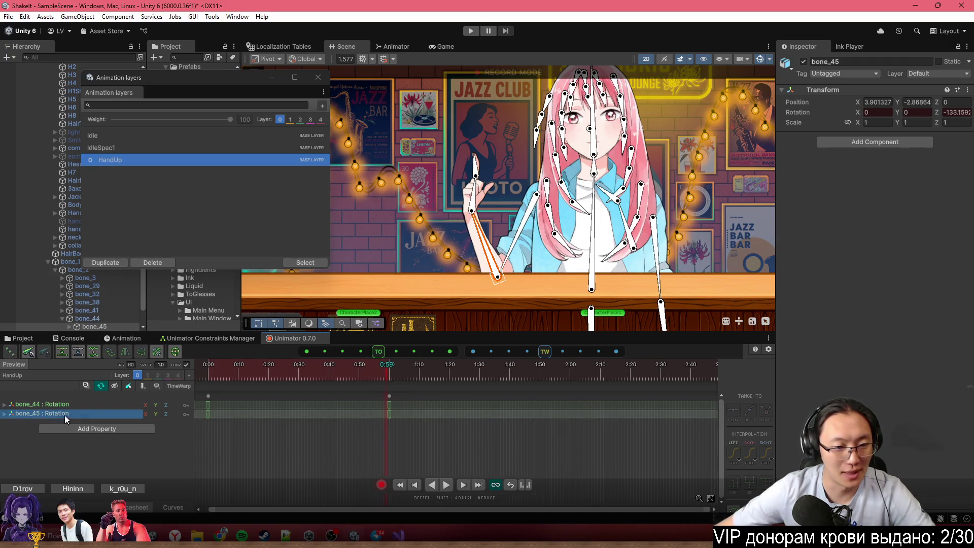
{"action": "left_click", "coordinate": [4, 406]}
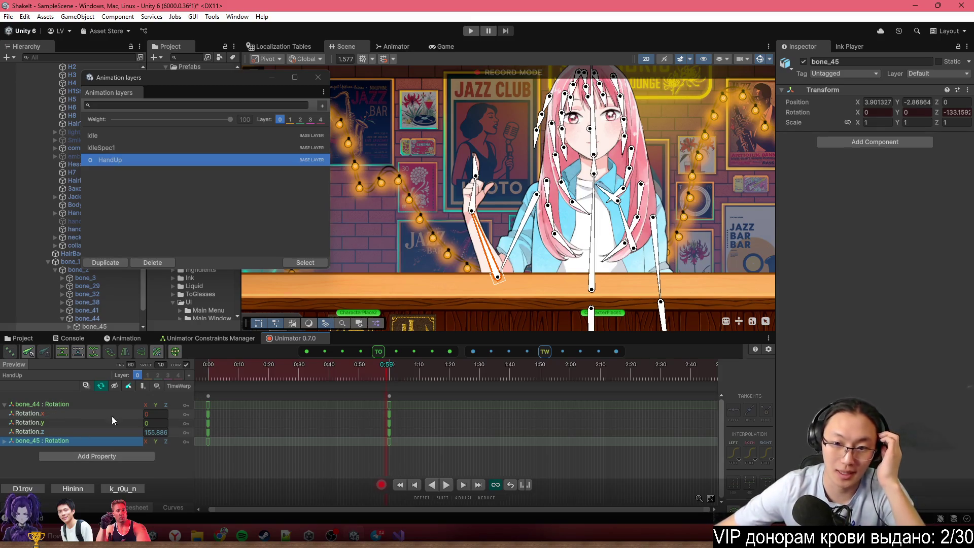
{"action": "left_click", "coordinate": [489, 254]}
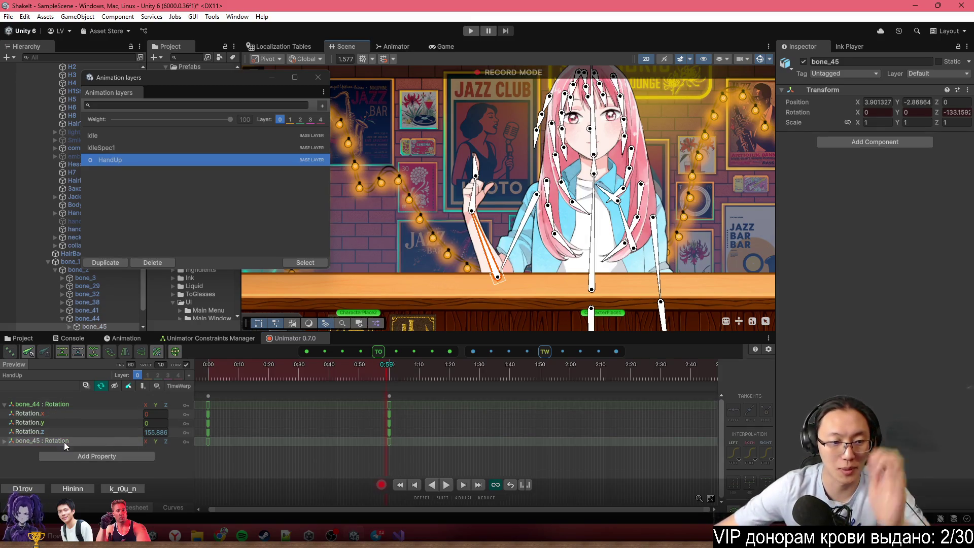
{"action": "left_click", "coordinate": [5, 441]}
{"action": "left_click", "coordinate": [58, 468]}
{"action": "key", "text": "f"}
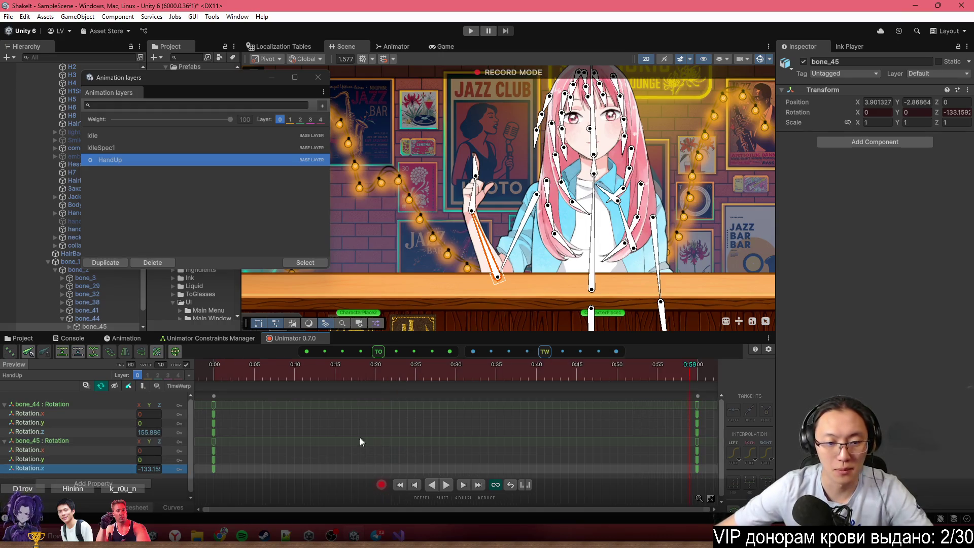
{"action": "left_click", "coordinate": [173, 508]}
Ease the bone_45 Rotation.z curve into its end keyframe and preview the arm raise
{"action": "scroll", "coordinate": [440, 440], "scroll_direction": "down", "scroll_amount": 4}
{"action": "scroll", "coordinate": [401, 425], "scroll_direction": "down", "scroll_amount": 2}
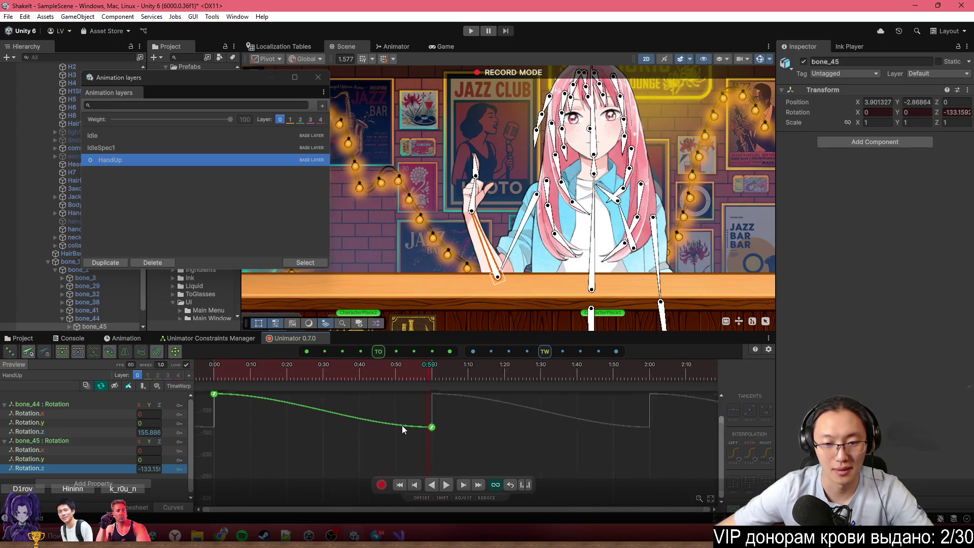
{"action": "left_click", "coordinate": [425, 428]}
{"action": "left_click_drag", "start_coordinate": [398, 427], "coordinate": [401, 439]}
{"action": "key", "text": "space"}
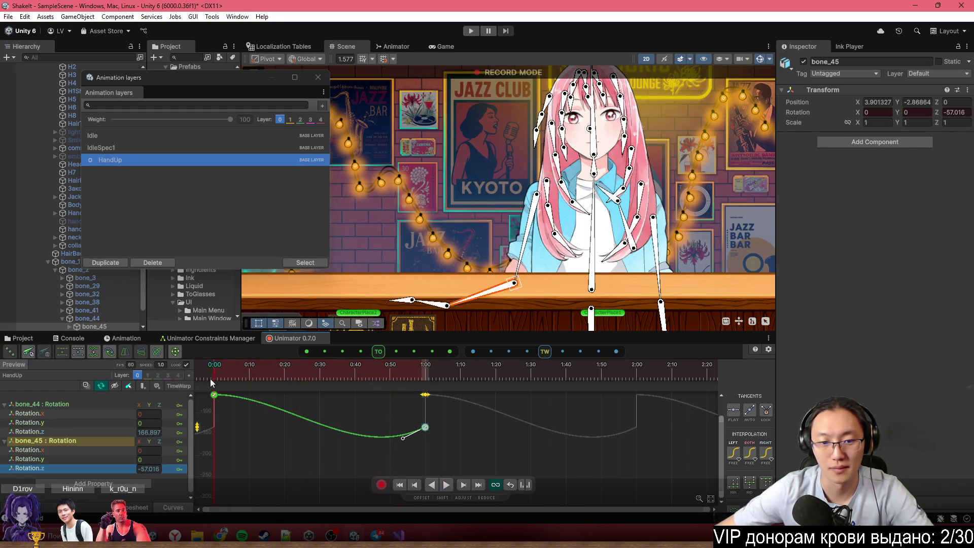
{"action": "left_click", "coordinate": [425, 395]}
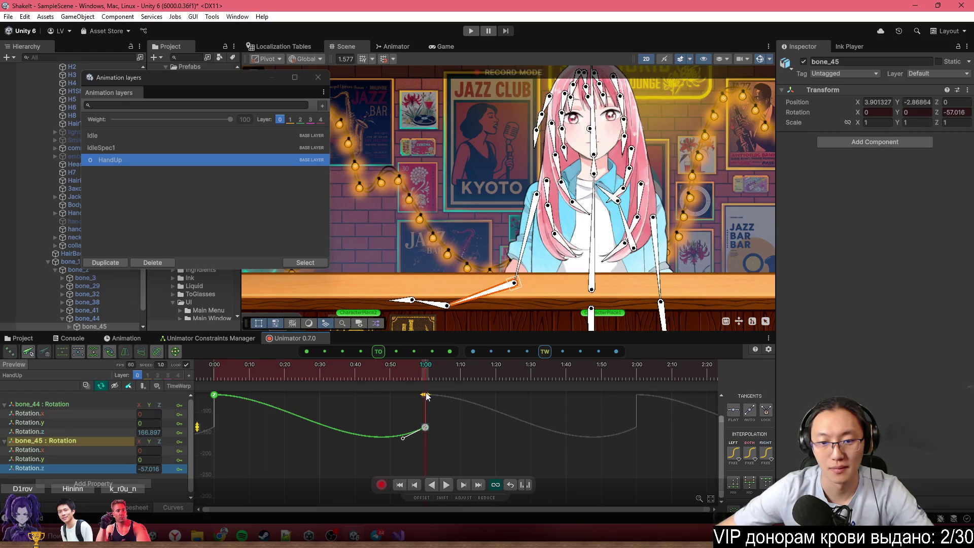
Copy the end keyframe and paste it at about 1:10
{"action": "key", "text": "ctrl+c"}
{"action": "left_click_drag", "start_coordinate": [458, 371], "coordinate": [461, 370]}
{"action": "key", "text": "ctrl+v"}
{"action": "scroll", "coordinate": [459, 446], "scroll_direction": "up", "scroll_amount": 3}
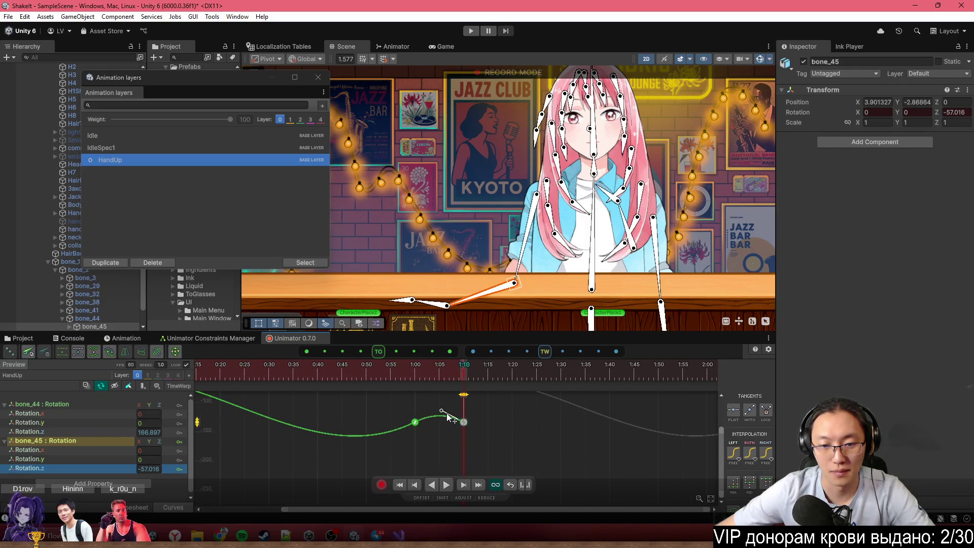
{"action": "scroll", "coordinate": [453, 415], "scroll_direction": "down", "scroll_amount": 3}
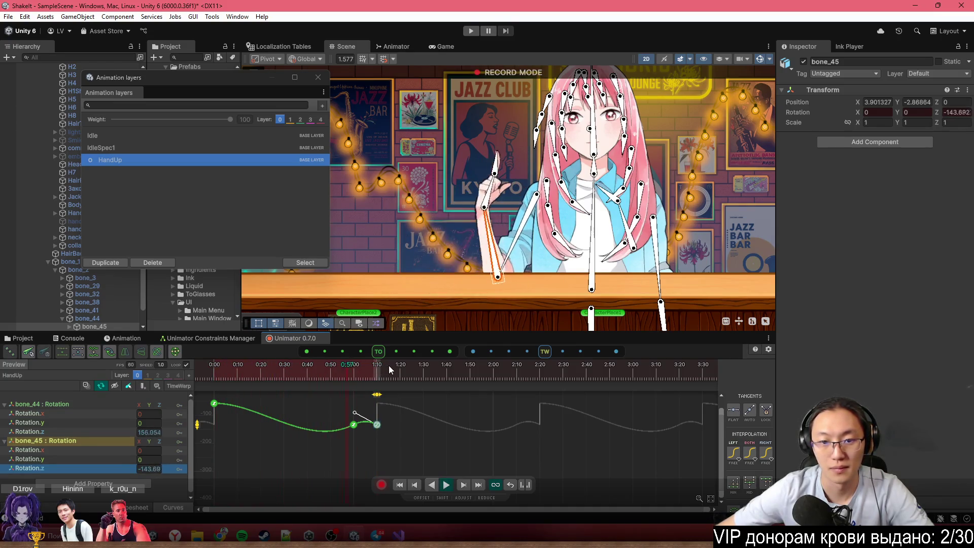
{"action": "scroll", "coordinate": [343, 446], "scroll_direction": "down", "scroll_amount": 2}
Paste the starting keys at 3:40, delete the keys between 1:10 and 3:40, and play
{"action": "key", "text": "ctrl+c"}
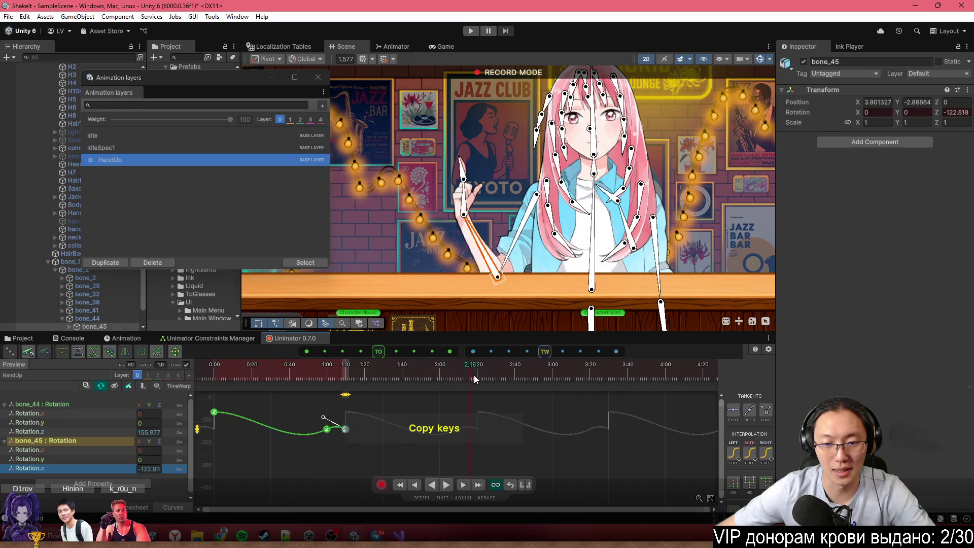
{"action": "left_click", "coordinate": [629, 378]}
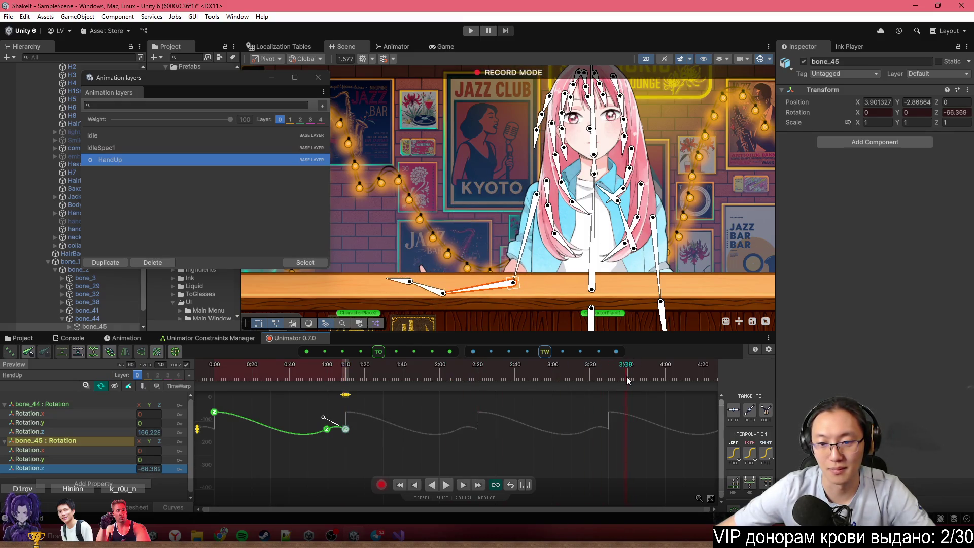
{"action": "key", "text": "ctrl+v"}
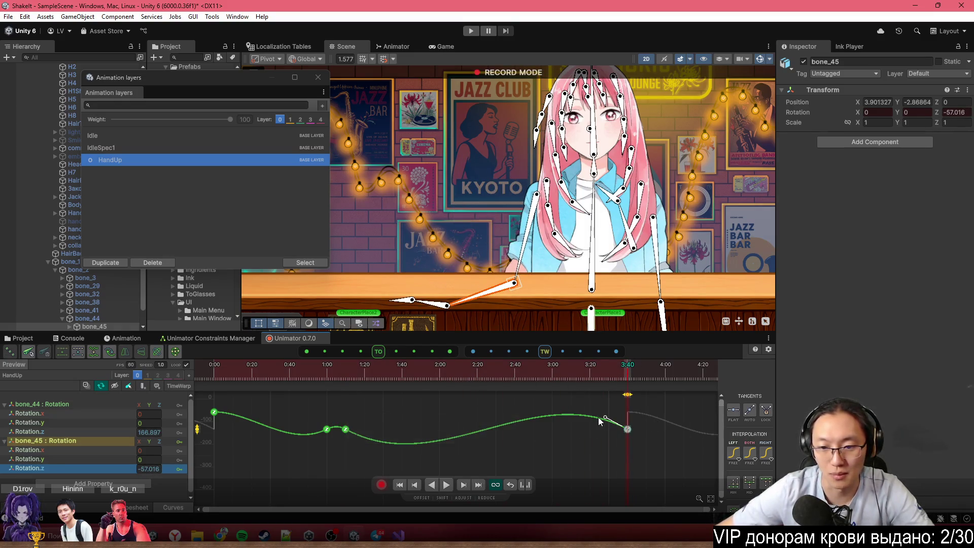
{"action": "left_click_drag", "start_coordinate": [643, 410], "coordinate": [344, 456]}
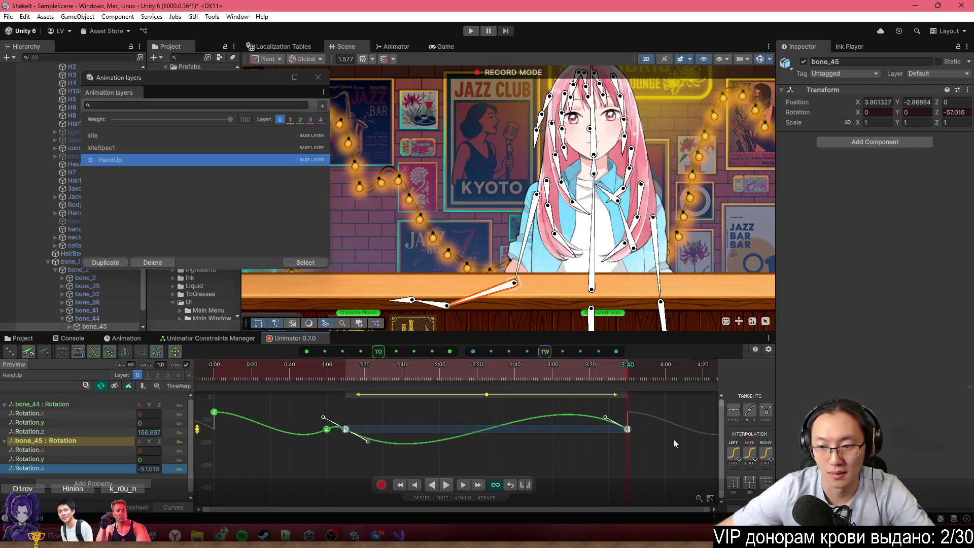
{"action": "key", "text": "Delete"}
{"action": "key", "text": "space"}
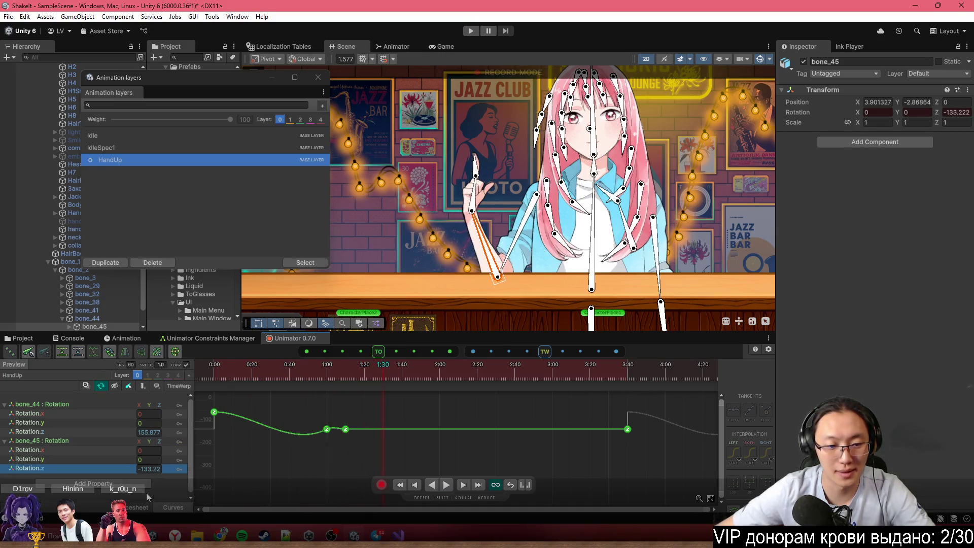
In the dopesheet, scale the early arm keys toward 0:00 to quicken the raise
{"action": "left_click", "coordinate": [142, 507]}
{"action": "mouse_move", "coordinate": [333, 501]}
{"action": "left_mouse_down"}
{"action": "mouse_move", "coordinate": [261, 418]}
{"action": "mouse_move", "coordinate": [197, 398]}
{"action": "left_mouse_up"}
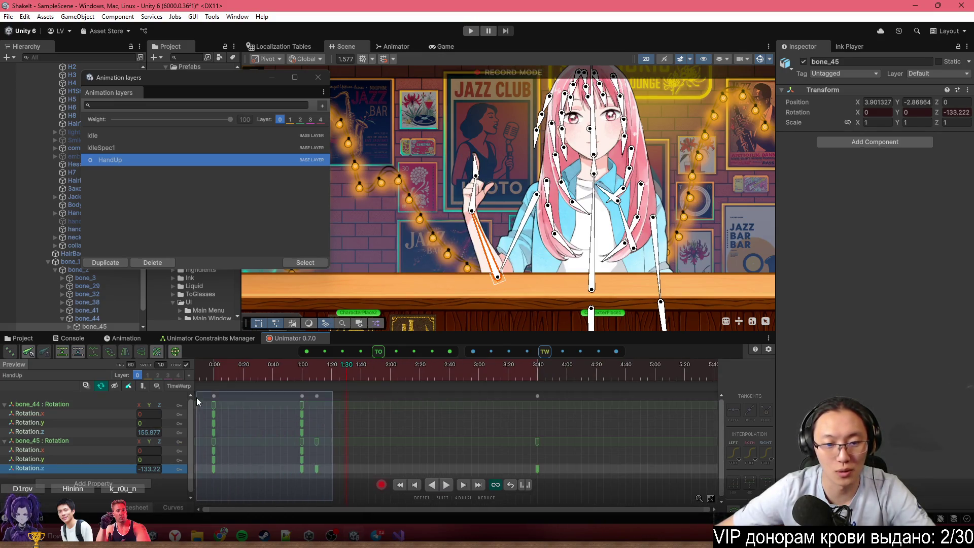
{"action": "left_click_drag", "start_coordinate": [322, 424], "coordinate": [291, 424]}
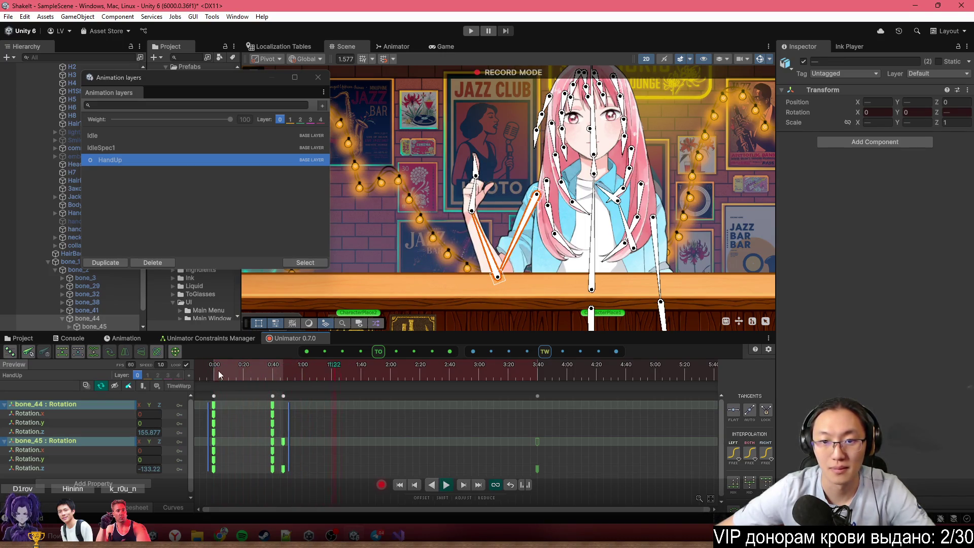
{"action": "scroll", "coordinate": [267, 473], "scroll_direction": "up", "scroll_amount": 2}
{"action": "left_click", "coordinate": [267, 473]}
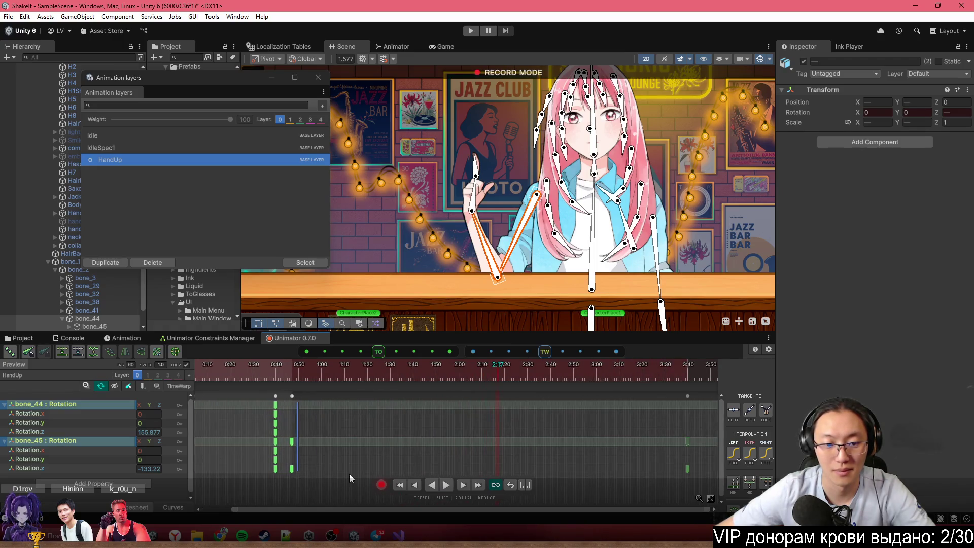
{"action": "scroll", "coordinate": [349, 474], "scroll_direction": "up", "scroll_amount": 1}
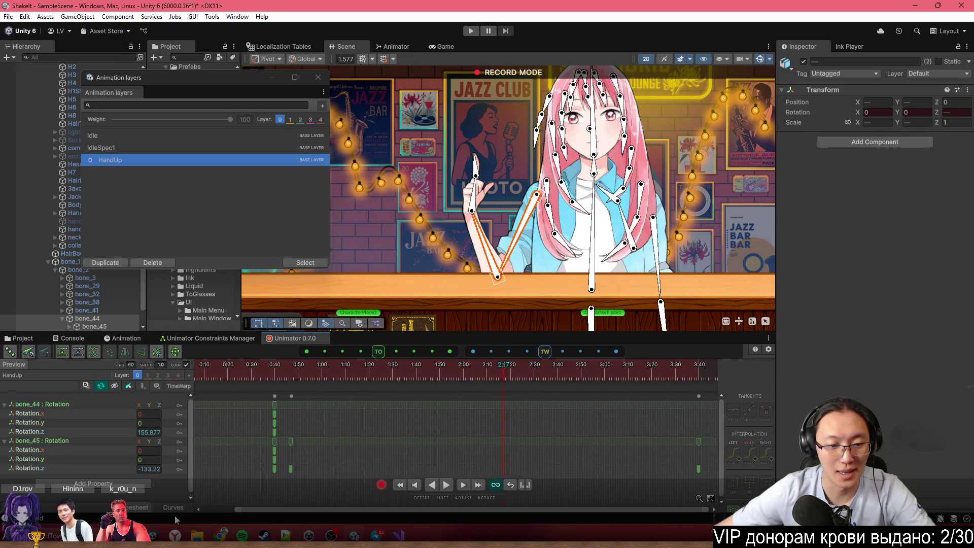
Copy the 0:47 Rotation.z key, paste it at 0:54, and adjust its tangent
{"action": "left_click", "coordinate": [175, 512]}
{"action": "left_click", "coordinate": [291, 429]}
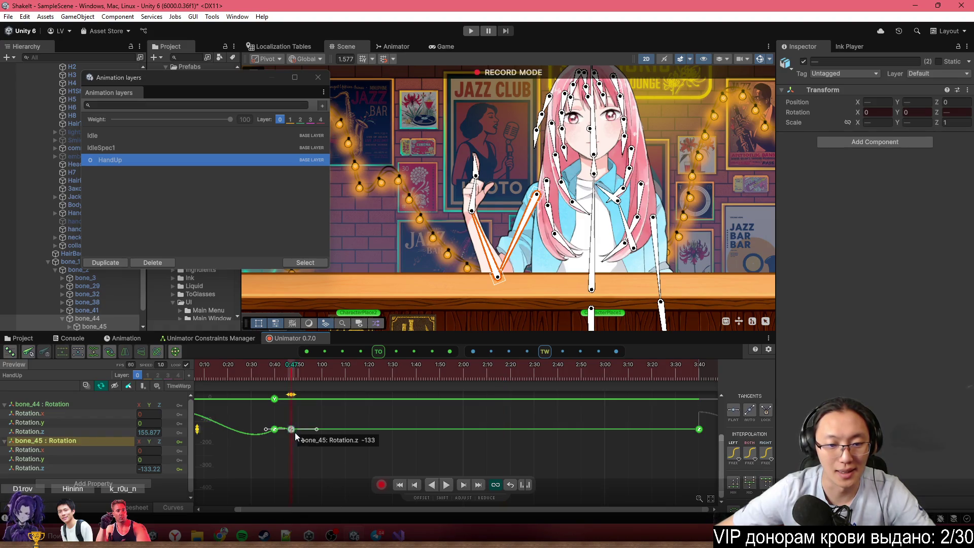
{"action": "key", "text": "ctrl+c"}
{"action": "left_click", "coordinate": [53, 467]}
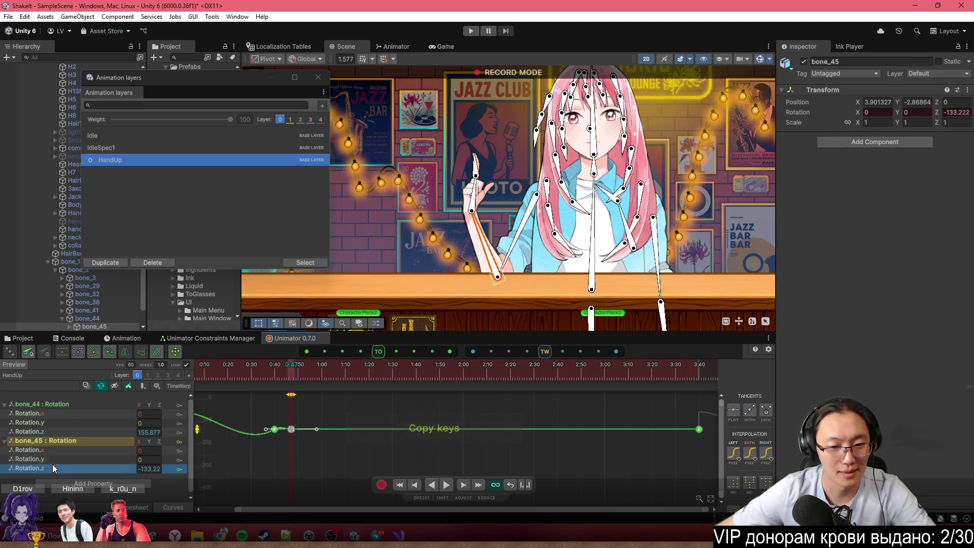
{"action": "key", "text": "f"}
{"action": "left_click", "coordinate": [311, 458]}
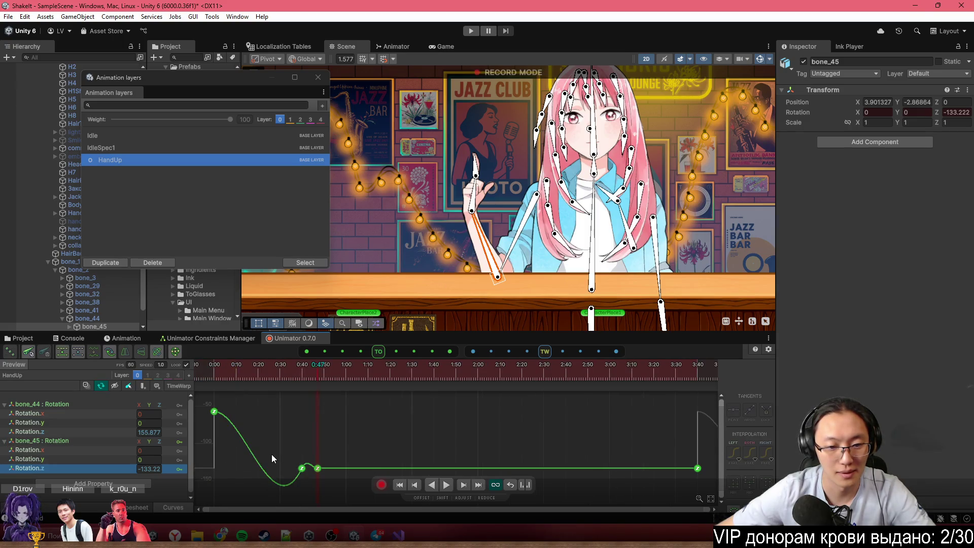
{"action": "left_click_drag", "start_coordinate": [345, 382], "coordinate": [333, 374]}
{"action": "key", "text": "ctrl+v"}
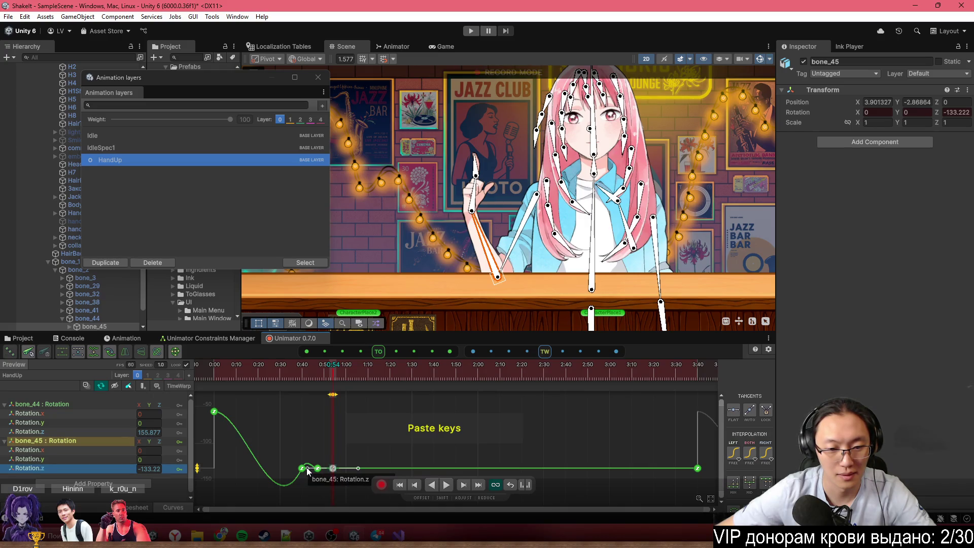
{"action": "mouse_move", "coordinate": [308, 468]}
{"action": "left_mouse_down"}
{"action": "mouse_move", "coordinate": [320, 480]}
{"action": "mouse_move", "coordinate": [331, 468]}
{"action": "left_mouse_up"}
{"action": "right_click", "coordinate": [331, 468]}
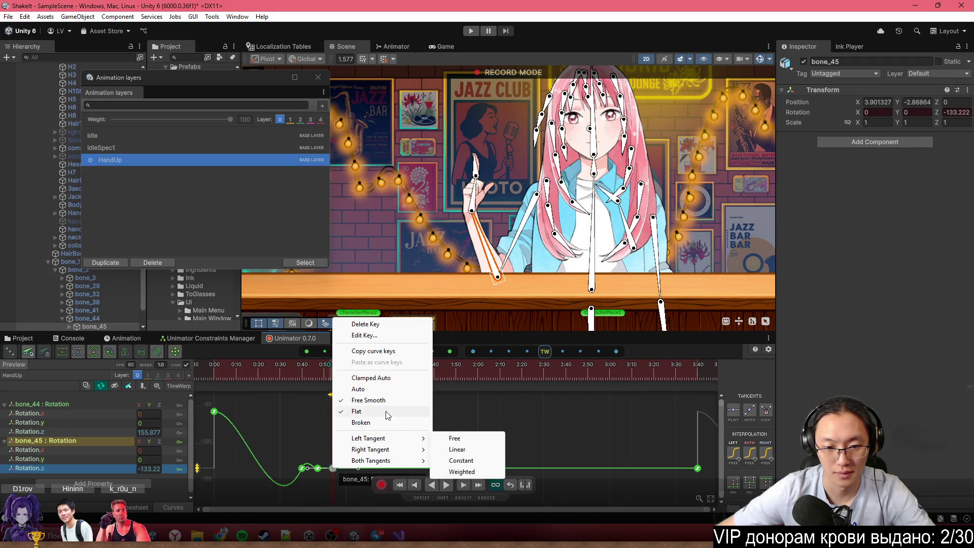
Set the 0:54 key's right tangent to Free, angle it downward, and check playback
{"action": "mouse_move", "coordinate": [418, 450]}
{"action": "left_click", "coordinate": [457, 450]}
{"action": "left_click_drag", "start_coordinate": [309, 469], "coordinate": [317, 488]}
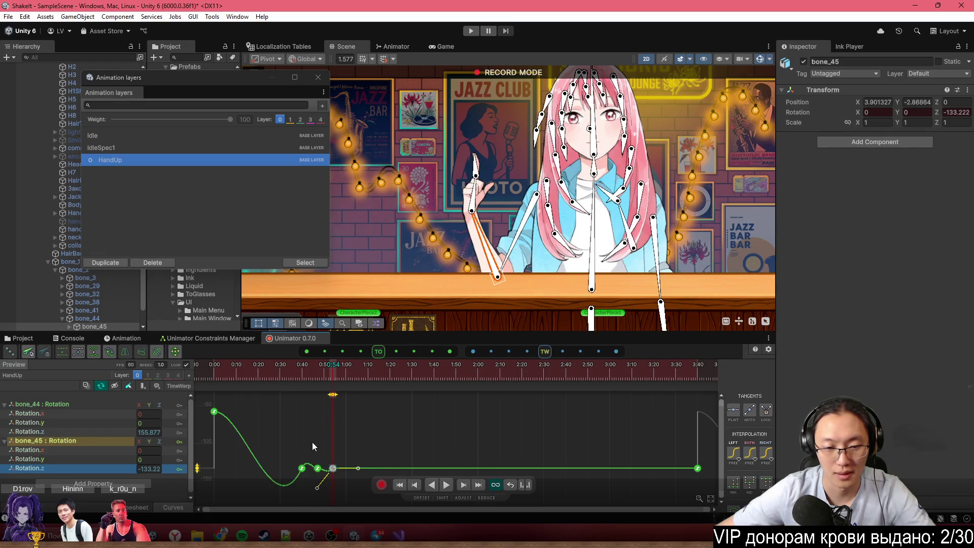
{"action": "left_click", "coordinate": [287, 372]}
{"action": "left_click", "coordinate": [215, 367]}
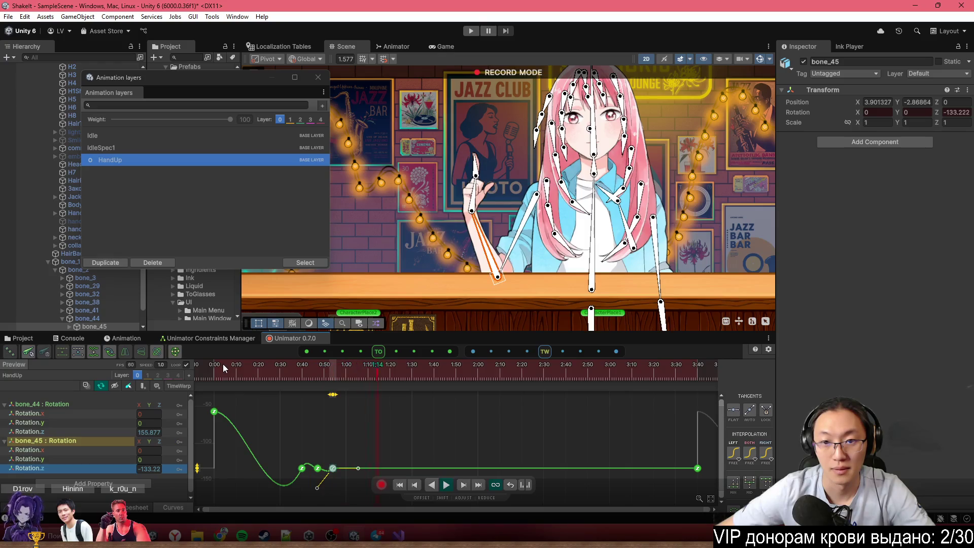
{"action": "scroll", "coordinate": [261, 438], "scroll_direction": "up", "scroll_amount": 3}
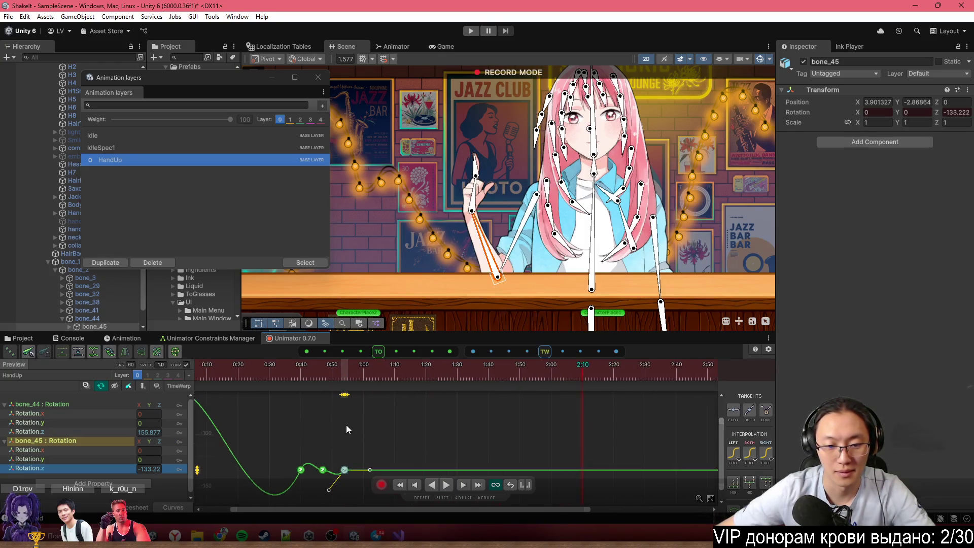
{"action": "scroll", "coordinate": [400, 443], "scroll_direction": "up", "scroll_amount": 1}
Tilt the 0:47 key's tangent upward and the 0:40 key's tangent to smooth the dip, then play
{"action": "left_click", "coordinate": [355, 469]}
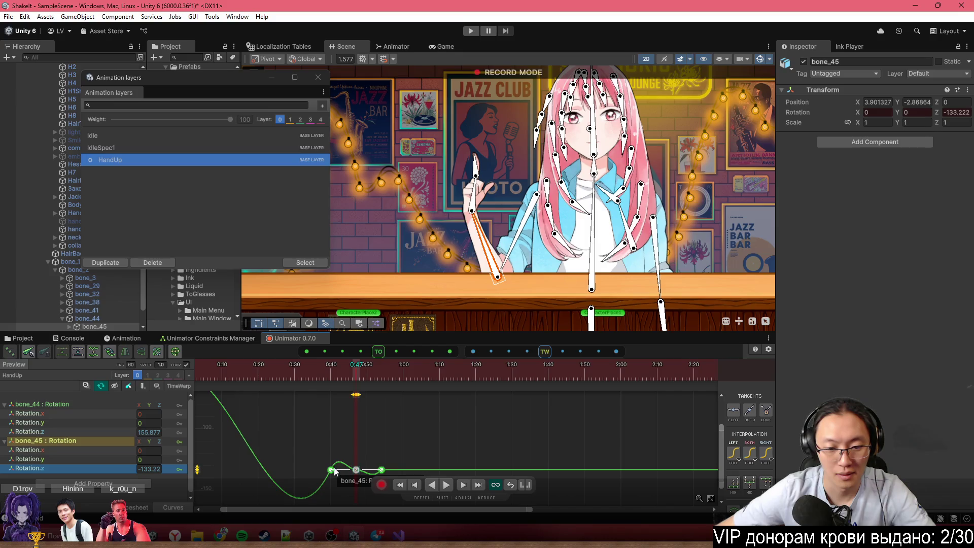
{"action": "left_click_drag", "start_coordinate": [332, 471], "coordinate": [326, 457]}
{"action": "scroll", "coordinate": [434, 442], "scroll_direction": "down", "scroll_amount": 1}
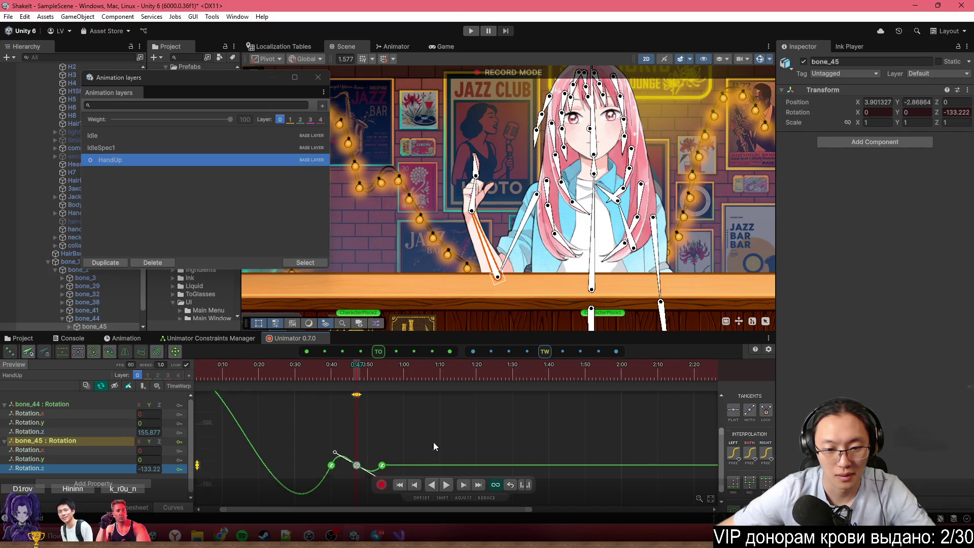
{"action": "scroll", "coordinate": [424, 442], "scroll_direction": "up", "scroll_amount": 1}
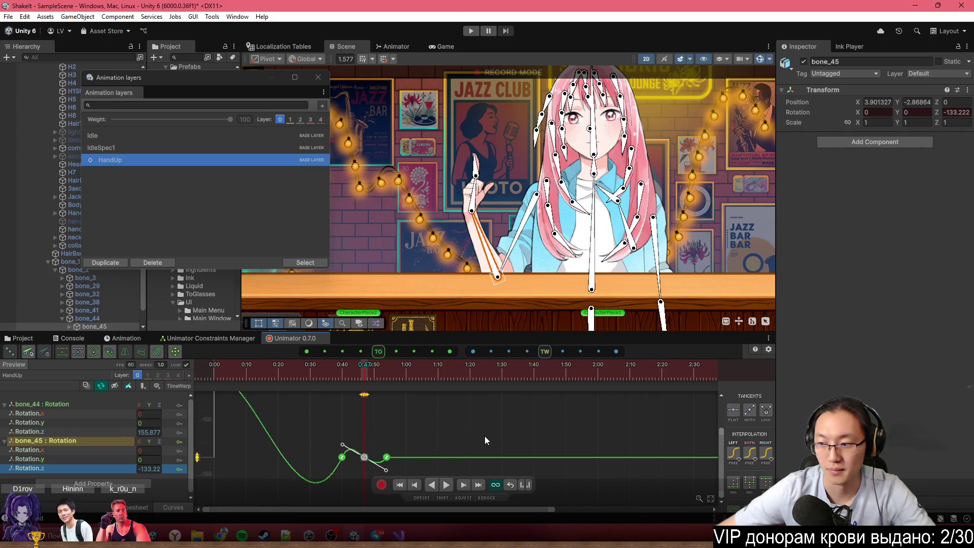
{"action": "scroll", "coordinate": [374, 421], "scroll_direction": "down", "scroll_amount": 1}
{"action": "left_click_drag", "start_coordinate": [325, 368], "coordinate": [272, 368]}
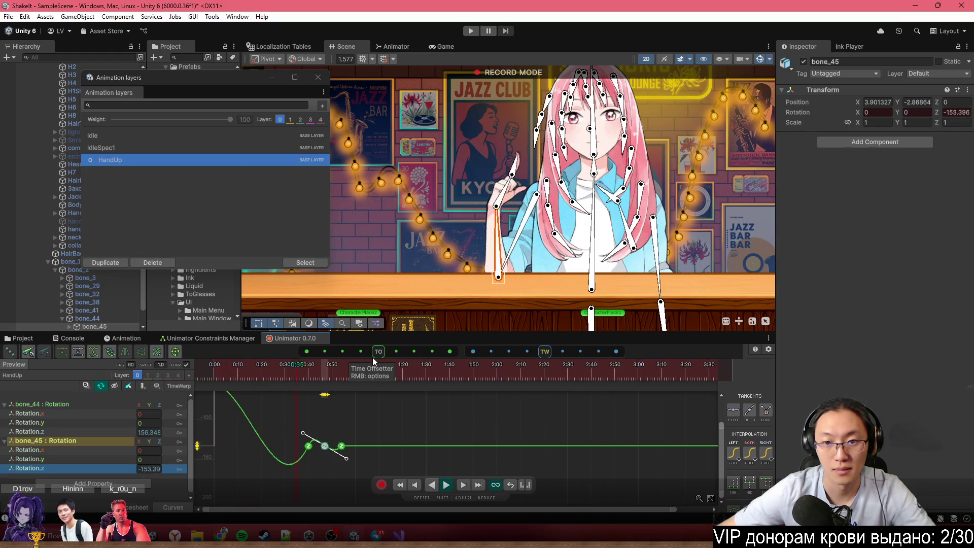
{"action": "left_click", "coordinate": [308, 446]}
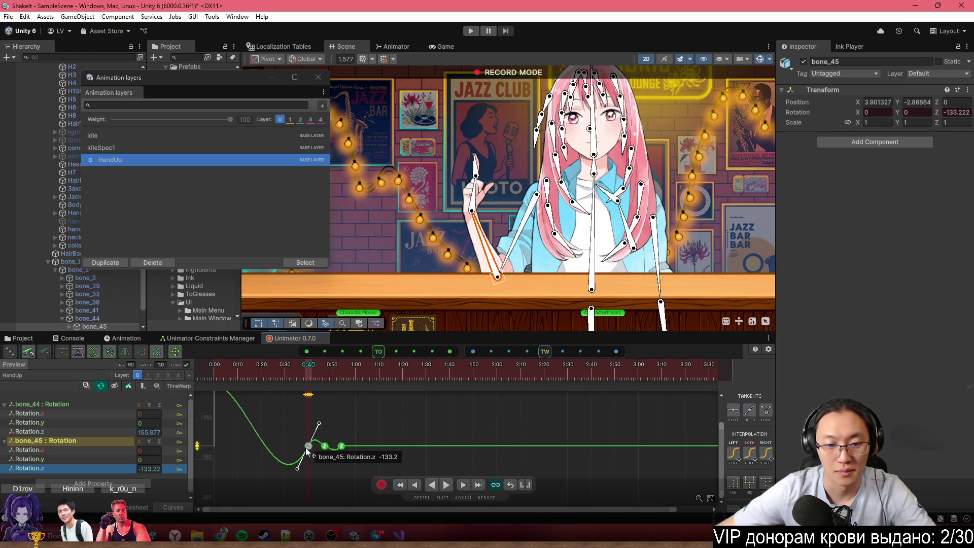
{"action": "left_click_drag", "start_coordinate": [300, 473], "coordinate": [290, 467]}
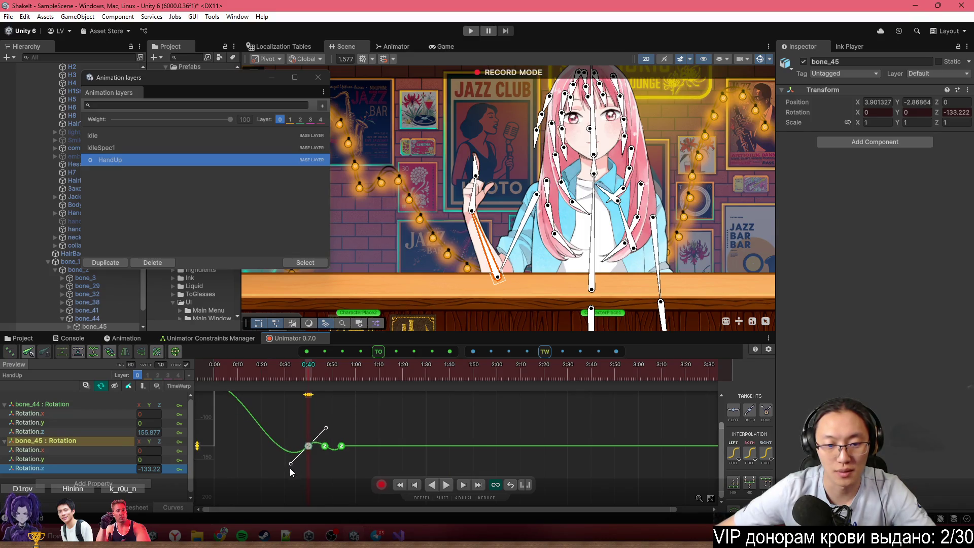
{"action": "key", "text": "space"}
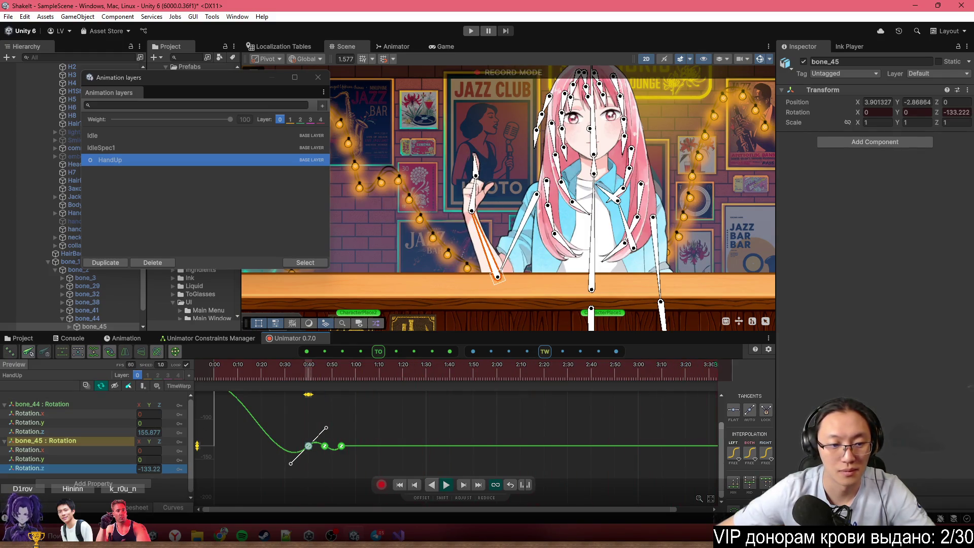
Play back the bone_45 curve from the 0:54 key in curve view, then disable record mode
{"action": "key", "text": "c"}
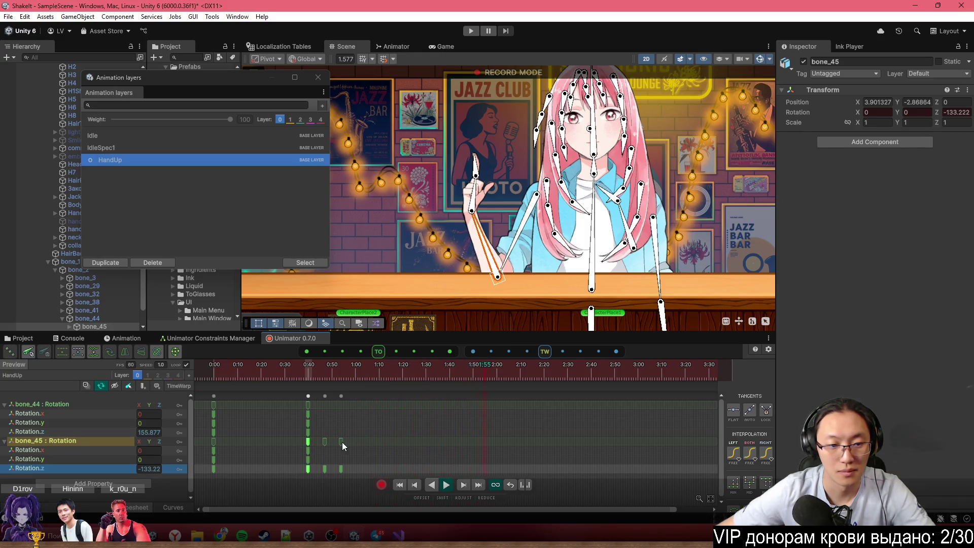
{"action": "left_click", "coordinate": [351, 441]}
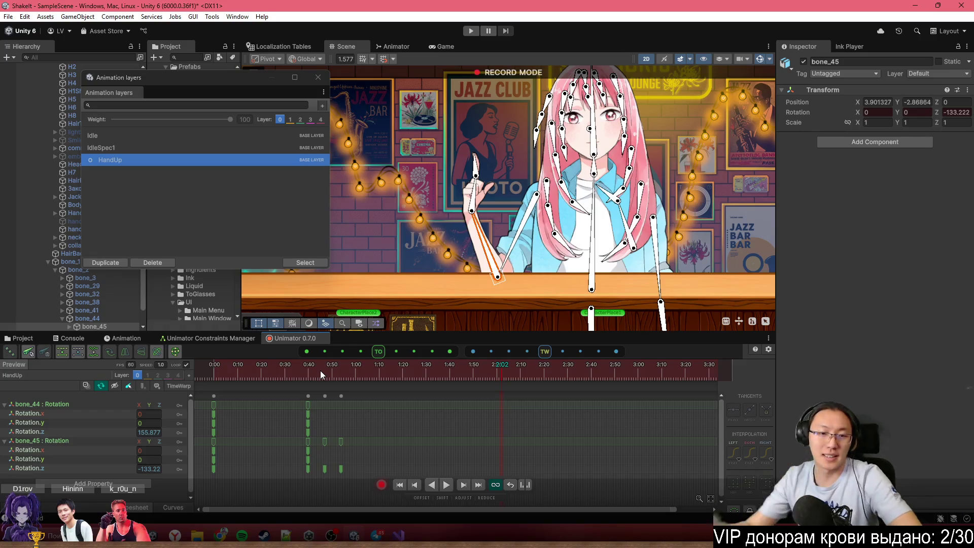
{"action": "left_click", "coordinate": [174, 507]}
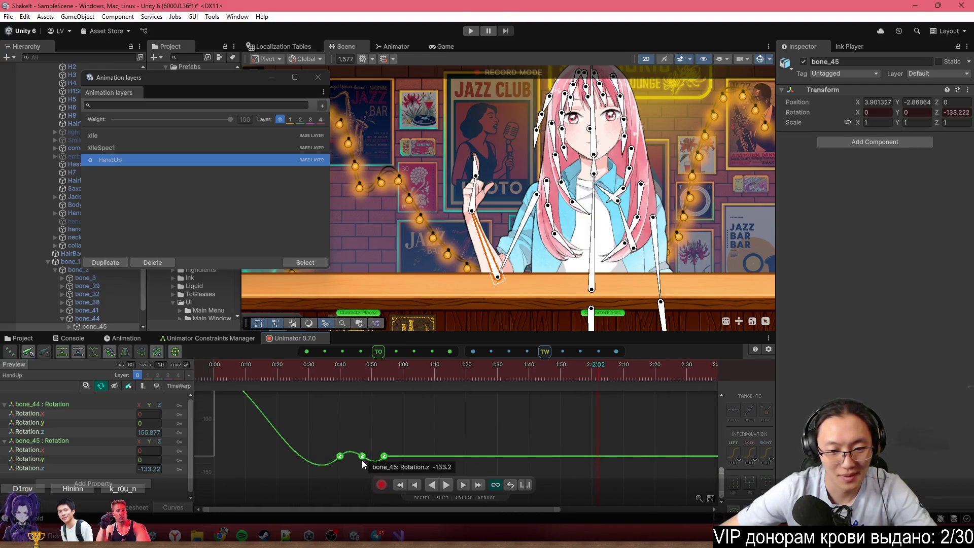
{"action": "left_click", "coordinate": [365, 471]}
{"action": "key", "text": "space"}
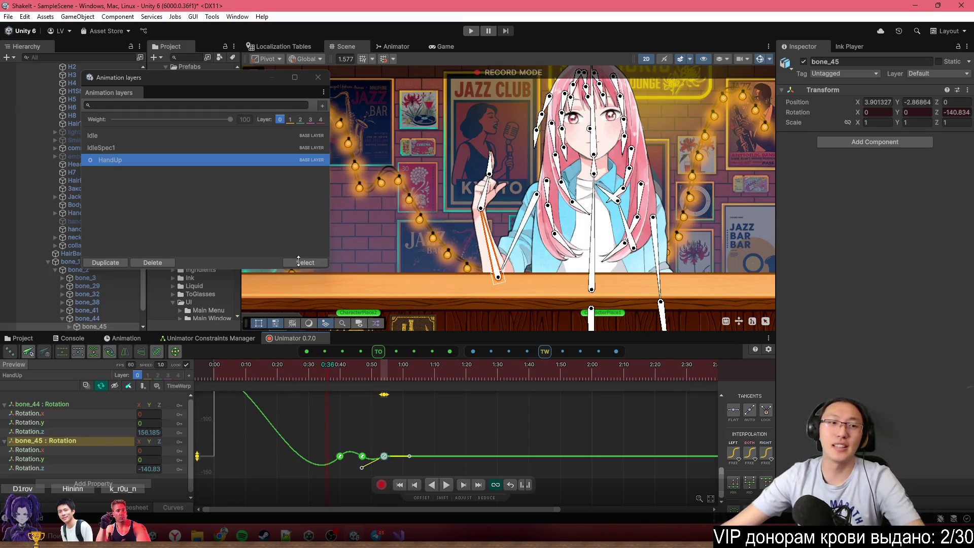
{"action": "left_click", "coordinate": [381, 485]}
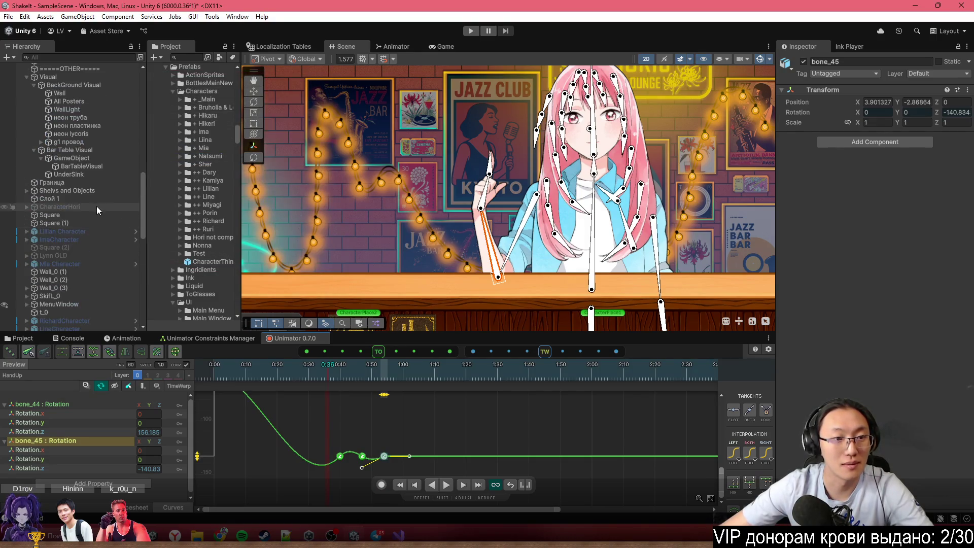
Close the animation layers window and inspect the Smile, emberrassed and common expression objects
{"action": "left_click", "coordinate": [98, 208]}
{"action": "scroll", "coordinate": [108, 279], "scroll_direction": "down", "scroll_amount": 5}
{"action": "left_click", "coordinate": [123, 339]}
{"action": "left_click", "coordinate": [68, 338]}
{"action": "left_click", "coordinate": [43, 338]}
{"action": "left_click", "coordinate": [102, 256]}
{"action": "left_click", "coordinate": [103, 232]}
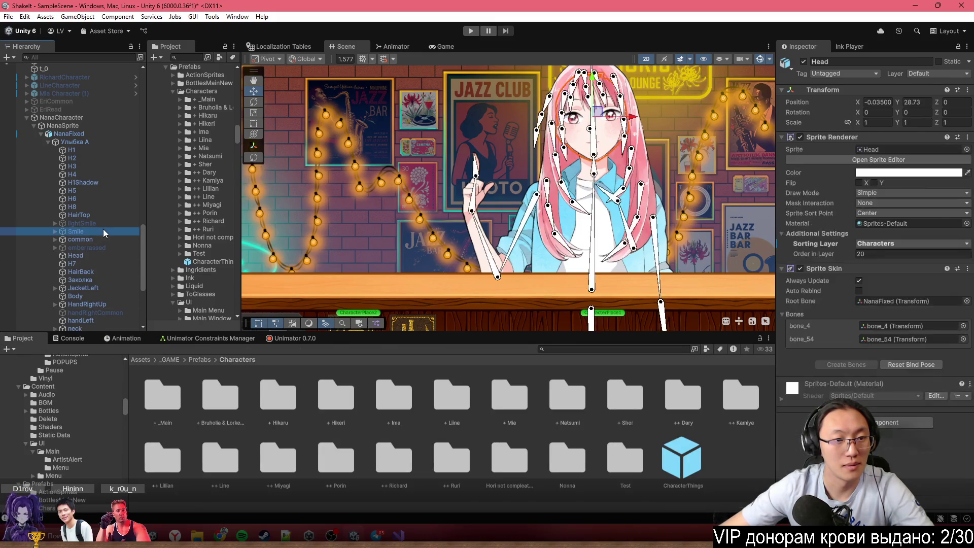
{"action": "left_click", "coordinate": [96, 248]}
{"action": "left_click", "coordinate": [99, 240]}
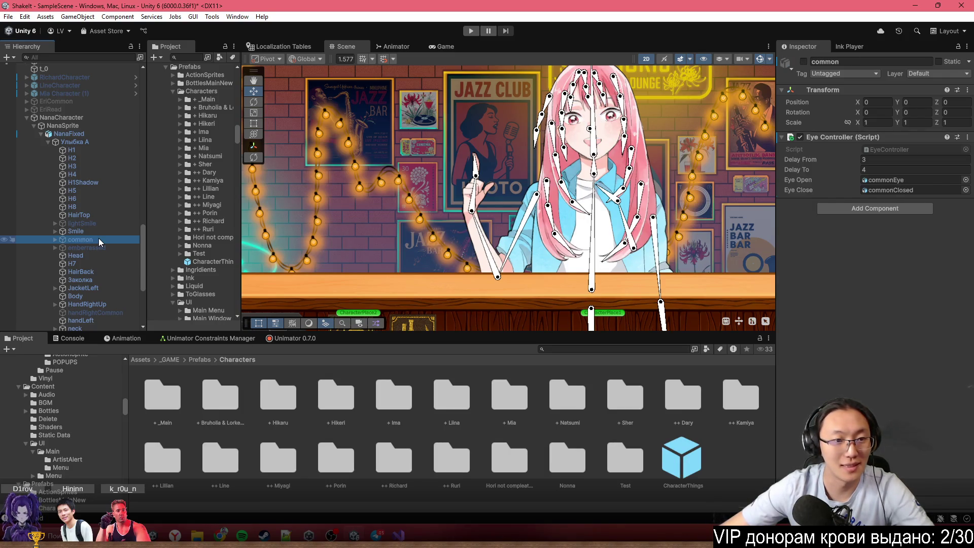
Activate the lightSmile expression object, then open Unimator with NanaCharacter selected
{"action": "left_click", "coordinate": [99, 224]}
{"action": "key", "text": "alt+shift+a"}
{"action": "left_click", "coordinate": [84, 231]}
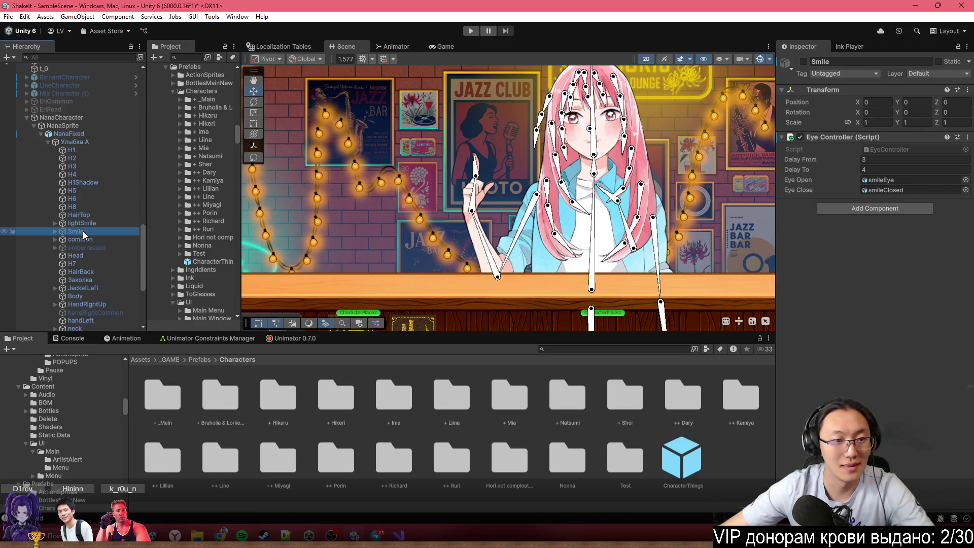
{"action": "left_click", "coordinate": [84, 238]}
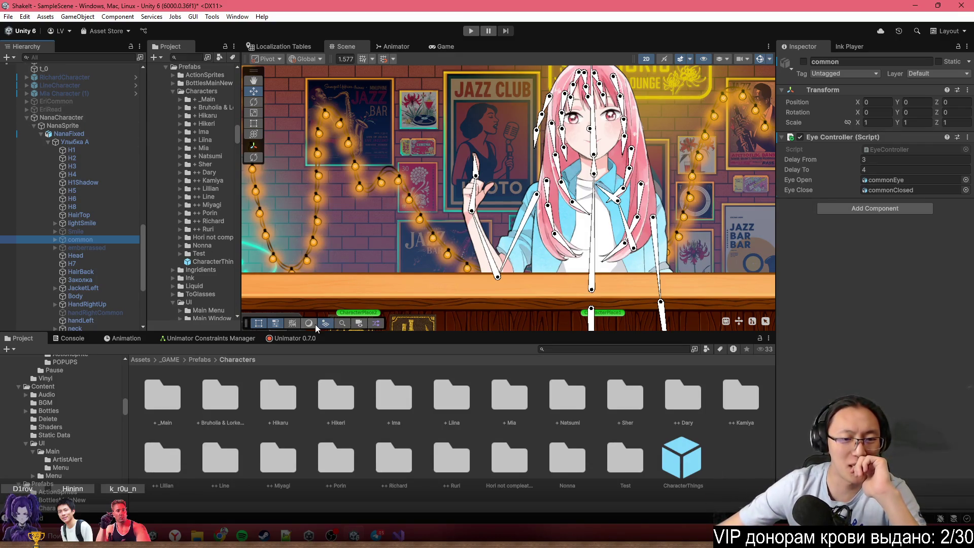
{"action": "left_click", "coordinate": [305, 339]}
{"action": "left_click", "coordinate": [82, 118]}
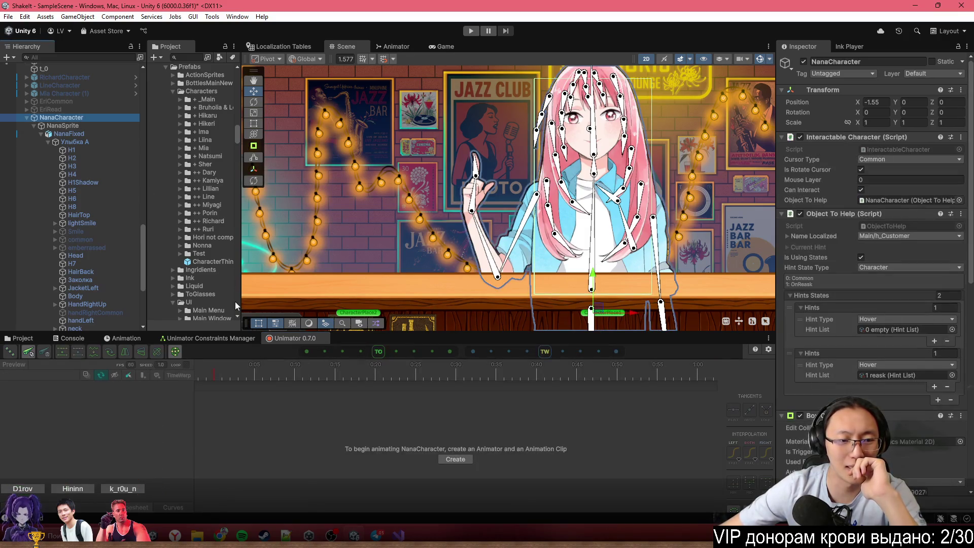
Select the NanaFixed rig, open its animation layers, and preview the Idle clip
{"action": "left_click", "coordinate": [75, 135]}
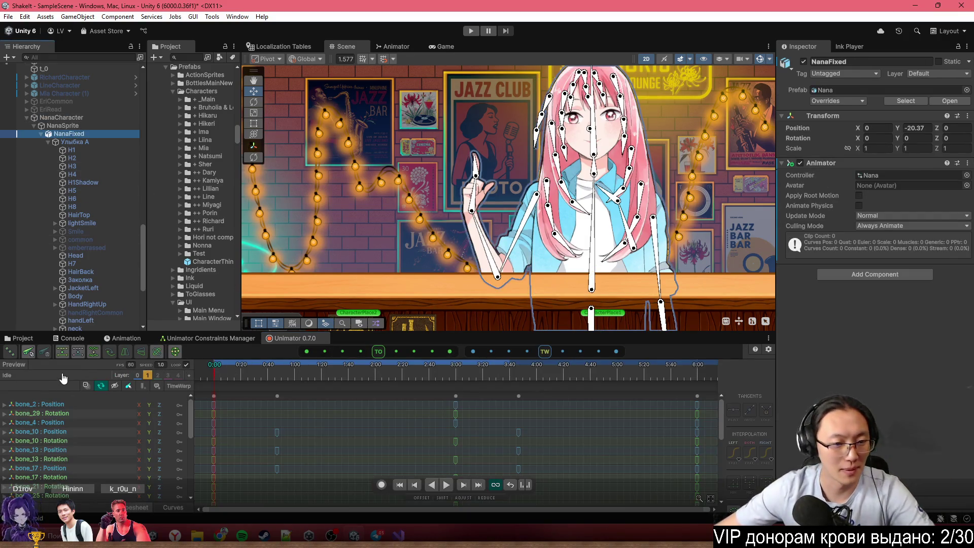
{"action": "left_click", "coordinate": [94, 352]}
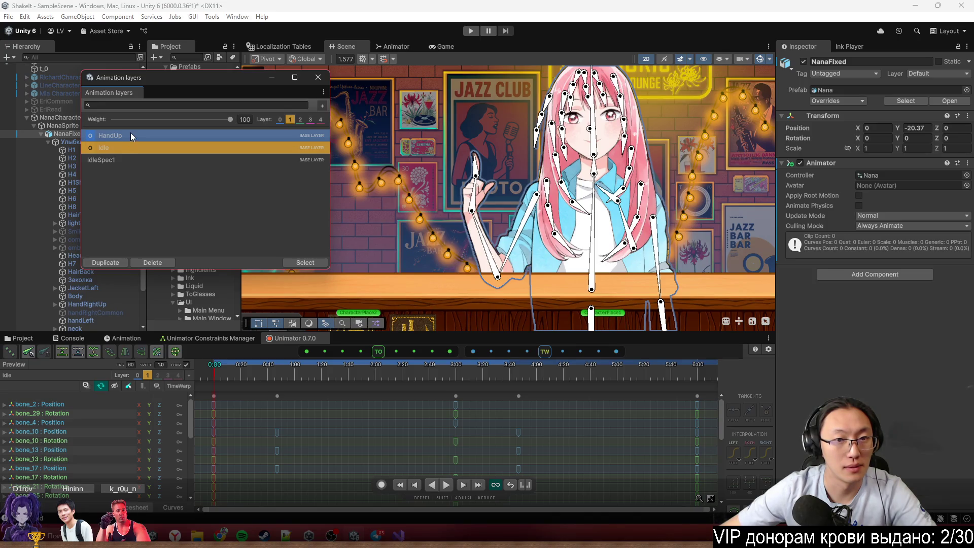
{"action": "left_click", "coordinate": [205, 373]}
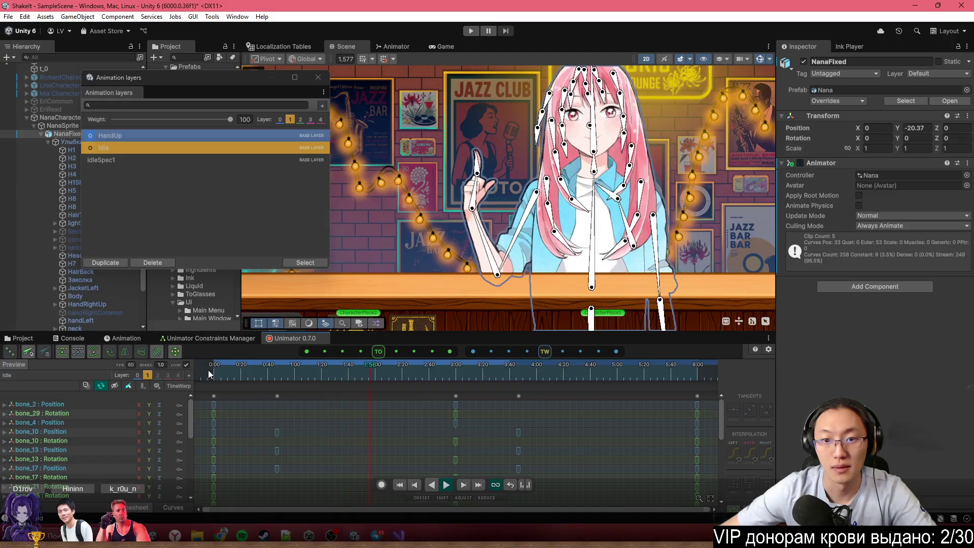
{"action": "left_click", "coordinate": [260, 373]}
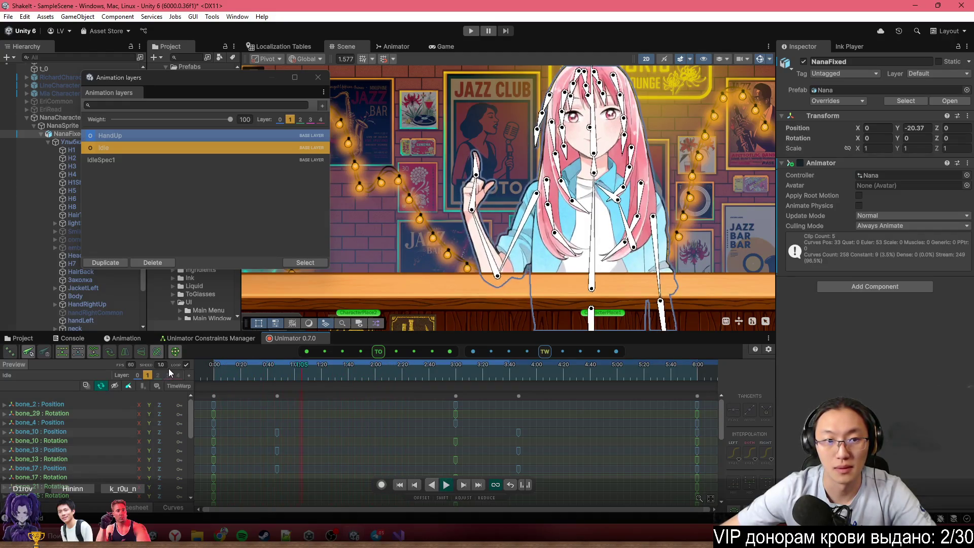
Assign Idle and HandUp to layer slots 0 and 1, select HandUp, and view its curves
{"action": "left_click", "coordinate": [219, 136]}
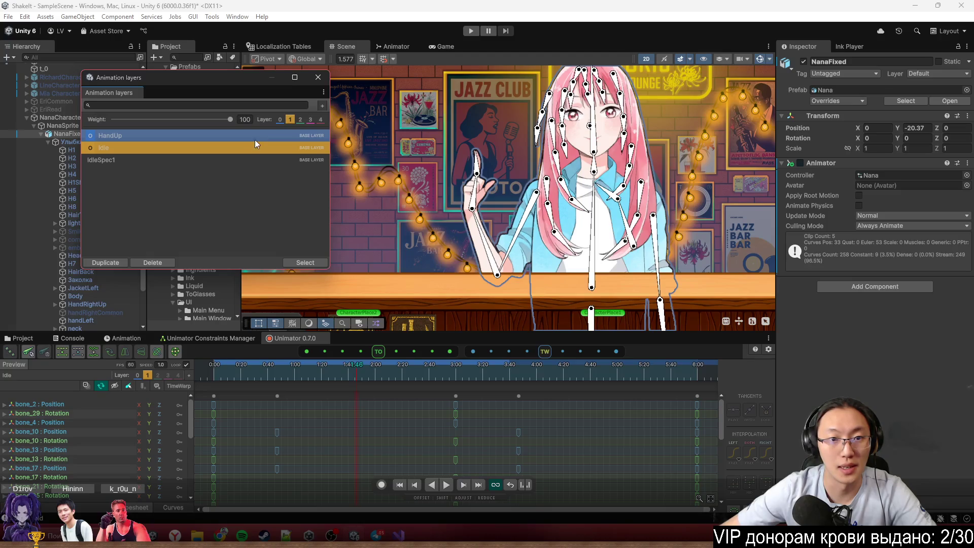
{"action": "left_click", "coordinate": [280, 120]}
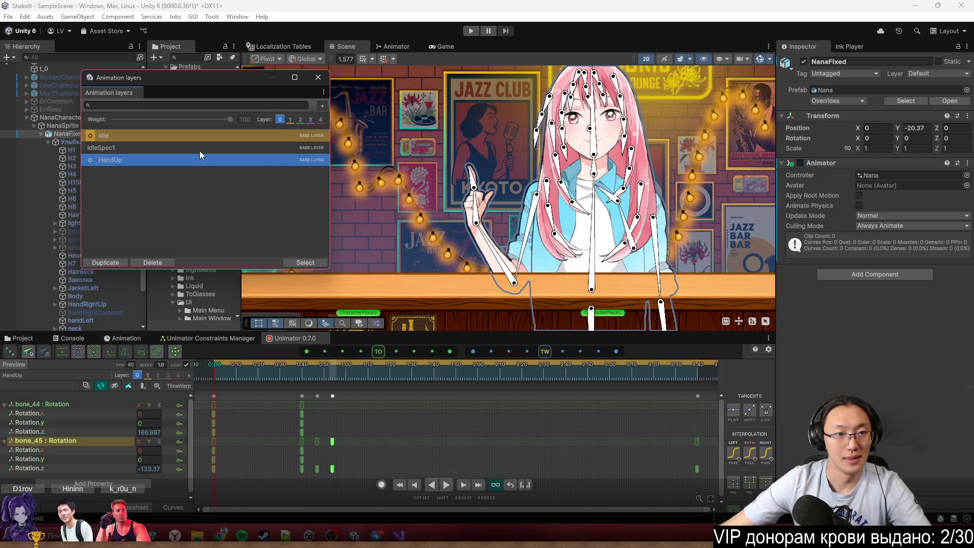
{"action": "left_click", "coordinate": [123, 162]}
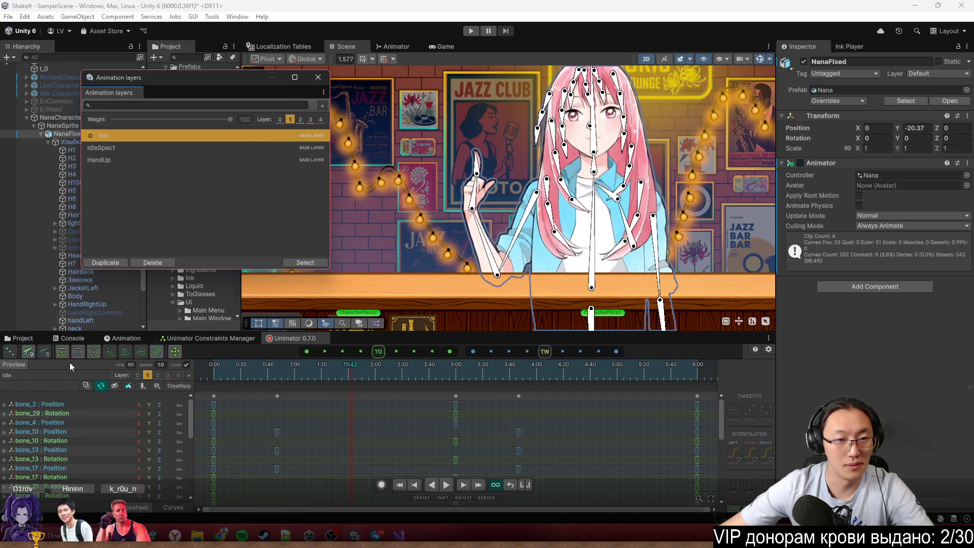
{"action": "left_click", "coordinate": [280, 120]}
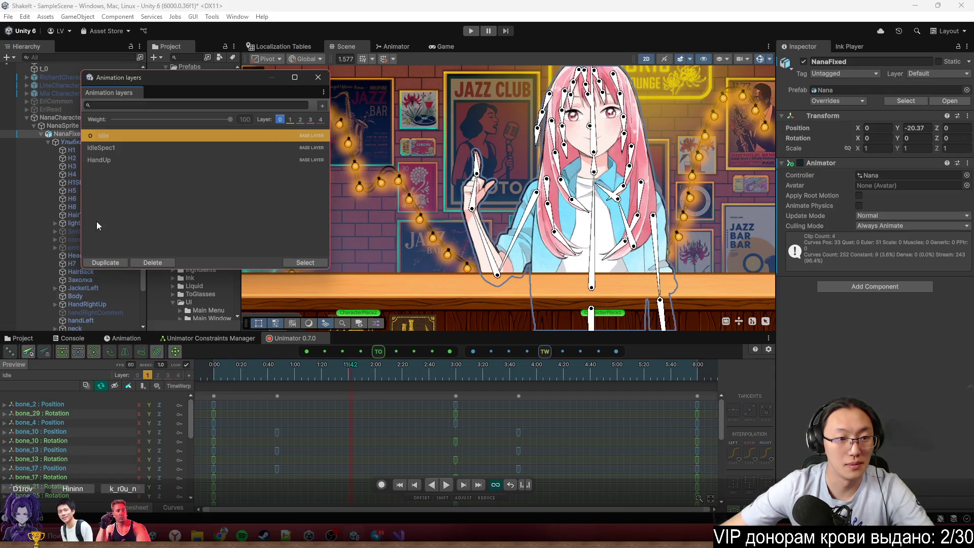
{"action": "left_click", "coordinate": [22, 380]}
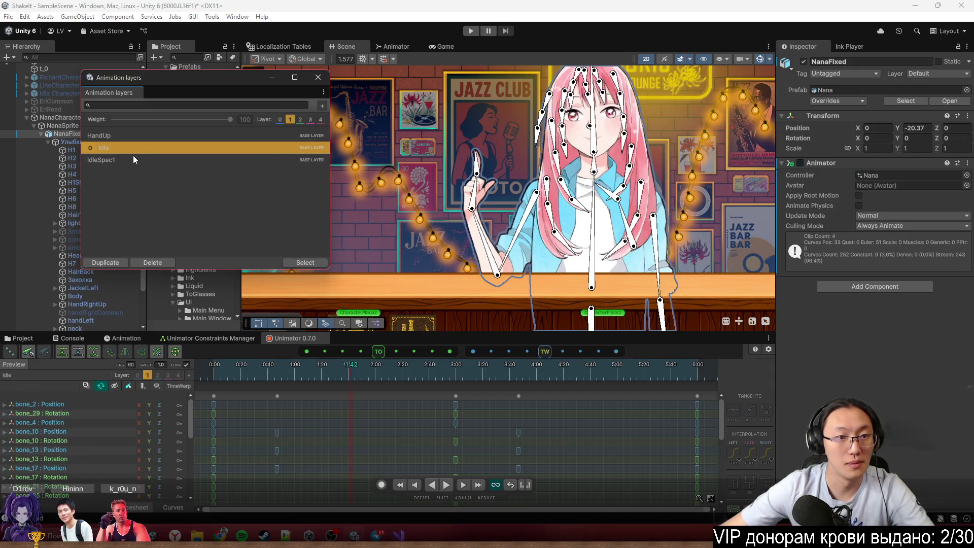
{"action": "left_click", "coordinate": [124, 137]}
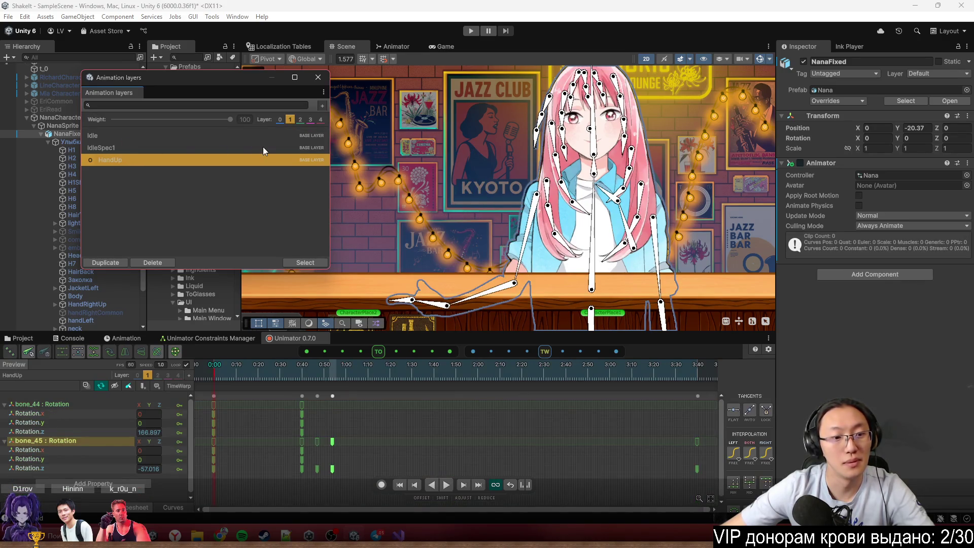
{"action": "left_click", "coordinate": [144, 377]}
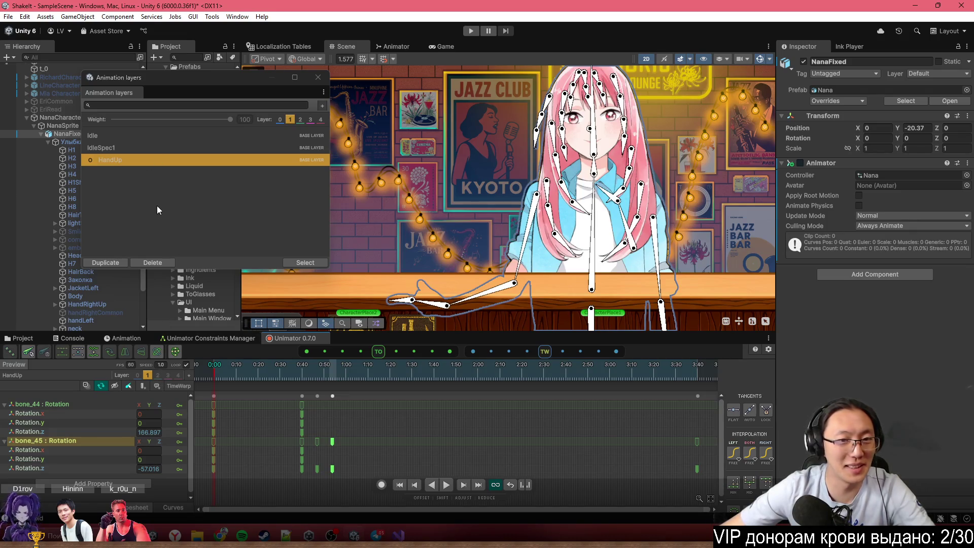
{"action": "left_click", "coordinate": [262, 377]}
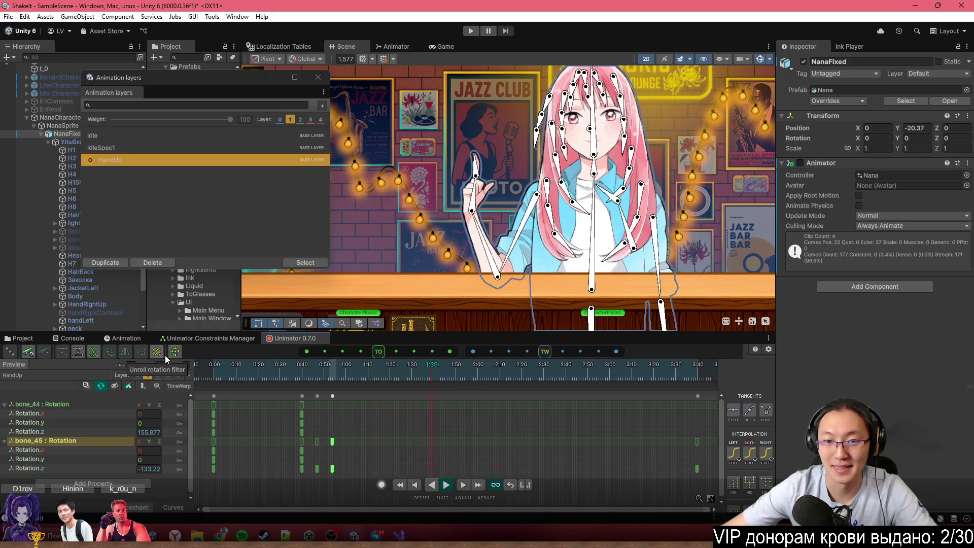
{"action": "left_click", "coordinate": [181, 509]}
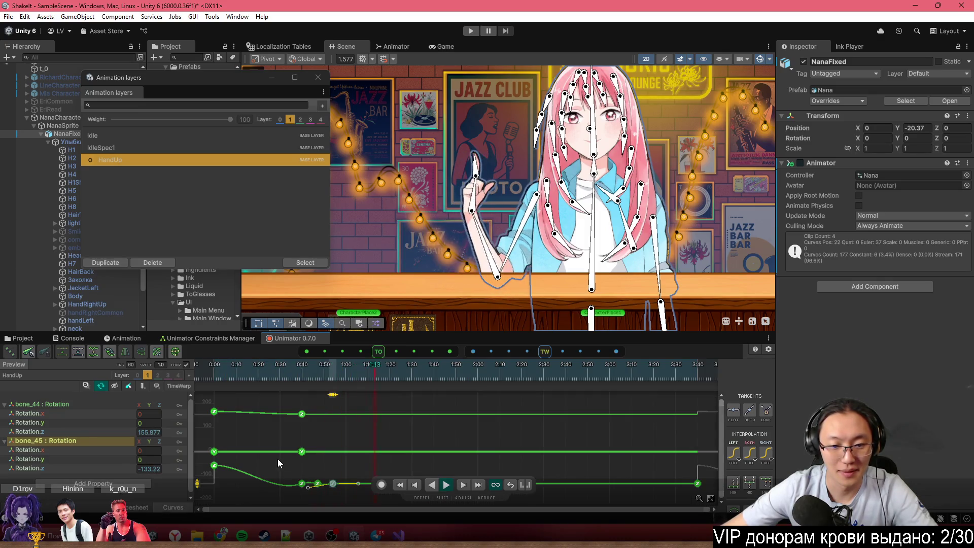
Isolate bone_45's Rotation.z curve and frame all its keys in a taller animation panel
{"action": "left_click", "coordinate": [49, 470]}
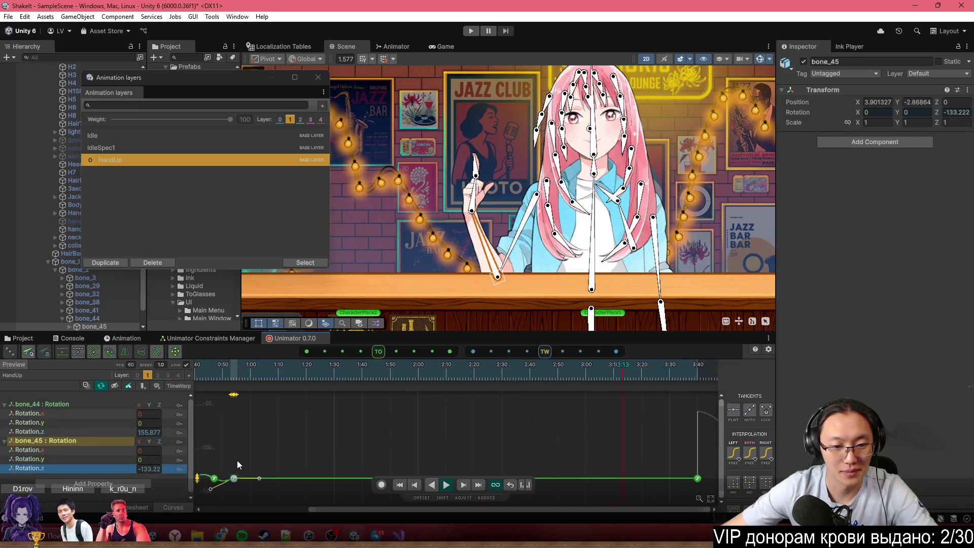
{"action": "key", "text": "f"}
{"action": "scroll", "coordinate": [469, 457], "scroll_direction": "down", "scroll_amount": 2}
{"action": "mouse_move", "coordinate": [398, 406]}
{"action": "left_mouse_down"}
{"action": "mouse_move", "coordinate": [264, 500]}
{"action": "mouse_move", "coordinate": [206, 503]}
{"action": "left_mouse_up"}
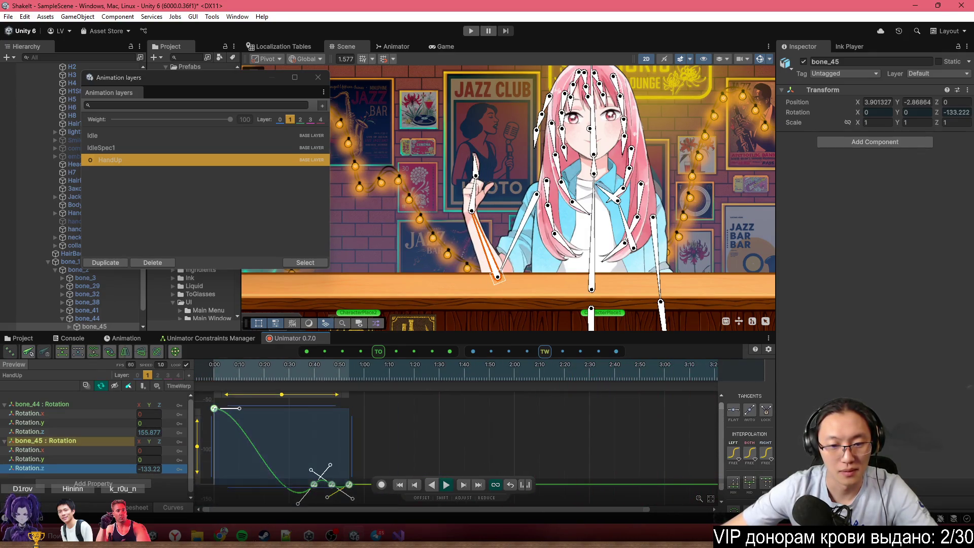
{"action": "key", "text": "f"}
{"action": "left_click_drag", "start_coordinate": [515, 334], "coordinate": [516, 273]}
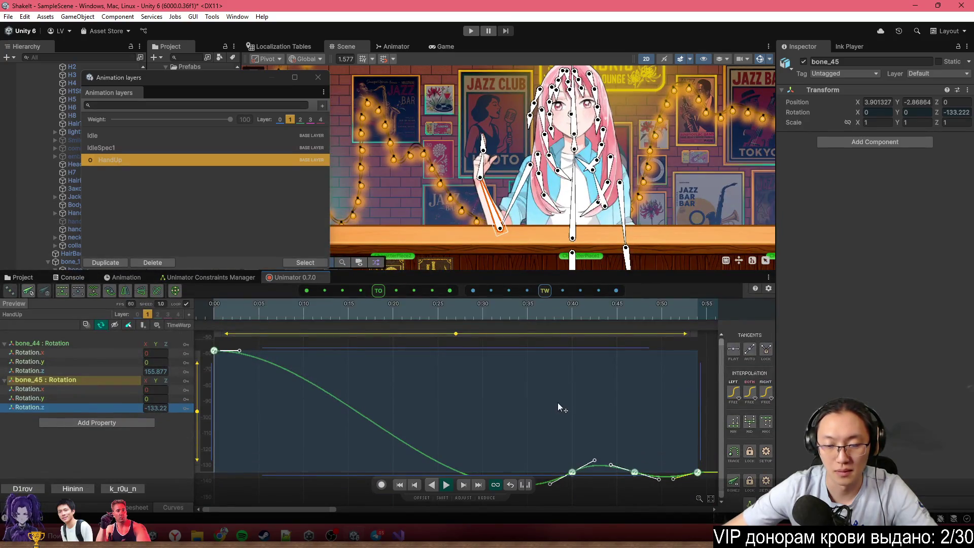
{"action": "scroll", "coordinate": [556, 404], "scroll_direction": "down", "scroll_amount": 3}
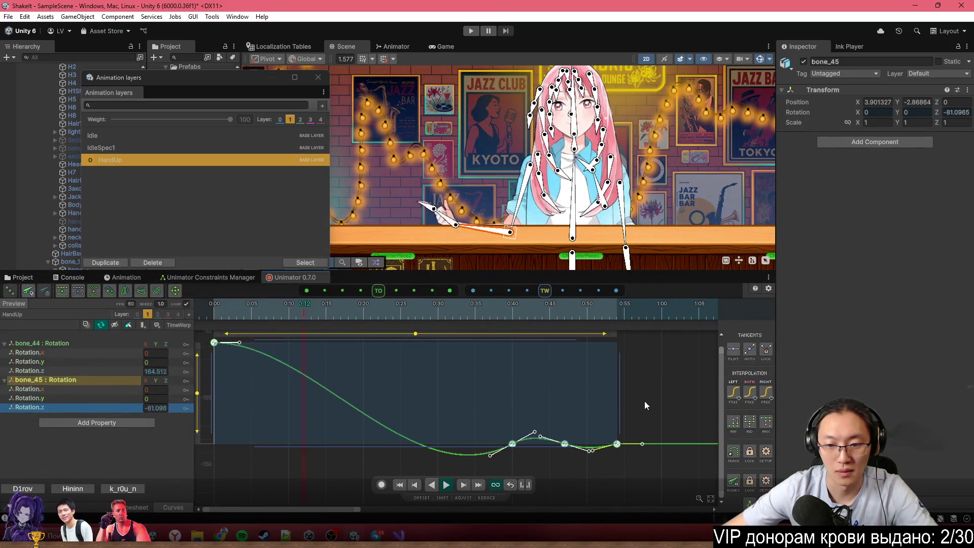
{"action": "left_click", "coordinate": [646, 409]}
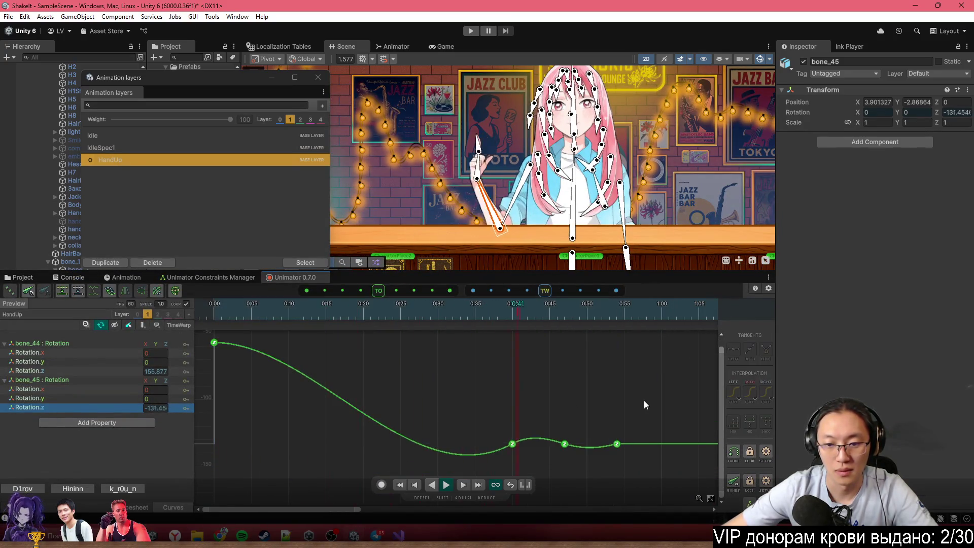
Raise the 0:40 key slightly, flatten the dip before it, and nudge the 0:47 key up
{"action": "left_click", "coordinate": [516, 445]}
{"action": "left_click_drag", "start_coordinate": [513, 443], "coordinate": [513, 438]}
{"action": "left_click", "coordinate": [470, 304]}
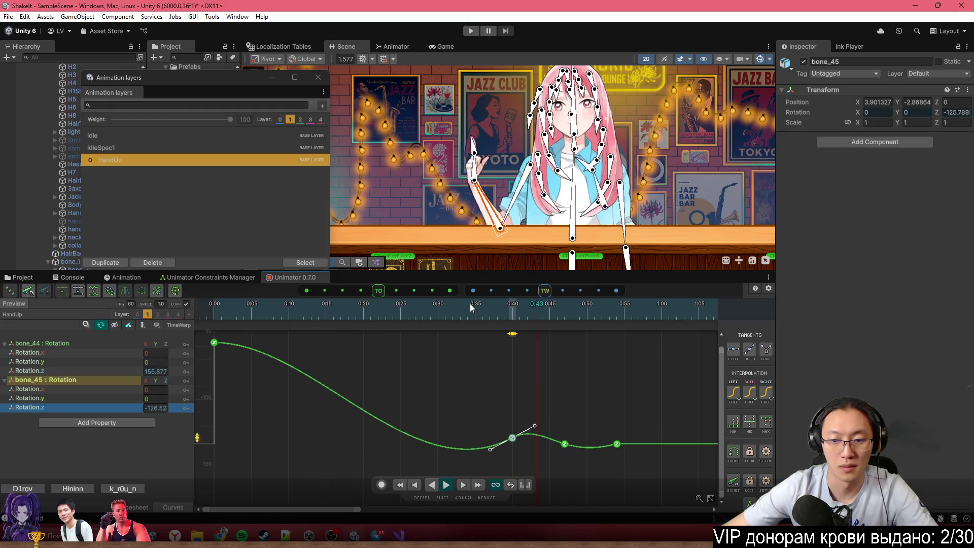
{"action": "left_click", "coordinate": [382, 296]}
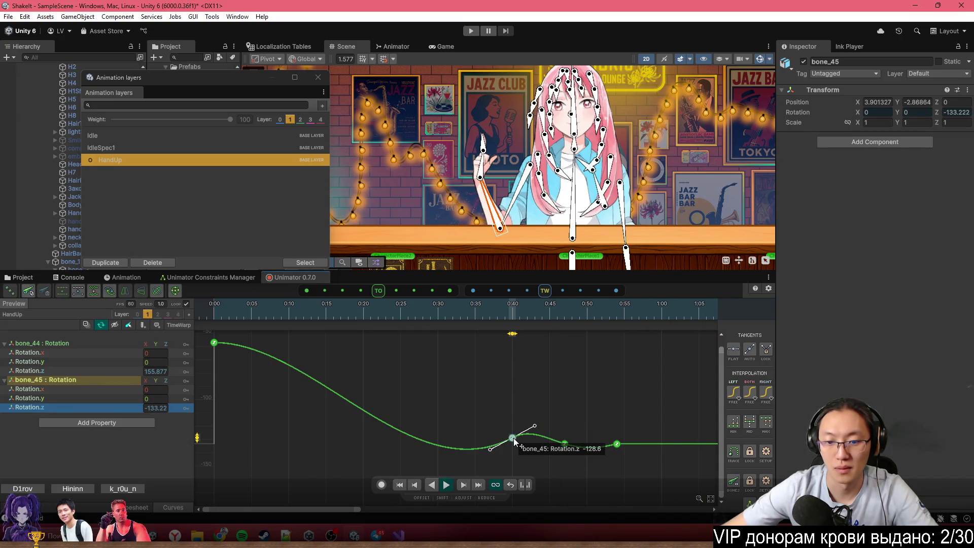
{"action": "left_click_drag", "start_coordinate": [491, 449], "coordinate": [489, 447]}
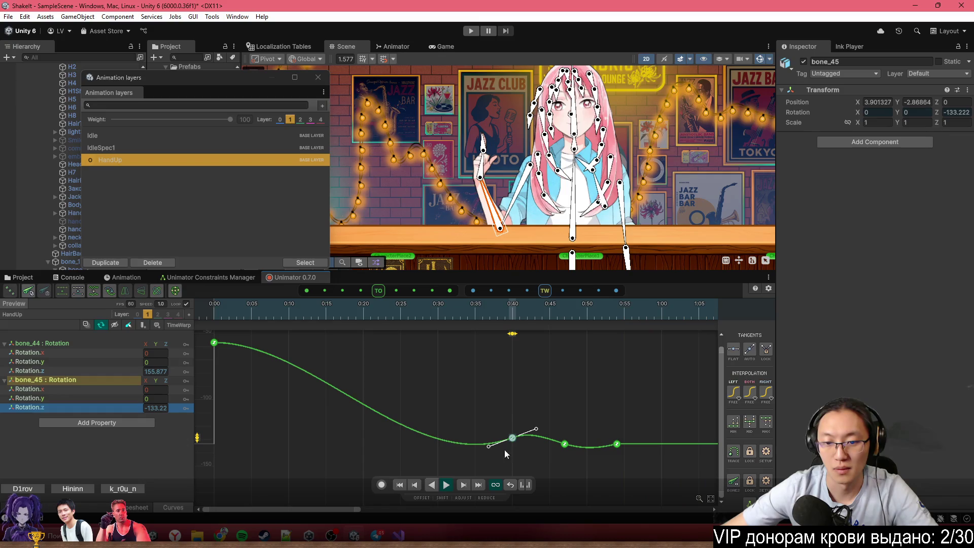
{"action": "left_click_drag", "start_coordinate": [568, 446], "coordinate": [569, 442]}
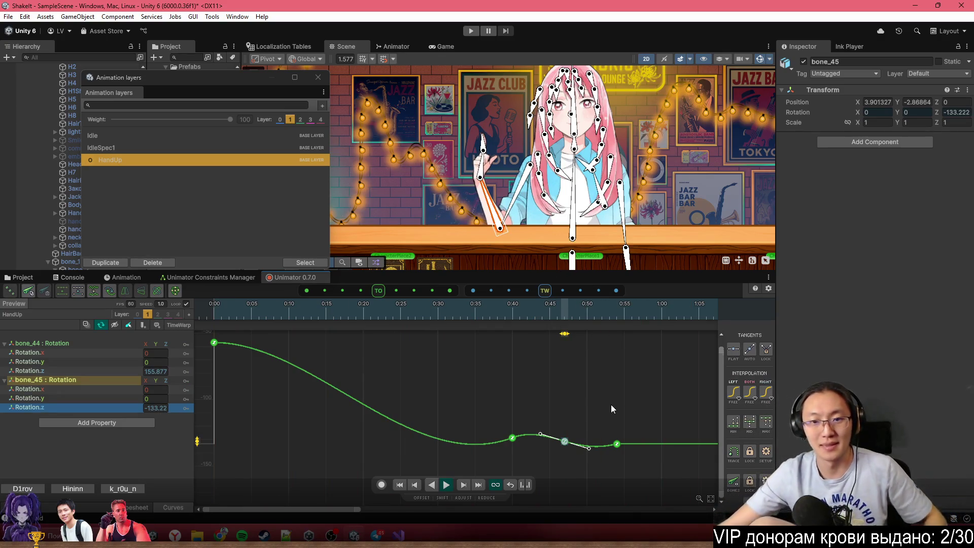
Stretch the three keys near 0:40–0:55 later in time and play to check the timing
{"action": "scroll", "coordinate": [588, 430], "scroll_direction": "up", "scroll_amount": 2}
{"action": "scroll", "coordinate": [595, 437], "scroll_direction": "down", "scroll_amount": 2}
{"action": "mouse_move", "coordinate": [631, 393]}
{"action": "left_mouse_down"}
{"action": "mouse_move", "coordinate": [585, 431]}
{"action": "mouse_move", "coordinate": [492, 470]}
{"action": "left_mouse_up"}
{"action": "scroll", "coordinate": [574, 457], "scroll_direction": "down", "scroll_amount": 1}
{"action": "mouse_move", "coordinate": [545, 449]}
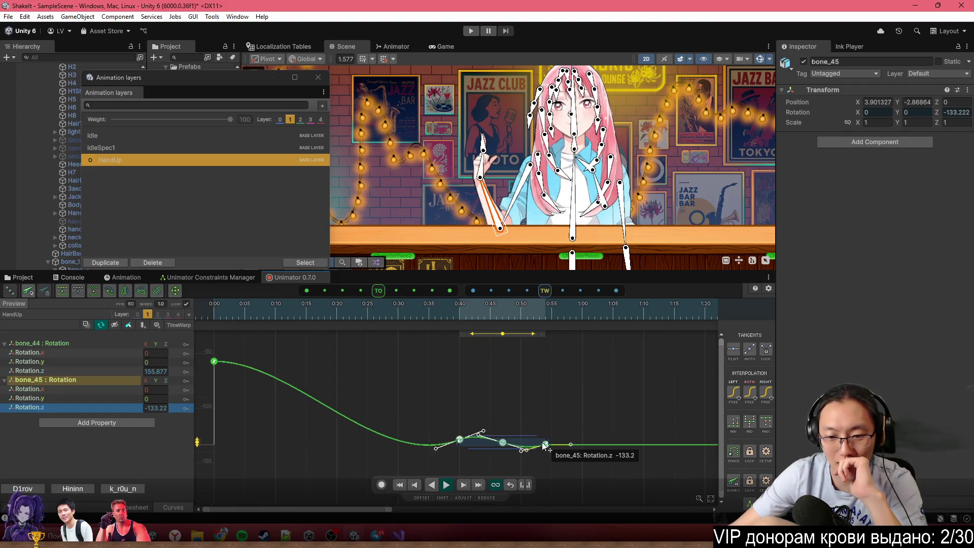
{"action": "left_click_drag", "start_coordinate": [547, 442], "coordinate": [626, 444]}
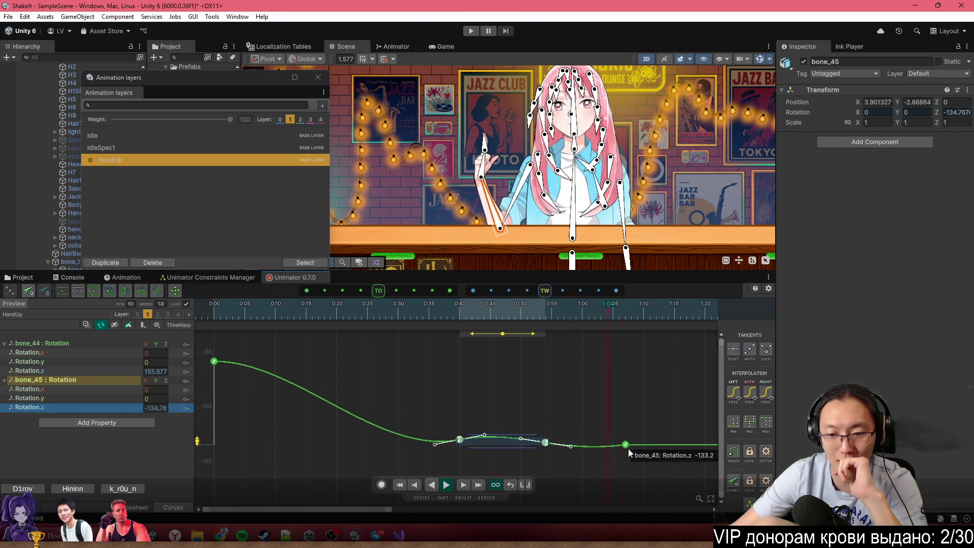
{"action": "left_click", "coordinate": [660, 477]}
{"action": "scroll", "coordinate": [659, 477], "scroll_direction": "down", "scroll_amount": 1}
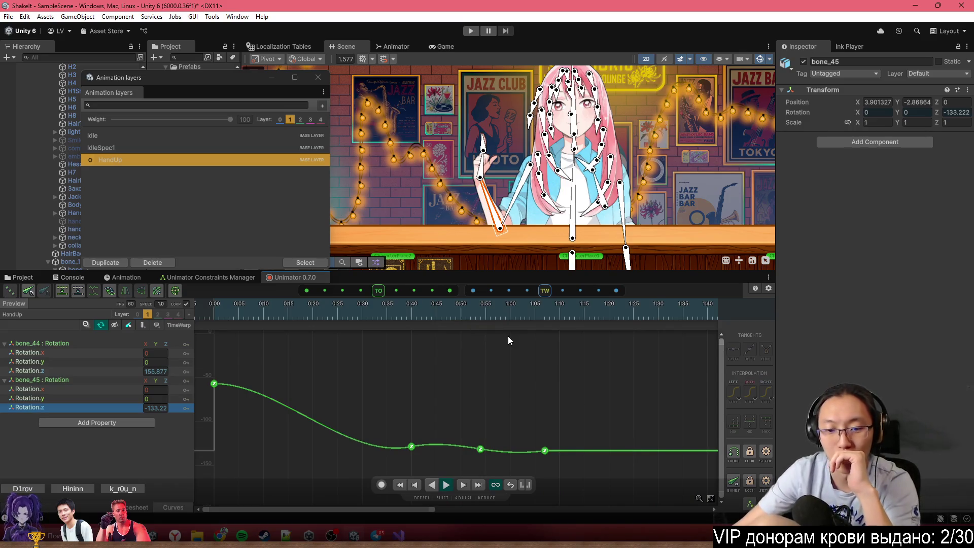
{"action": "key", "text": "space"}
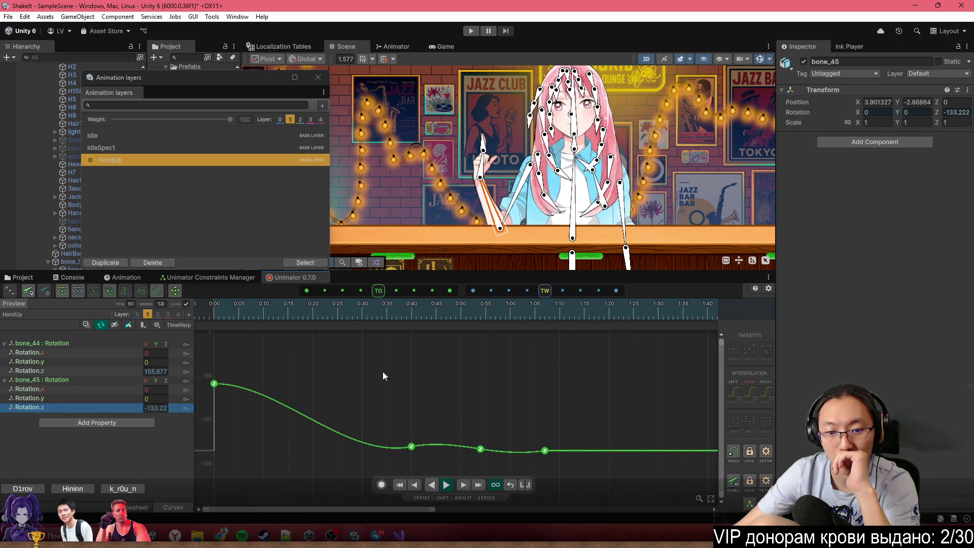
Re-angle the 0:40 key's incoming tangent to smooth the dip, checking the pose at 0:43
{"action": "left_click", "coordinate": [411, 448]}
{"action": "left_click_drag", "start_coordinate": [387, 451], "coordinate": [386, 459]}
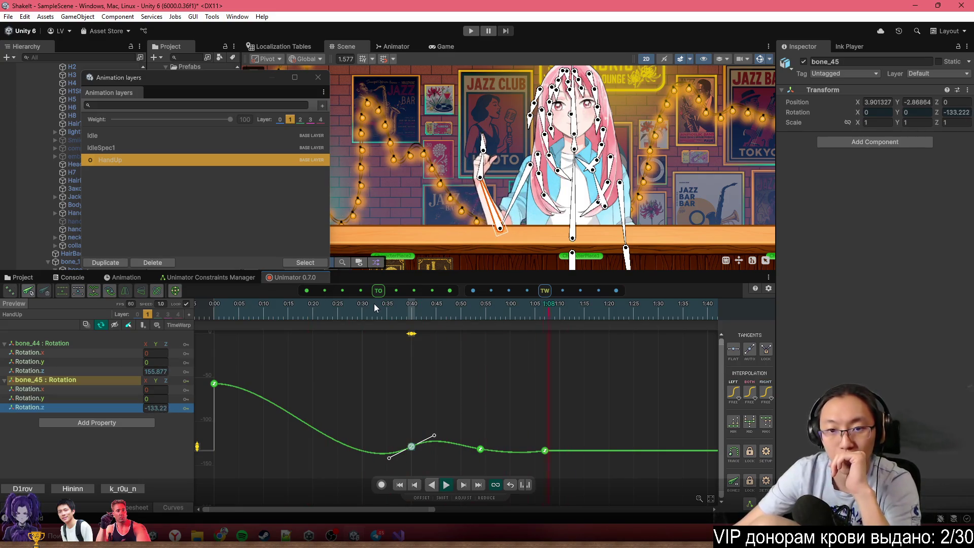
{"action": "left_click_drag", "start_coordinate": [389, 458], "coordinate": [387, 454]}
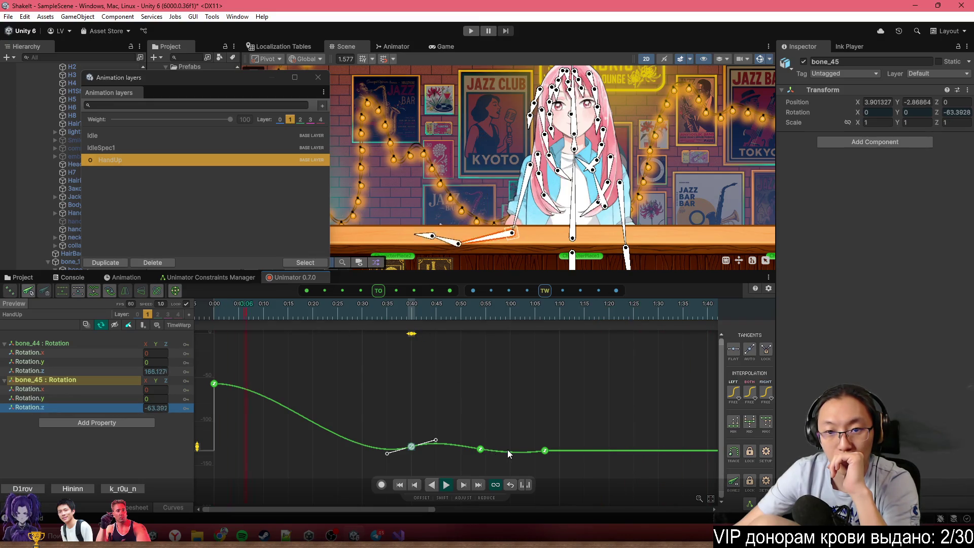
{"action": "mouse_move", "coordinate": [355, 305]}
{"action": "left_mouse_down"}
{"action": "mouse_move", "coordinate": [437, 324]}
{"action": "mouse_move", "coordinate": [445, 372]}
{"action": "left_mouse_up"}
{"action": "scroll", "coordinate": [446, 468], "scroll_direction": "up", "scroll_amount": 2}
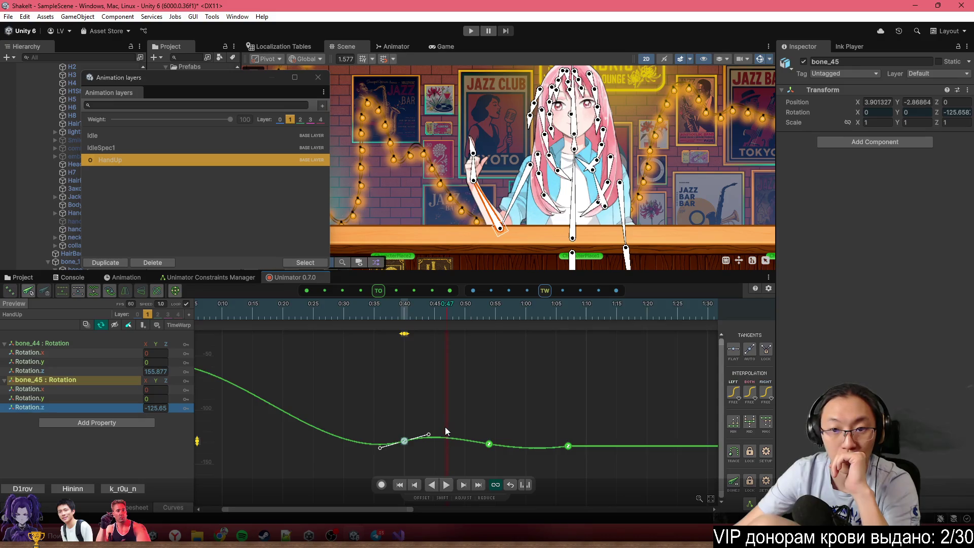
{"action": "scroll", "coordinate": [445, 427], "scroll_direction": "up", "scroll_amount": 3}
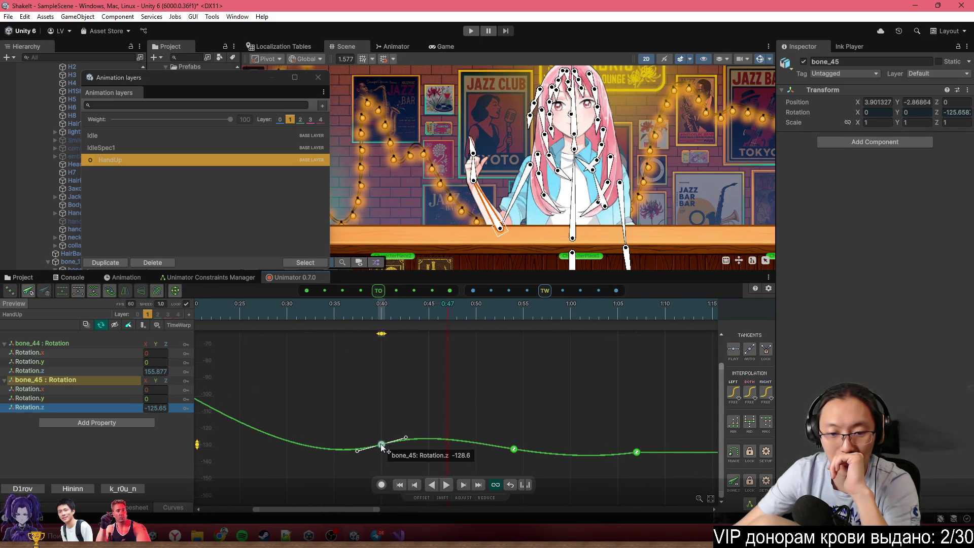
Set the 0:40 key's right tangent to Free and drag its handle down to bend the curve
{"action": "right_click", "coordinate": [381, 445]}
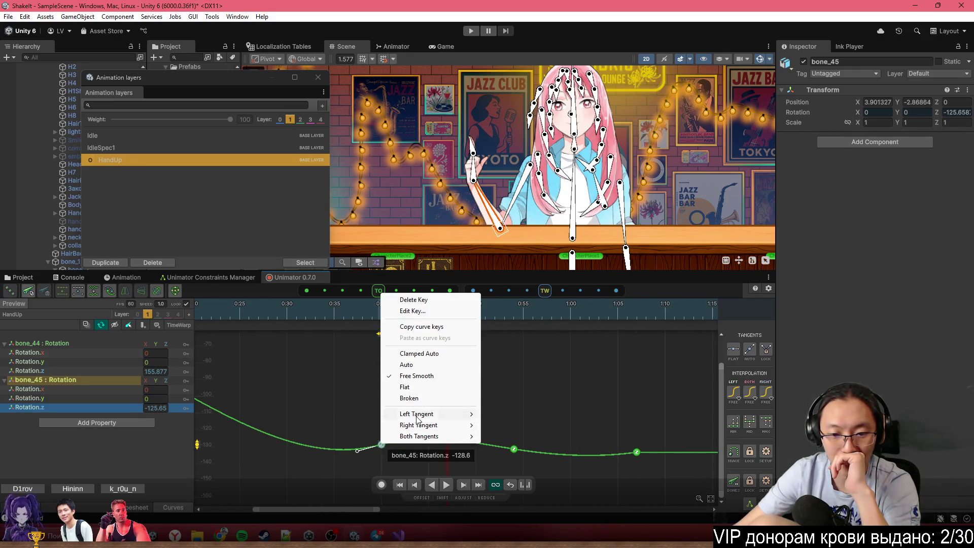
{"action": "left_click", "coordinate": [489, 425]}
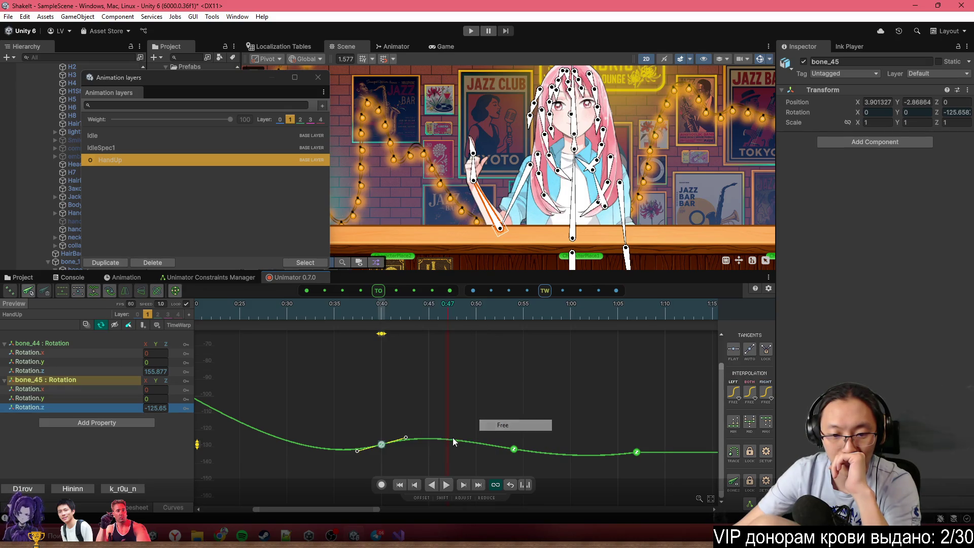
{"action": "left_click_drag", "start_coordinate": [407, 435], "coordinate": [413, 440]}
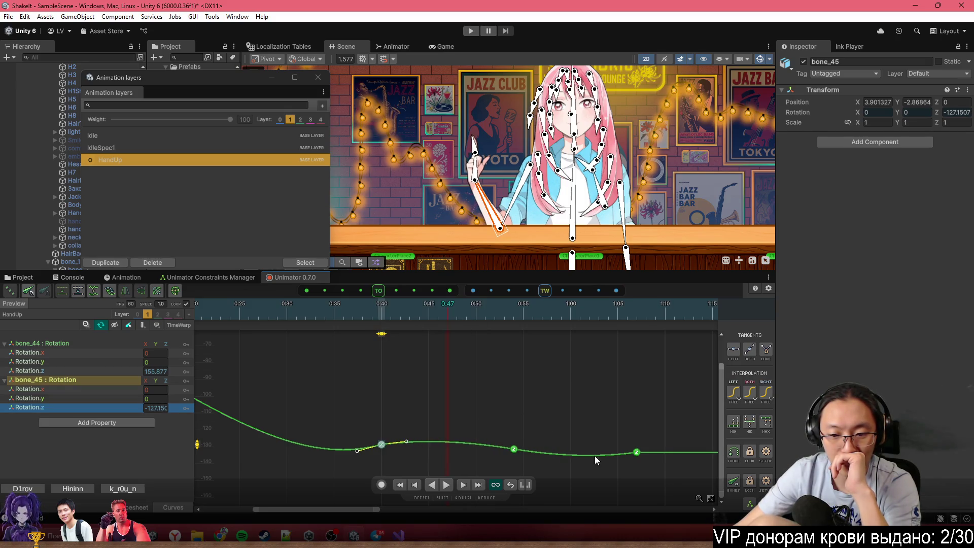
Frame the bone_45 rotation curve, then play and scrub the animation to preview the arm
{"action": "left_click", "coordinate": [604, 431]}
{"action": "key", "text": "f"}
{"action": "key", "text": "space"}
{"action": "mouse_move", "coordinate": [198, 315]}
{"action": "left_mouse_down"}
{"action": "mouse_move", "coordinate": [442, 324]}
{"action": "mouse_move", "coordinate": [547, 343]}
{"action": "left_mouse_up"}
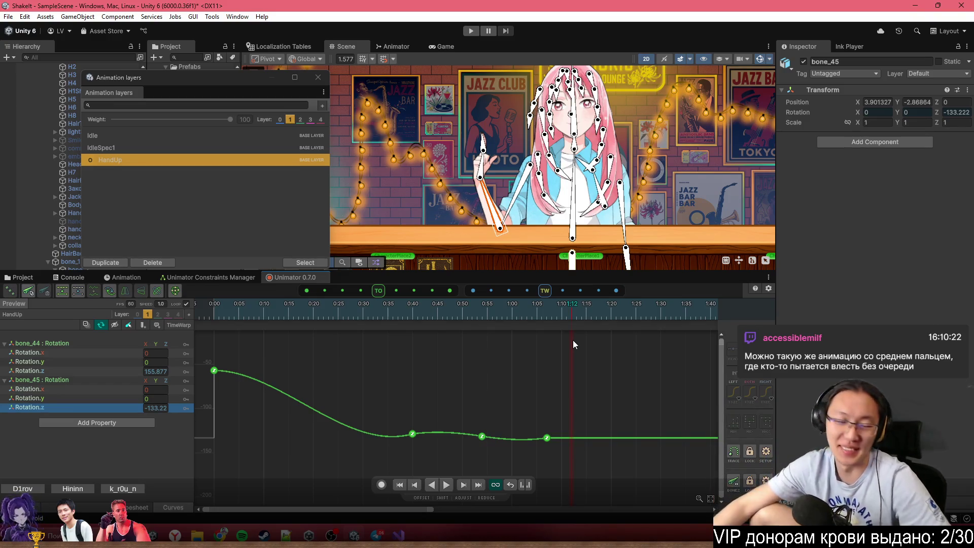
{"action": "left_click", "coordinate": [267, 309]}
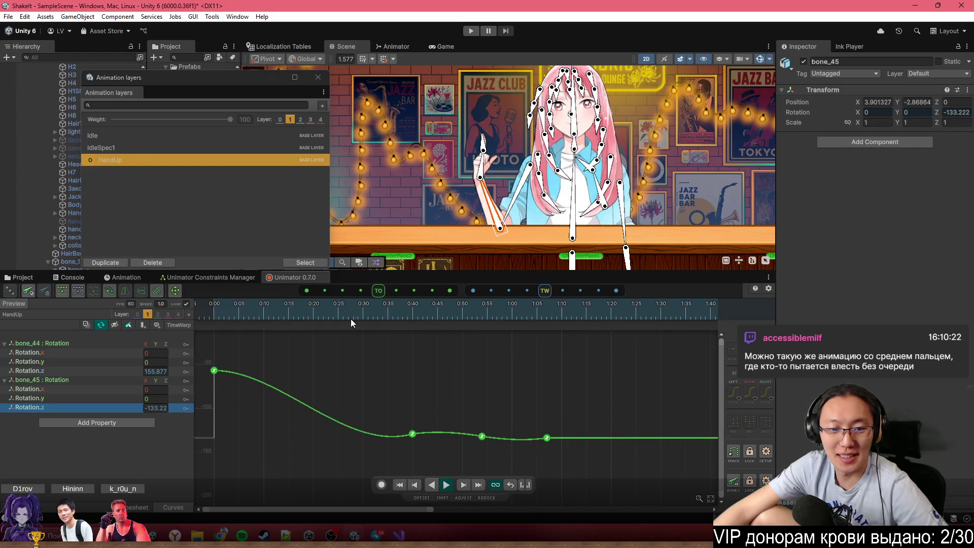
{"action": "mouse_move", "coordinate": [239, 305]}
{"action": "left_mouse_down"}
{"action": "mouse_move", "coordinate": [209, 309]}
{"action": "mouse_move", "coordinate": [461, 334]}
{"action": "mouse_move", "coordinate": [354, 349]}
{"action": "mouse_move", "coordinate": [443, 345]}
{"action": "mouse_move", "coordinate": [532, 363]}
{"action": "left_mouse_up"}
{"action": "scroll", "coordinate": [516, 440], "scroll_direction": "up", "scroll_amount": 3}
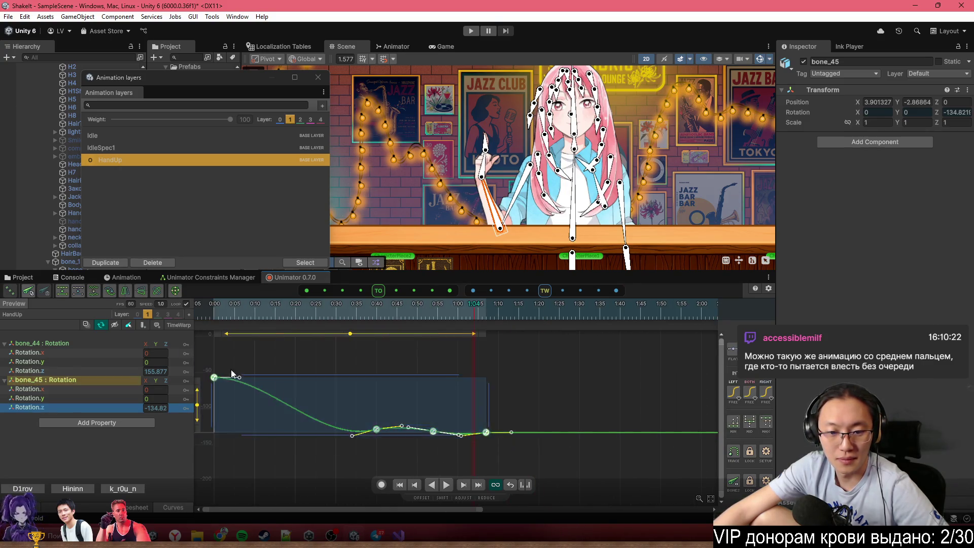
Set the right tangent of the bone_45 key at 0:54 to Linear
{"action": "left_click_drag", "start_coordinate": [197, 357], "coordinate": [646, 441]}
{"action": "left_click", "coordinate": [637, 419]}
{"action": "scroll", "coordinate": [553, 470], "scroll_direction": "up", "scroll_amount": 4}
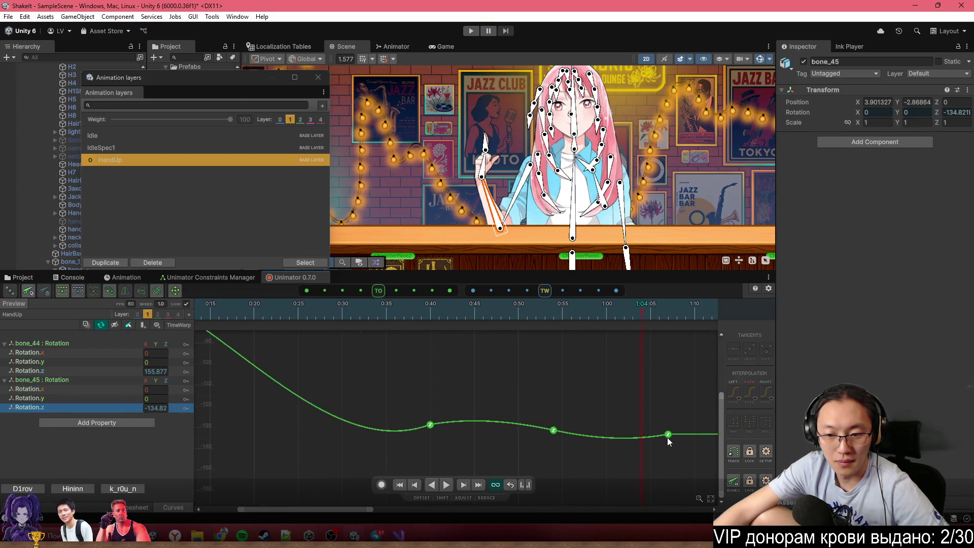
{"action": "left_click", "coordinate": [665, 436]}
{"action": "left_click", "coordinate": [555, 432]}
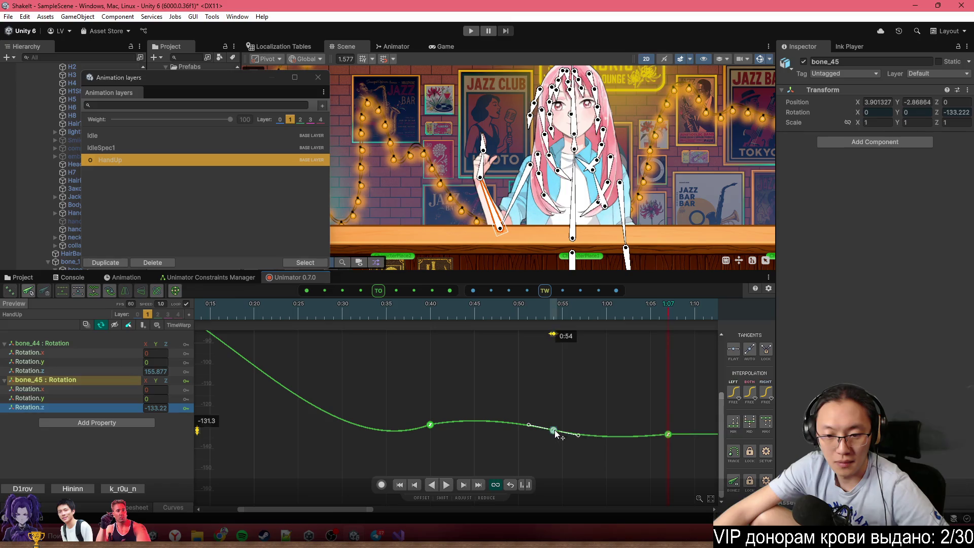
{"action": "right_click", "coordinate": [554, 431]}
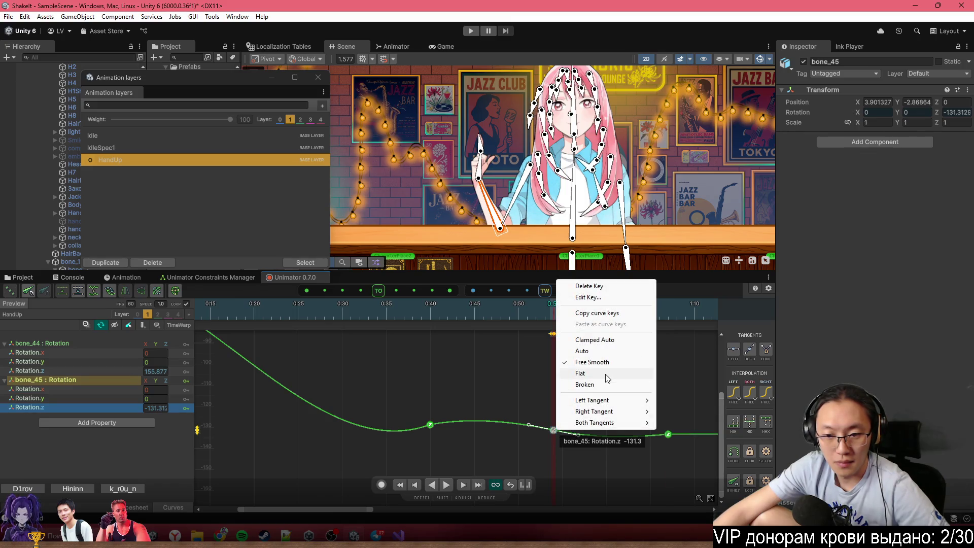
{"action": "mouse_move", "coordinate": [616, 412]}
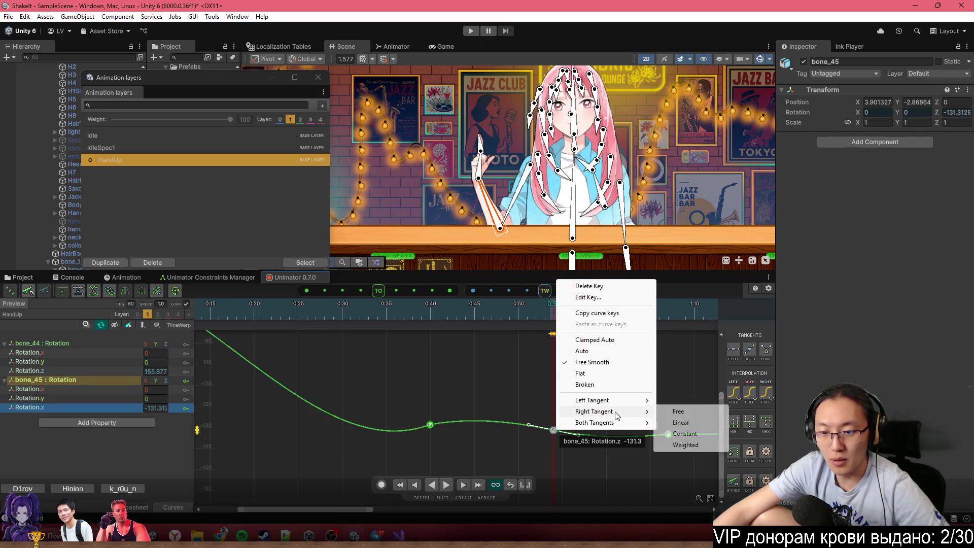
{"action": "left_click", "coordinate": [701, 422]}
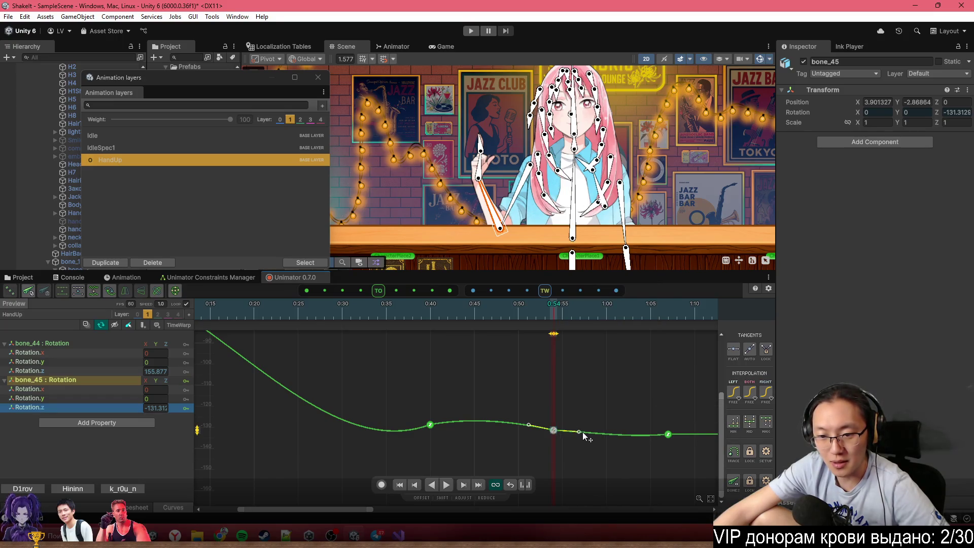
Play and scrub to preview the arm raise, then turn off Gizmos in the Scene view
{"action": "key", "text": "a"}
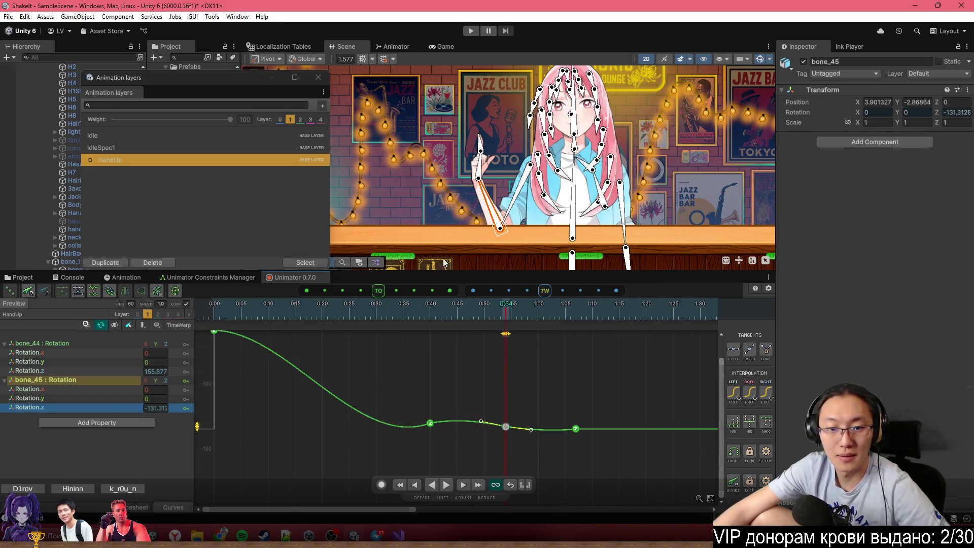
{"action": "key", "text": "space"}
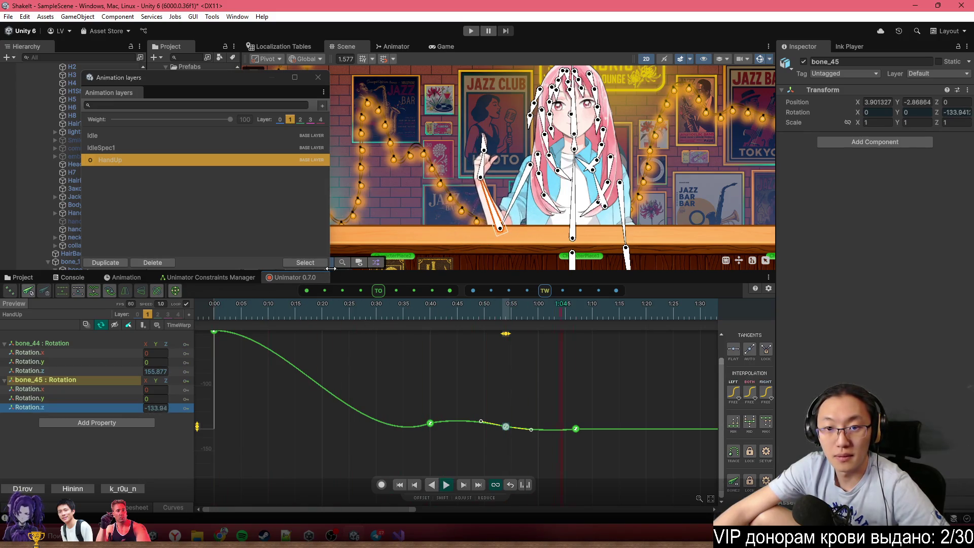
{"action": "scroll", "coordinate": [286, 385], "scroll_direction": "down", "scroll_amount": 2}
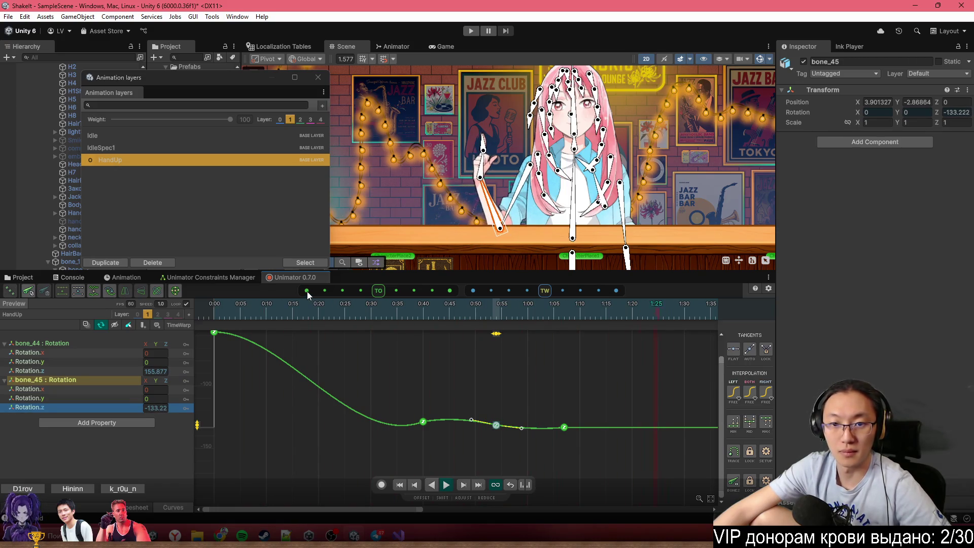
{"action": "left_click_drag", "start_coordinate": [266, 306], "coordinate": [424, 331]}
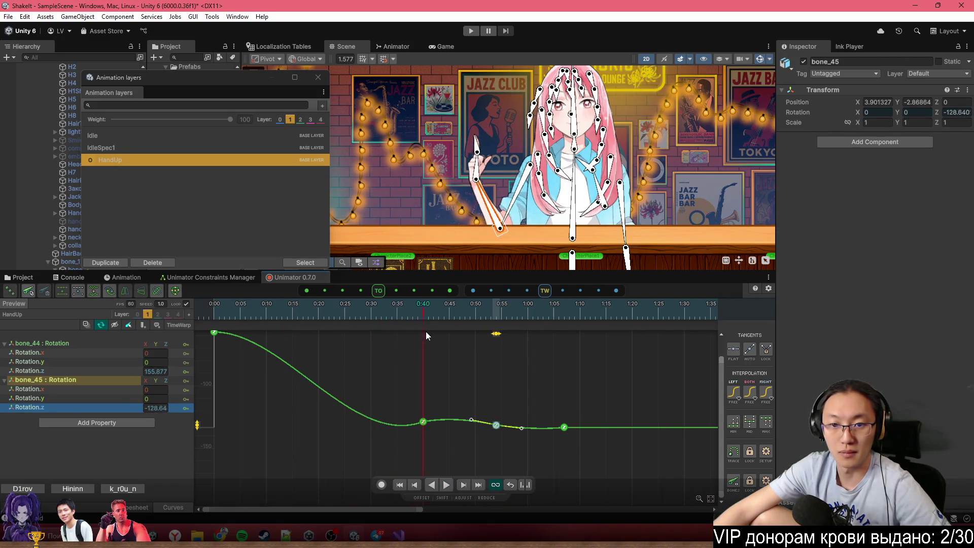
{"action": "scroll", "coordinate": [440, 394], "scroll_direction": "up", "scroll_amount": 1}
{"action": "left_click", "coordinate": [421, 423]}
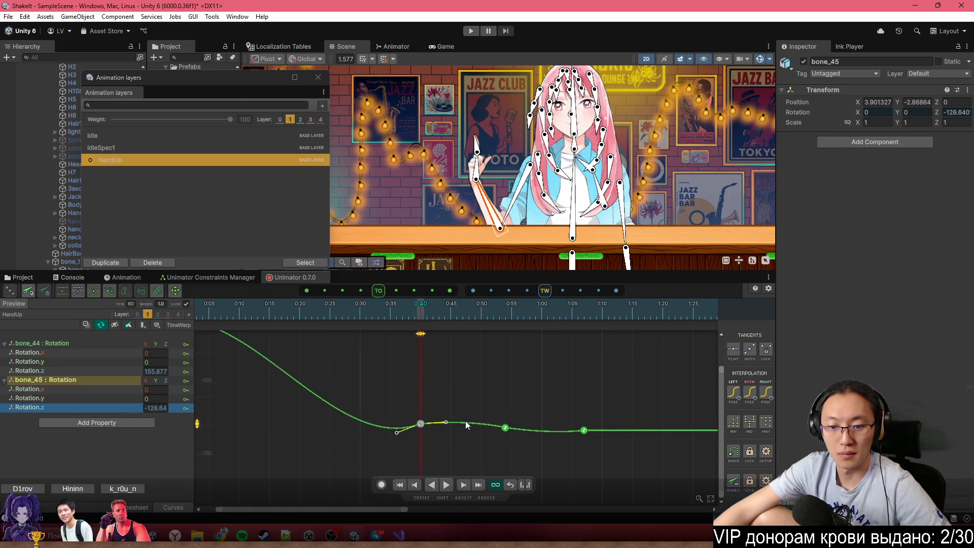
{"action": "scroll", "coordinate": [465, 421], "scroll_direction": "down", "scroll_amount": 1}
{"action": "mouse_move", "coordinate": [274, 307]}
{"action": "left_mouse_down"}
{"action": "mouse_move", "coordinate": [276, 297]}
{"action": "mouse_move", "coordinate": [273, 311]}
{"action": "left_mouse_up"}
{"action": "key", "text": "space"}
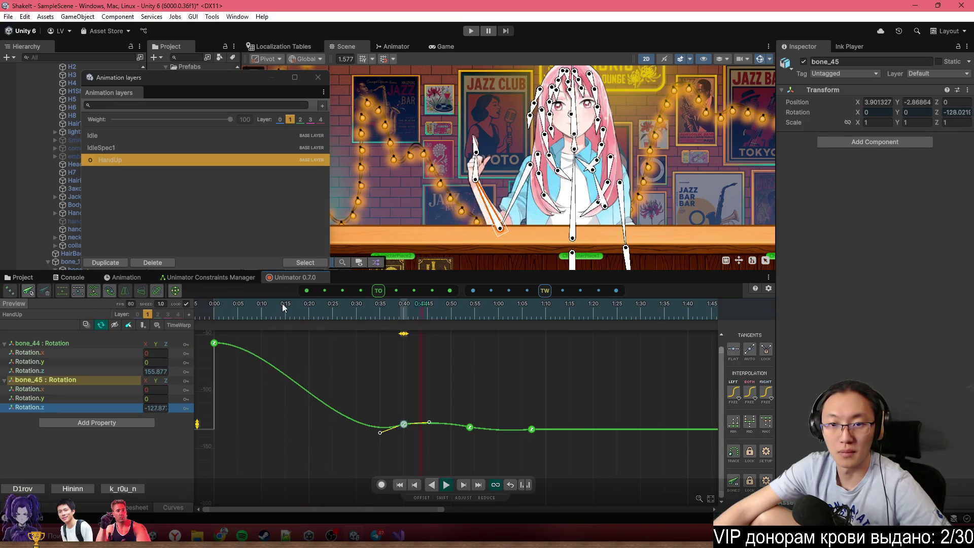
{"action": "scroll", "coordinate": [419, 425], "scroll_direction": "up", "scroll_amount": 2}
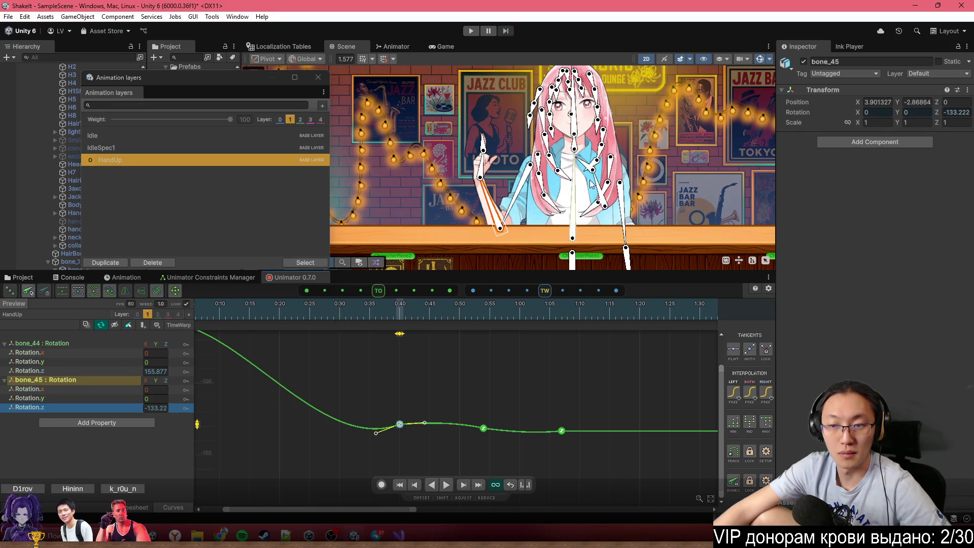
{"action": "left_click", "coordinate": [762, 60]}
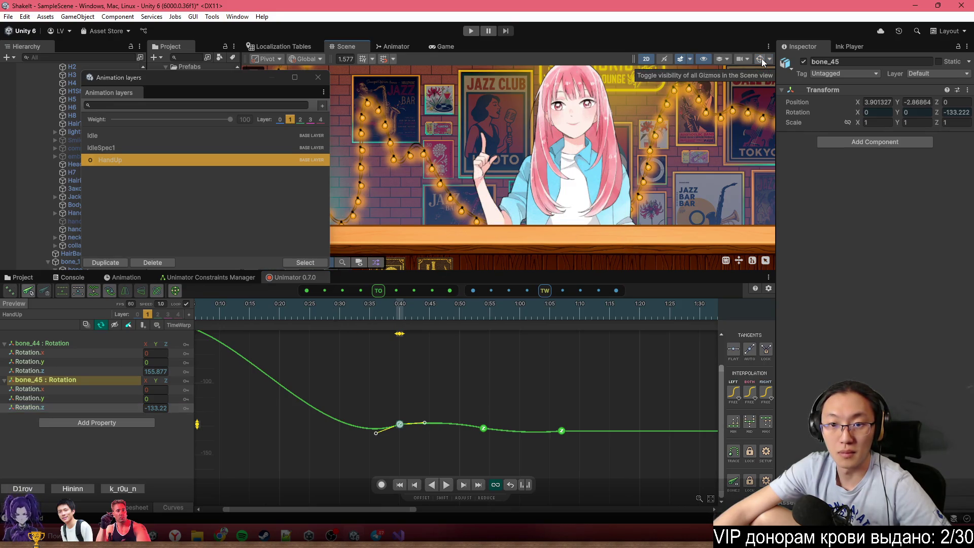
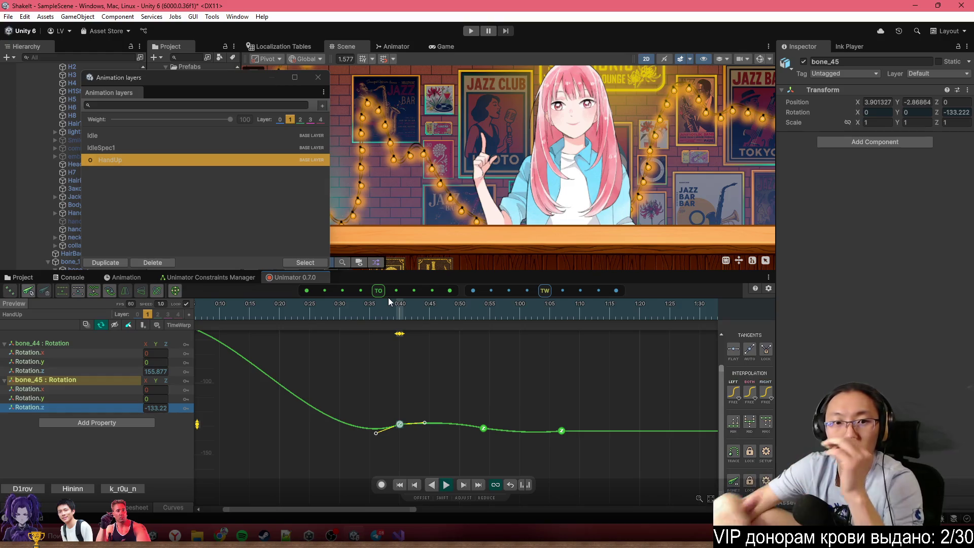
Add a bone_45 Rotation.z key at 0:30 and nudge it slightly earlier
{"action": "left_click", "coordinate": [397, 308]}
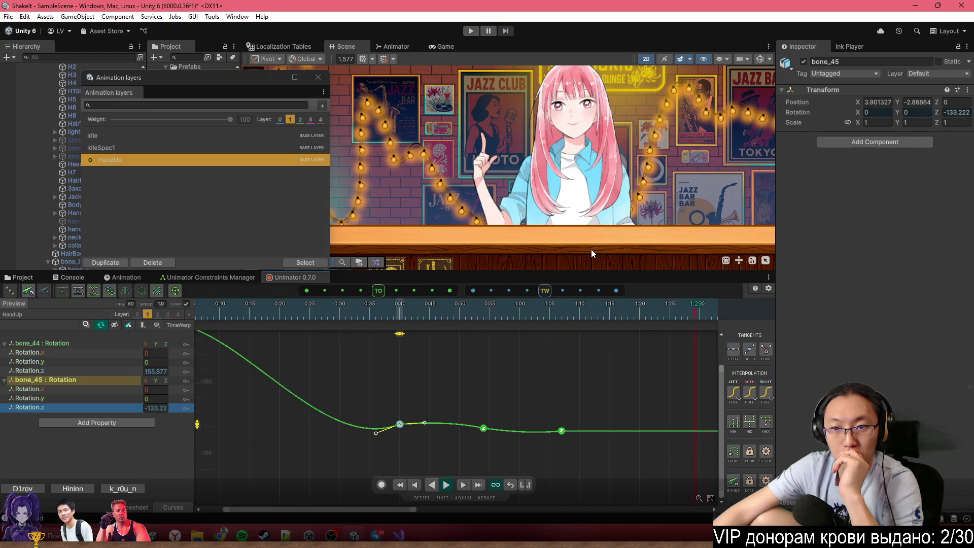
{"action": "scroll", "coordinate": [412, 377], "scroll_direction": "down", "scroll_amount": 2}
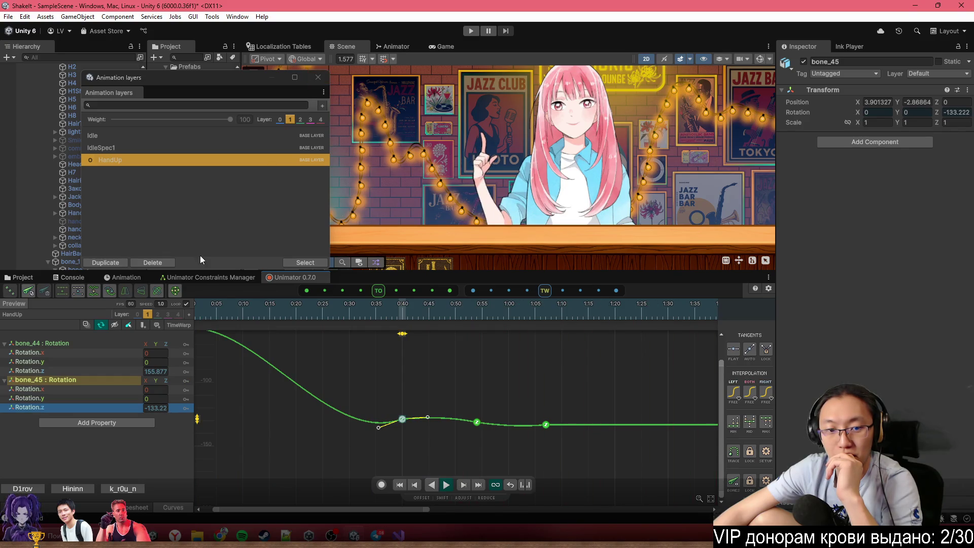
{"action": "left_click_drag", "start_coordinate": [269, 316], "coordinate": [477, 324]}
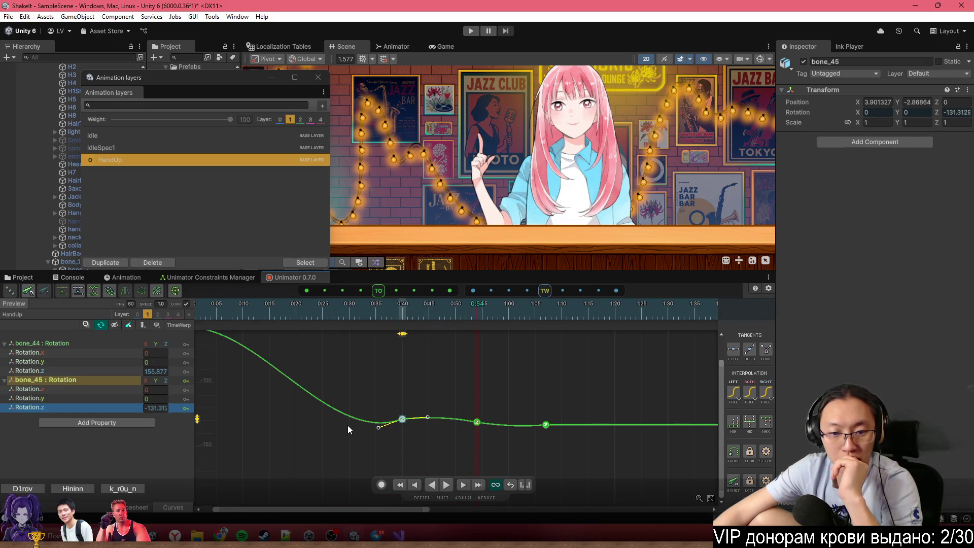
{"action": "double_click", "coordinate": [351, 418]}
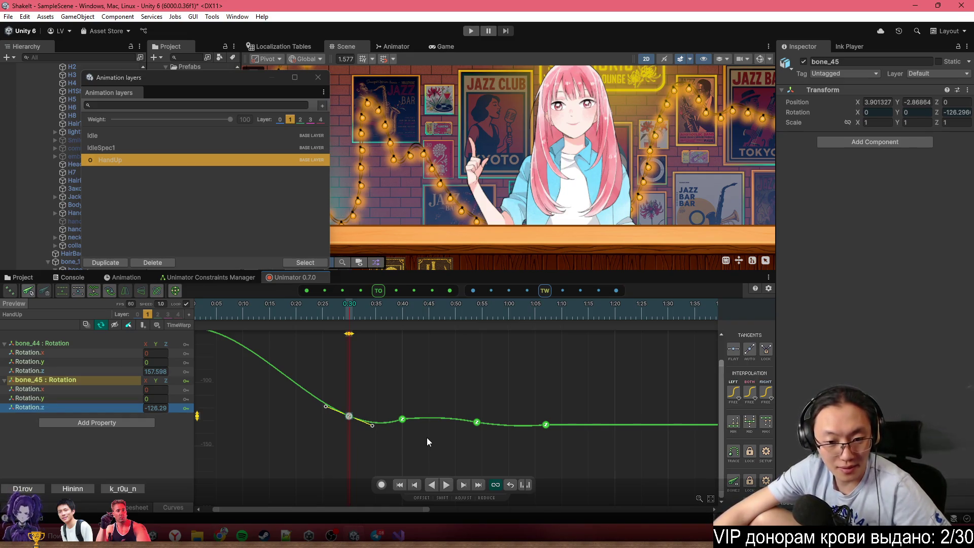
{"action": "left_click_drag", "start_coordinate": [349, 417], "coordinate": [329, 416]}
Retime the later rotation keys to 0:52 and 1:02, and copy the clip's final key
{"action": "left_click_drag", "start_coordinate": [477, 422], "coordinate": [466, 423]}
{"action": "left_click_drag", "start_coordinate": [545, 428], "coordinate": [519, 424]}
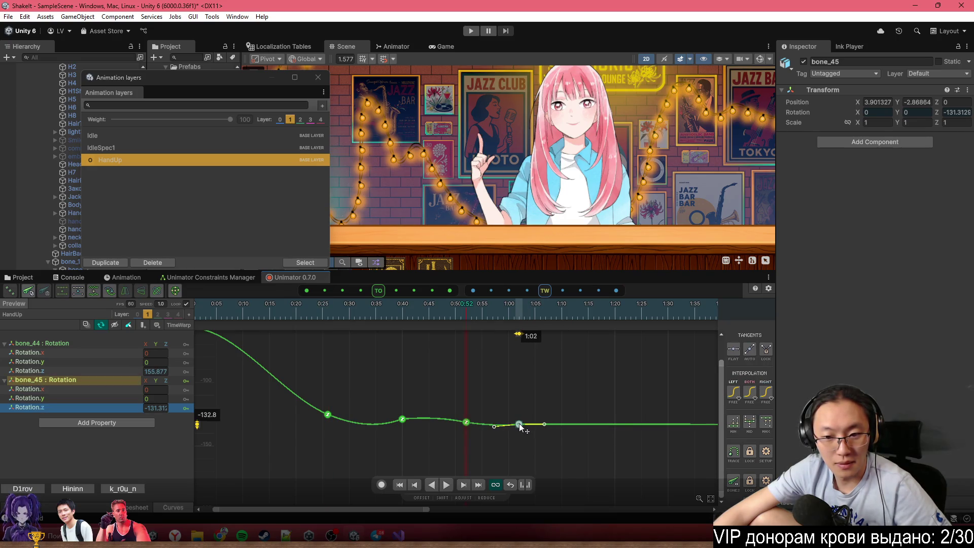
{"action": "scroll", "coordinate": [401, 413], "scroll_direction": "down", "scroll_amount": 8}
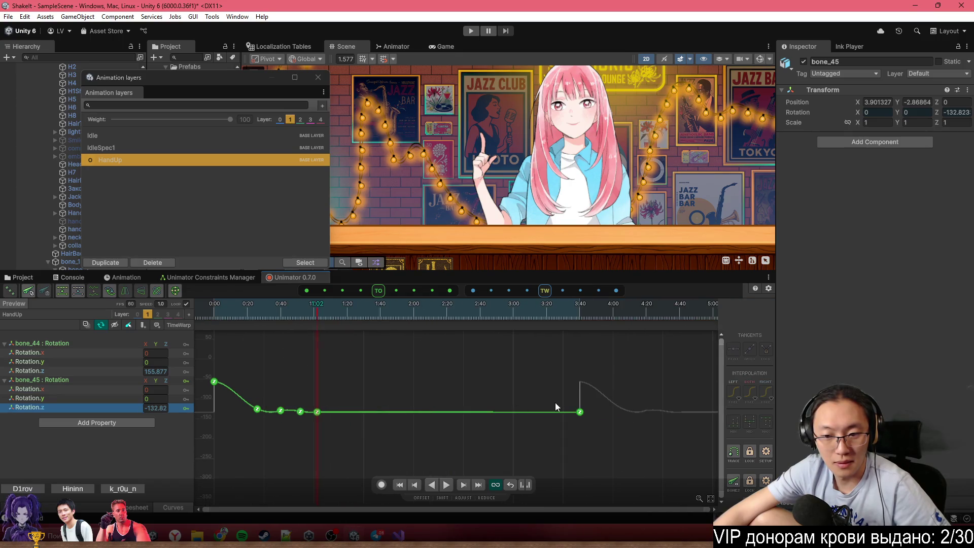
{"action": "key", "text": "ctrl+c"}
Paste the copied final key at 1:02 so it matches the end pose
{"action": "key", "text": "ctrl+v"}
{"action": "scroll", "coordinate": [320, 387], "scroll_direction": "up", "scroll_amount": 3}
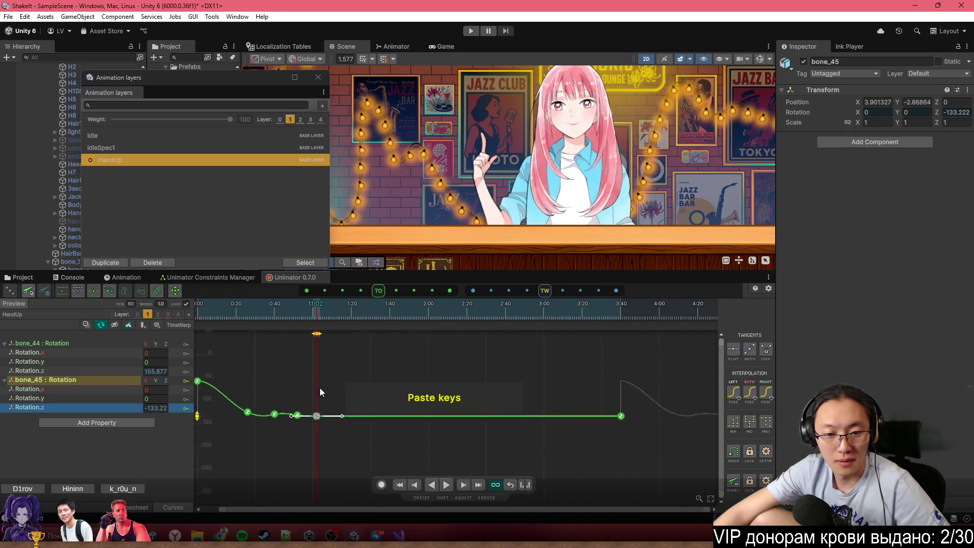
{"action": "scroll", "coordinate": [443, 379], "scroll_direction": "up", "scroll_amount": 5}
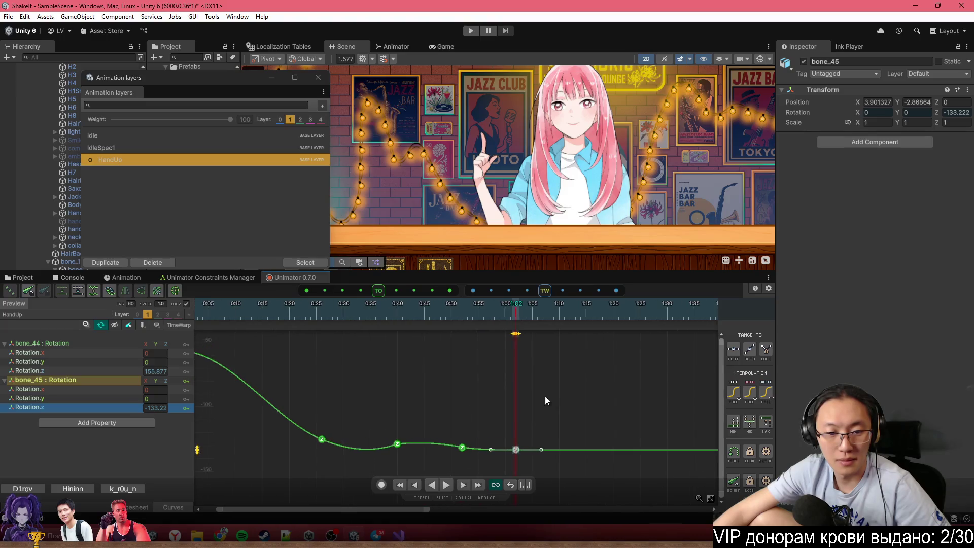
{"action": "left_click", "coordinate": [294, 313]}
{"action": "key", "text": "space"}
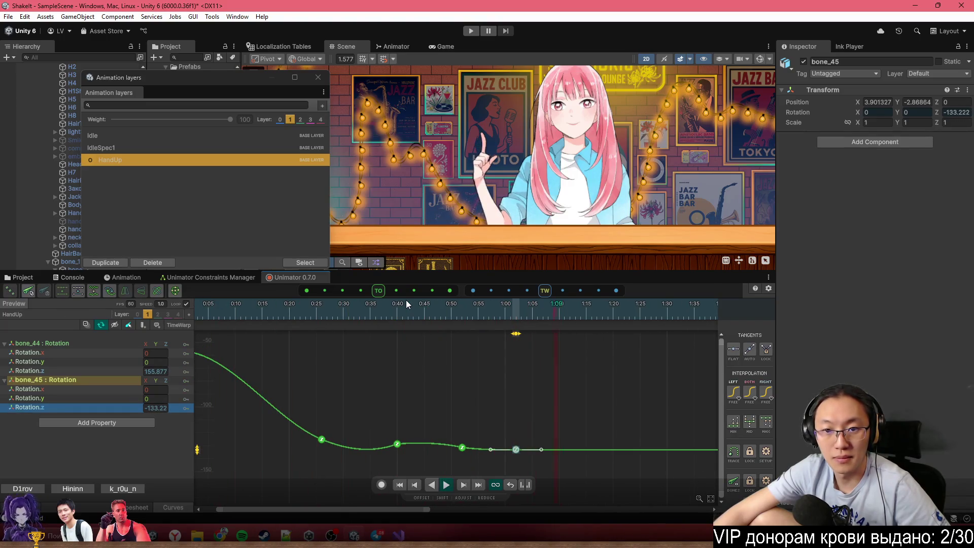
Fine-tune the tangents of the 0:40 rotation key
{"action": "left_click", "coordinate": [397, 307]}
{"action": "scroll", "coordinate": [409, 447], "scroll_direction": "up", "scroll_amount": 2}
{"action": "left_click_drag", "start_coordinate": [409, 447], "coordinate": [403, 449]}
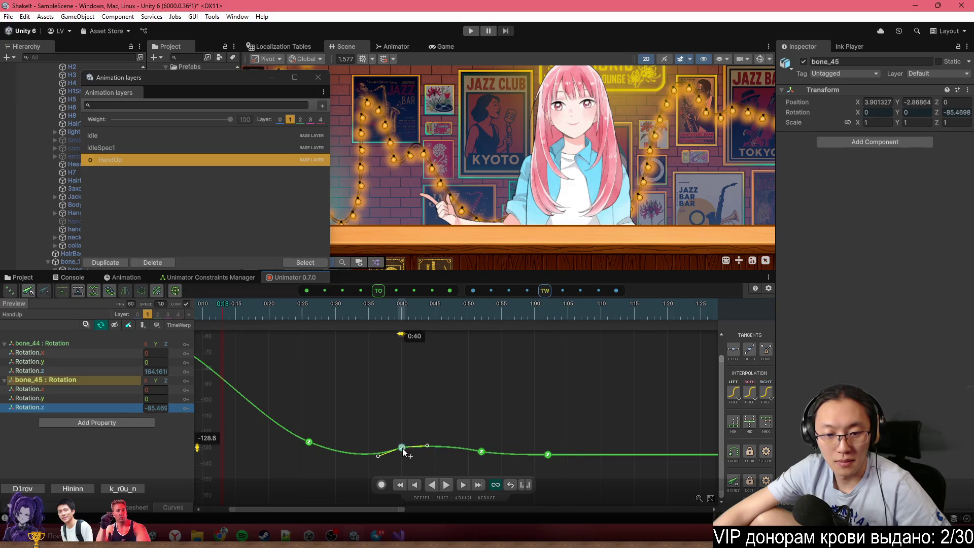
{"action": "scroll", "coordinate": [437, 437], "scroll_direction": "down", "scroll_amount": 2}
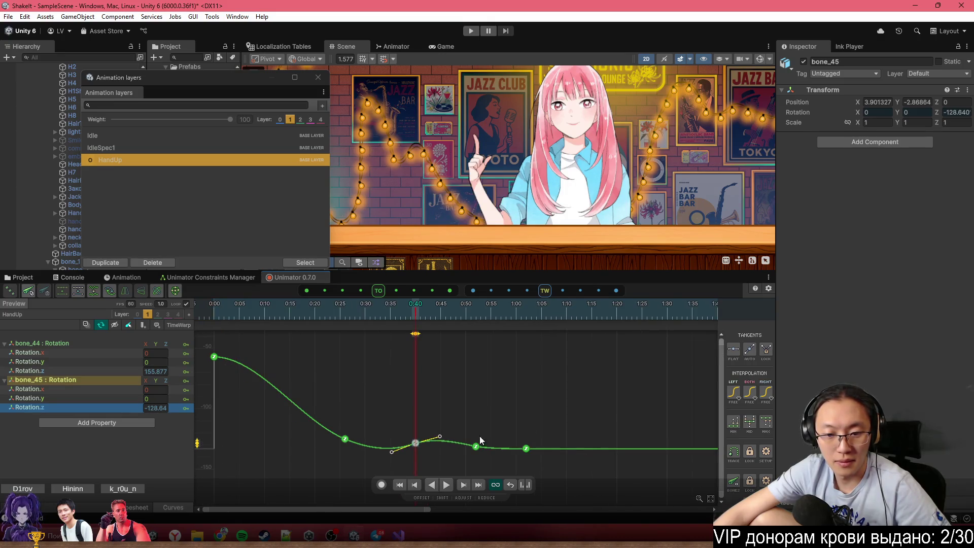
Play the HandUp arm-raise preview, checking the TimeWarp settings in between
{"action": "key", "text": "space"}
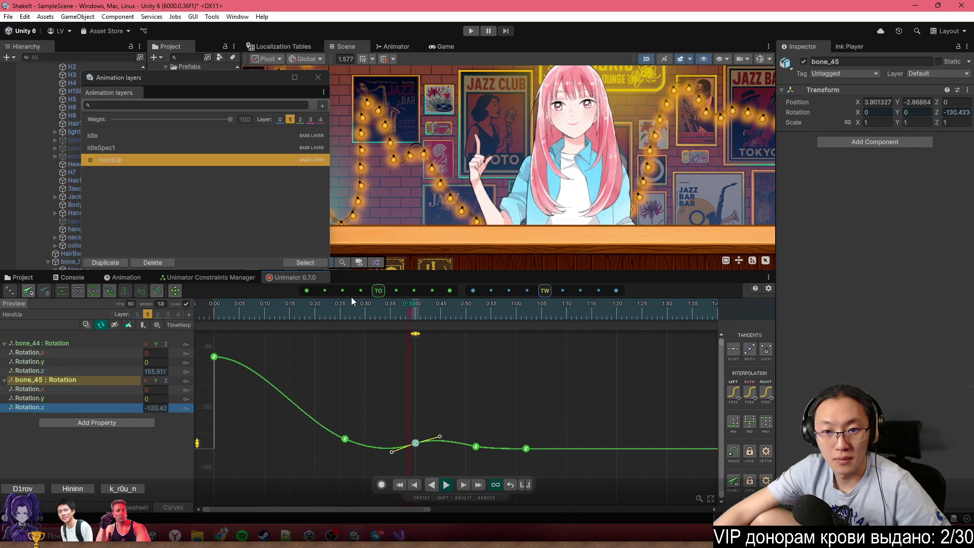
{"action": "left_click", "coordinate": [179, 324]}
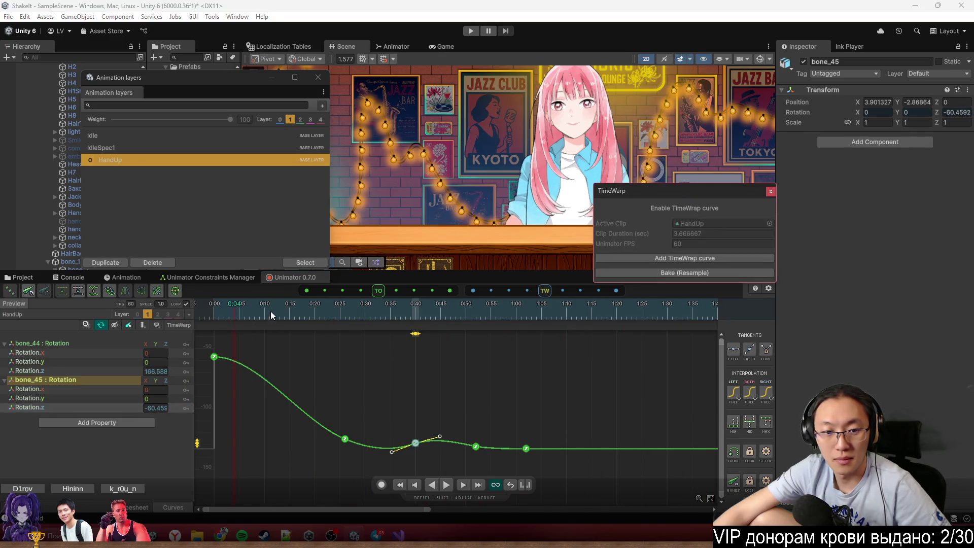
{"action": "left_click", "coordinate": [770, 192]}
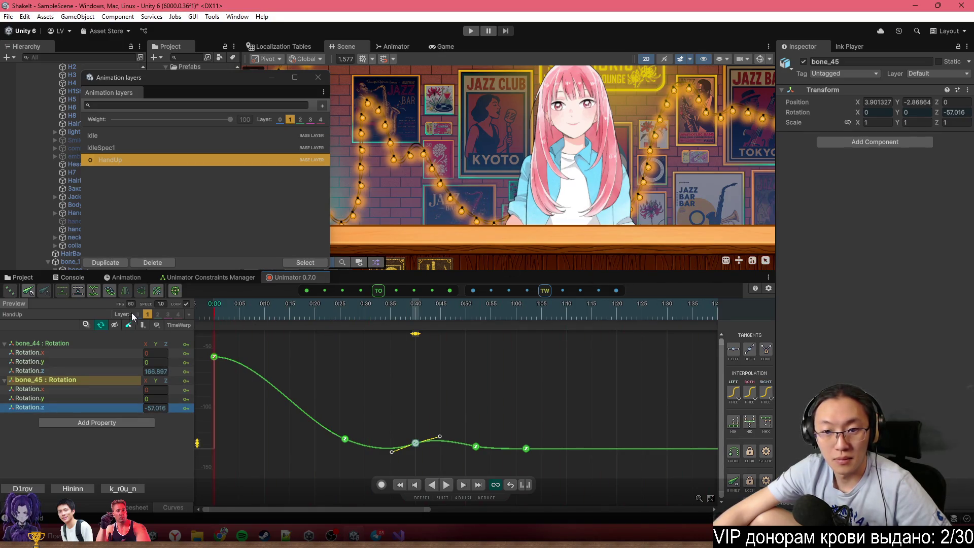
{"action": "key", "text": "space"}
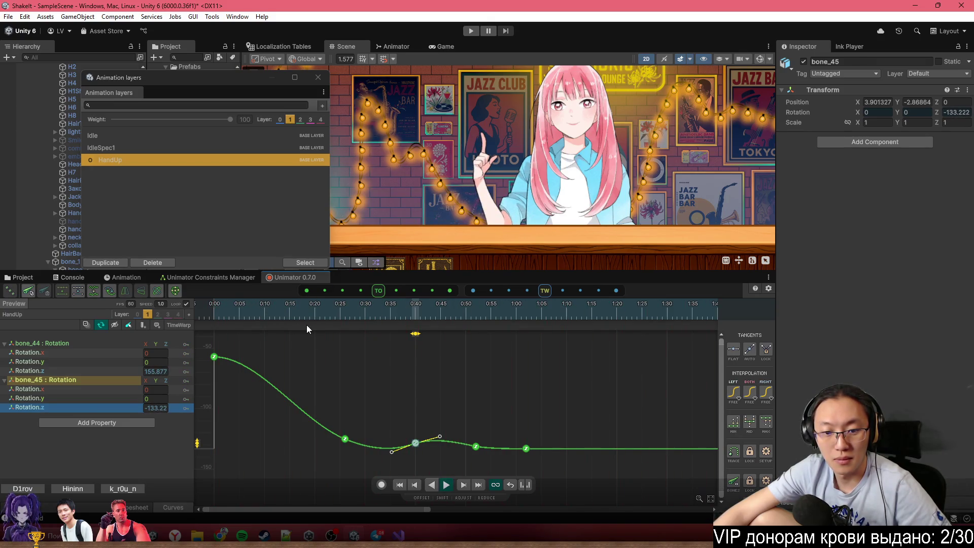
Lower the 0:55 key slightly and pull the 0:40 key down to deepen the dip
{"action": "mouse_move", "coordinate": [202, 308]}
{"action": "left_mouse_down"}
{"action": "mouse_move", "coordinate": [385, 328]}
{"action": "mouse_move", "coordinate": [450, 351]}
{"action": "left_mouse_up"}
{"action": "scroll", "coordinate": [442, 442], "scroll_direction": "up", "scroll_amount": 3}
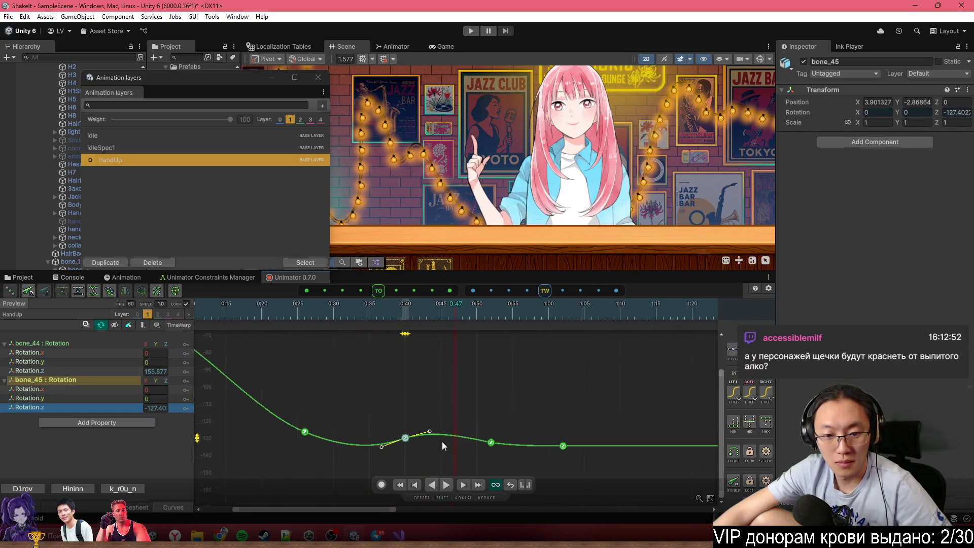
{"action": "scroll", "coordinate": [508, 444], "scroll_direction": "up", "scroll_amount": 2}
{"action": "left_click", "coordinate": [549, 447]}
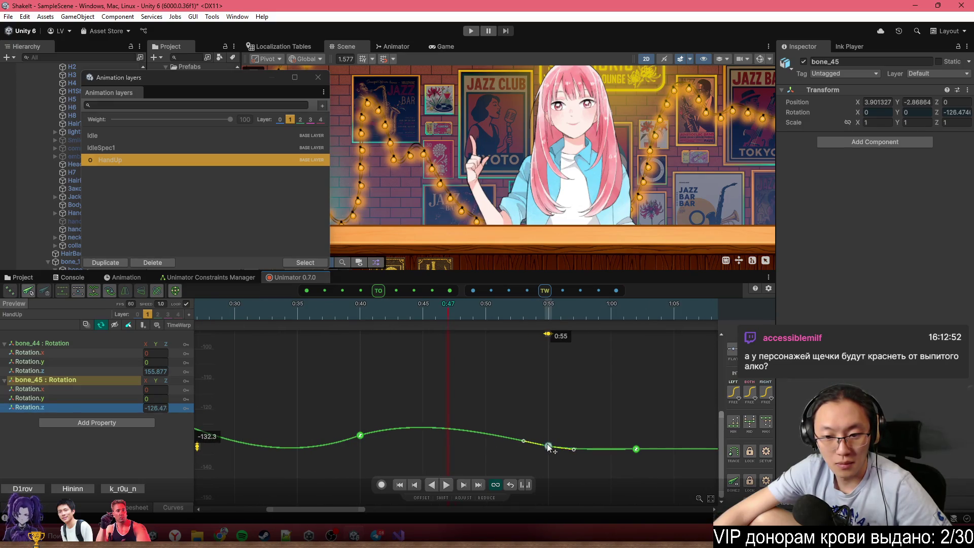
{"action": "left_click_drag", "start_coordinate": [551, 448], "coordinate": [548, 452]}
{"action": "left_click_drag", "start_coordinate": [361, 435], "coordinate": [362, 444]}
{"action": "scroll", "coordinate": [406, 448], "scroll_direction": "down", "scroll_amount": 3}
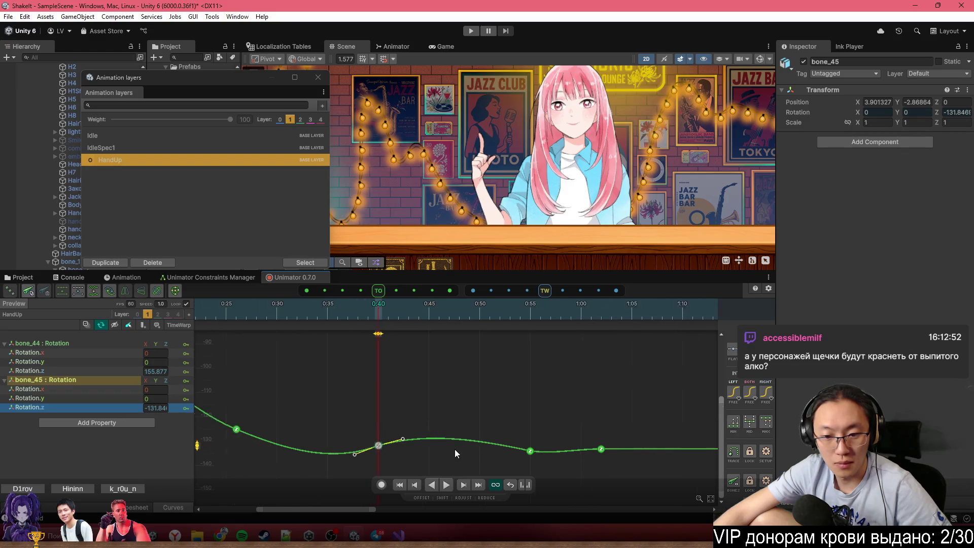
{"action": "scroll", "coordinate": [541, 459], "scroll_direction": "up", "scroll_amount": 2}
Lower the outgoing tangent of the 0:54 rotation key
{"action": "left_click", "coordinate": [501, 452]}
{"action": "scroll", "coordinate": [528, 455], "scroll_direction": "up", "scroll_amount": 2}
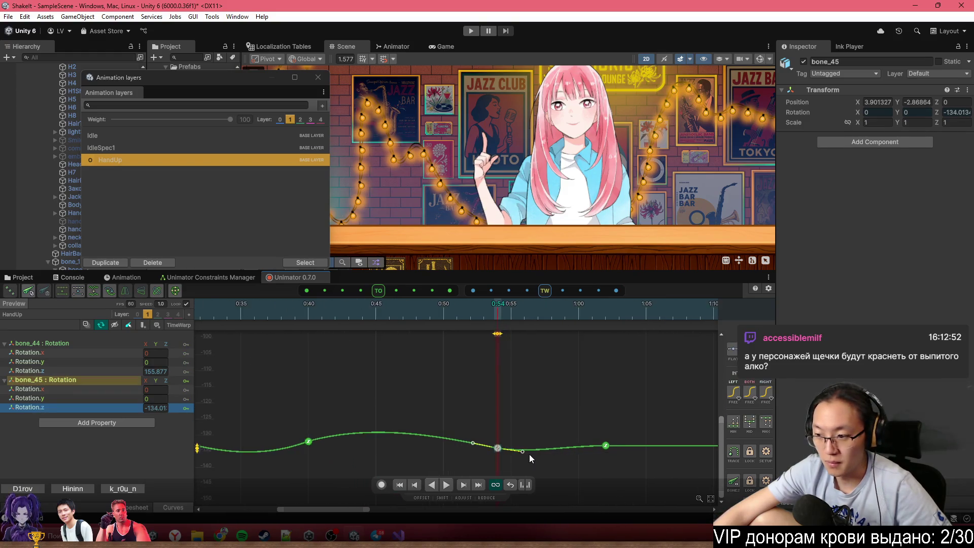
{"action": "left_click_drag", "start_coordinate": [516, 417], "coordinate": [531, 380]}
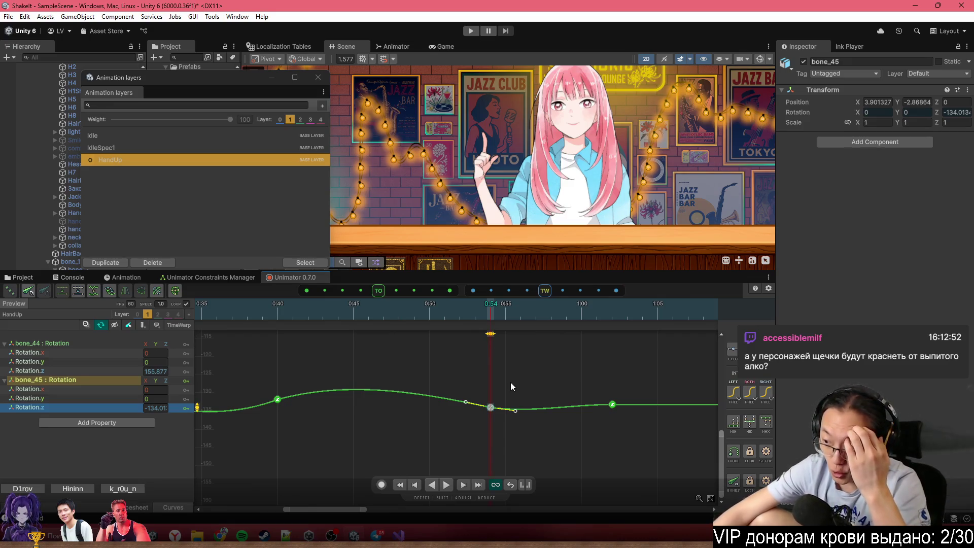
{"action": "scroll", "coordinate": [502, 411], "scroll_direction": "up", "scroll_amount": 2}
{"action": "left_click_drag", "start_coordinate": [513, 409], "coordinate": [533, 417]}
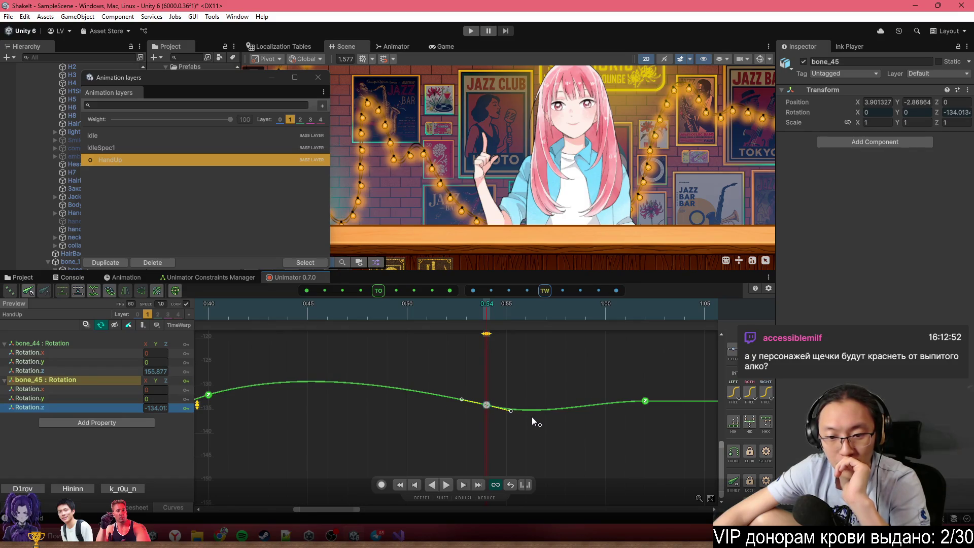
{"action": "scroll", "coordinate": [568, 410], "scroll_direction": "down", "scroll_amount": 3}
Set the 1:02 key's right tangent to Free and tilt its left tangent downward
{"action": "left_click", "coordinate": [613, 405]}
{"action": "left_click_drag", "start_coordinate": [584, 405], "coordinate": [589, 409]}
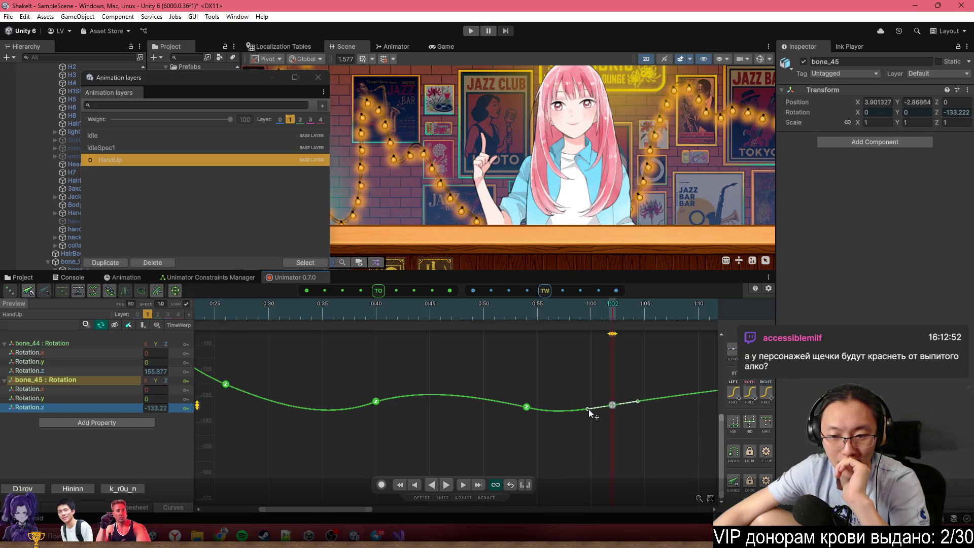
{"action": "right_click", "coordinate": [617, 405]}
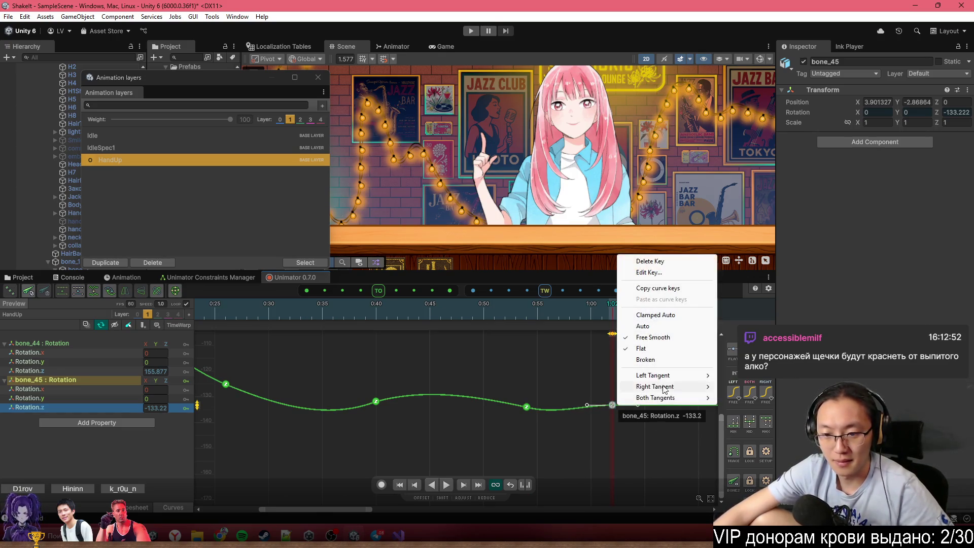
{"action": "mouse_move", "coordinate": [676, 388]}
{"action": "left_click", "coordinate": [740, 387]}
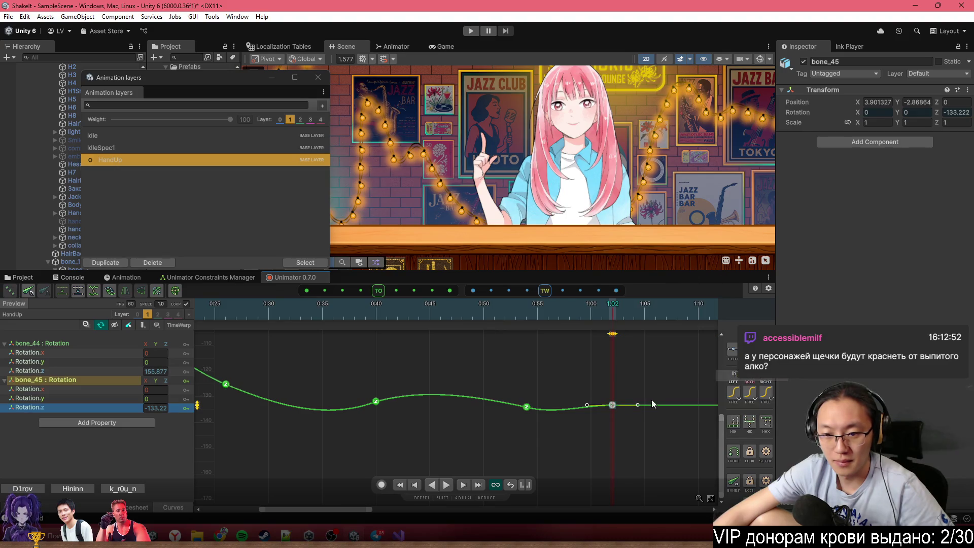
{"action": "left_click_drag", "start_coordinate": [583, 405], "coordinate": [593, 413]}
Frame the bone_45 Rotation.z curve and add a new key at about 1:09, after the 1:02 key
{"action": "left_click", "coordinate": [601, 434]}
{"action": "key", "text": "f"}
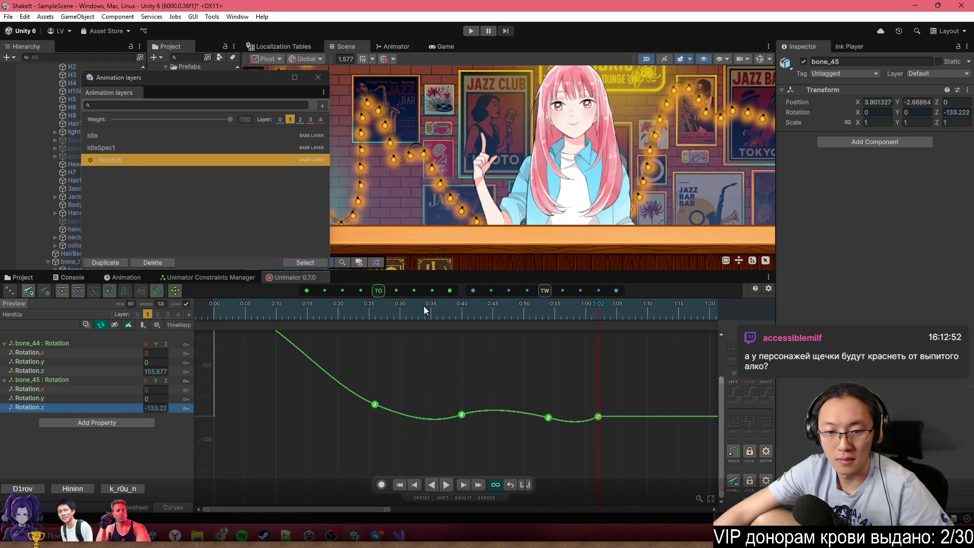
{"action": "left_click", "coordinate": [424, 306]}
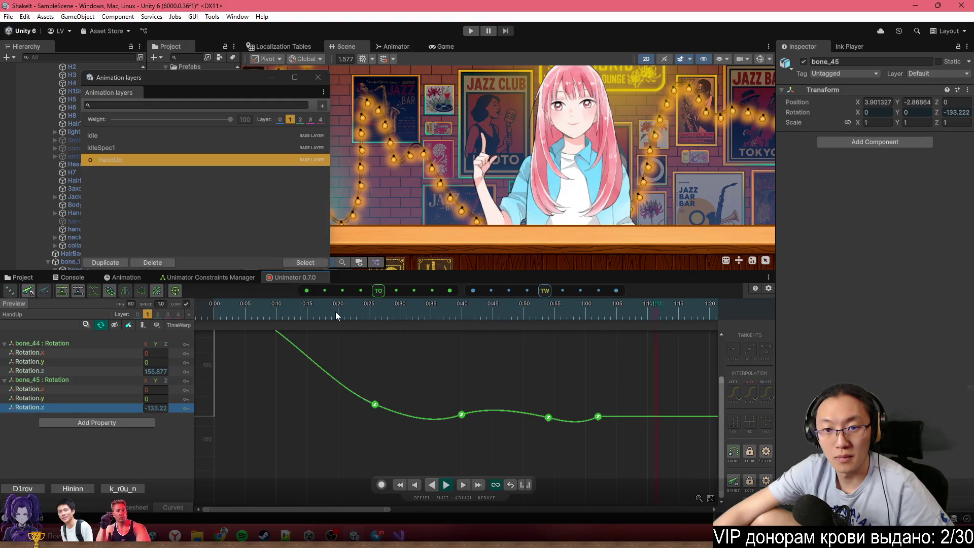
{"action": "left_click_drag", "start_coordinate": [607, 406], "coordinate": [431, 403]}
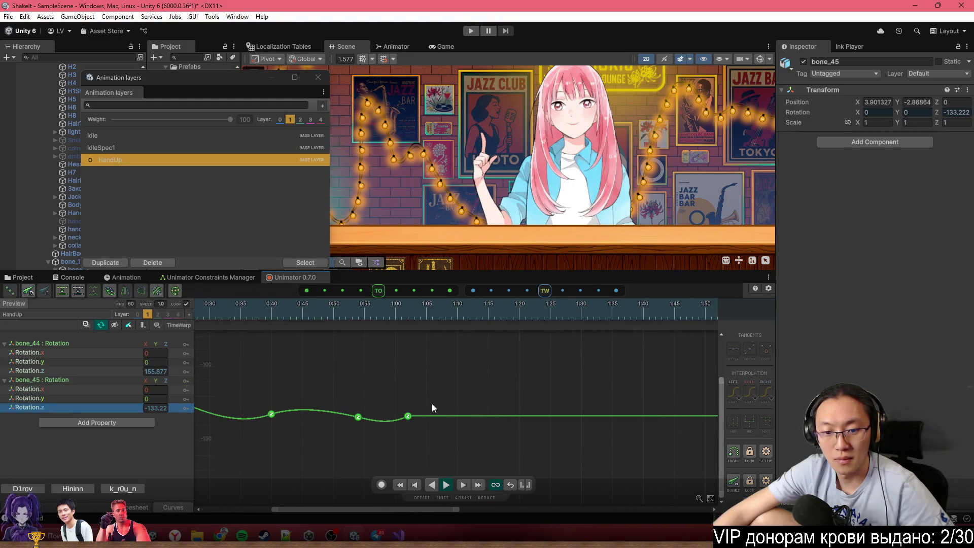
{"action": "double_click", "coordinate": [451, 415]}
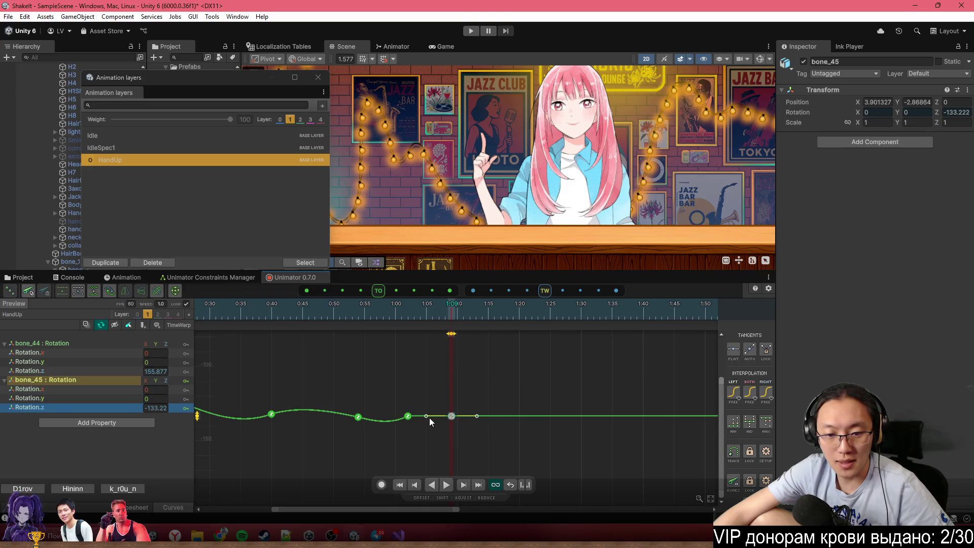
{"action": "left_click", "coordinate": [408, 416]}
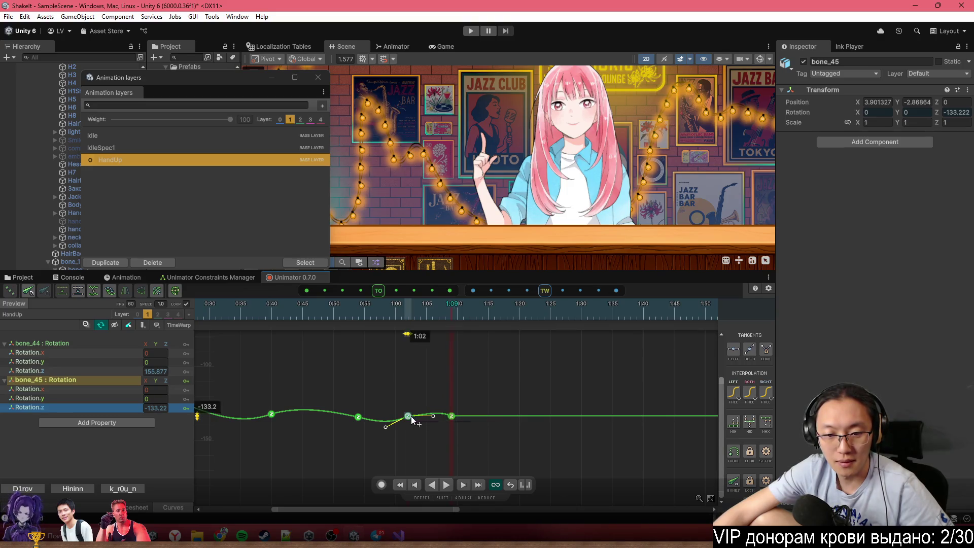
{"action": "left_click", "coordinate": [452, 416]}
{"action": "scroll", "coordinate": [470, 401], "scroll_direction": "down", "scroll_amount": 3}
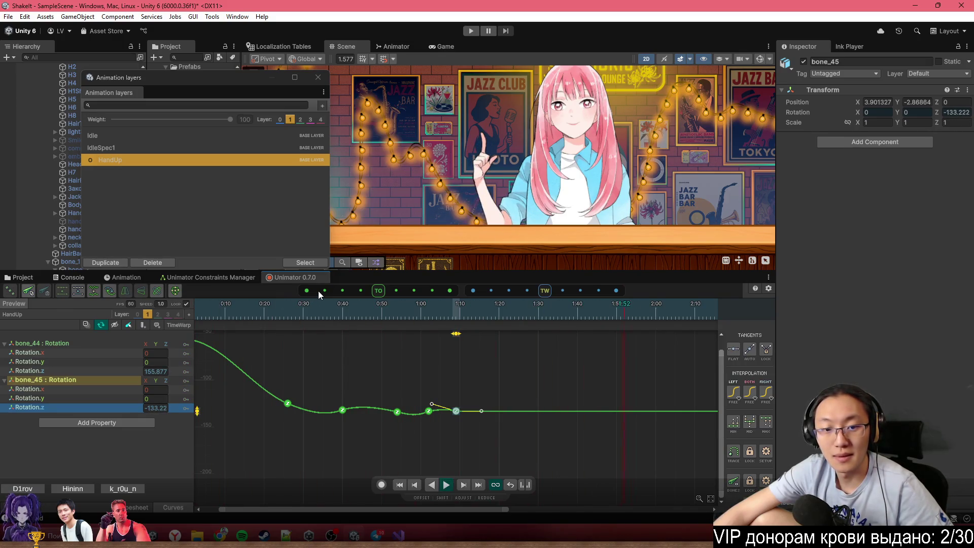
{"action": "scroll", "coordinate": [501, 138], "scroll_direction": "up", "scroll_amount": 3}
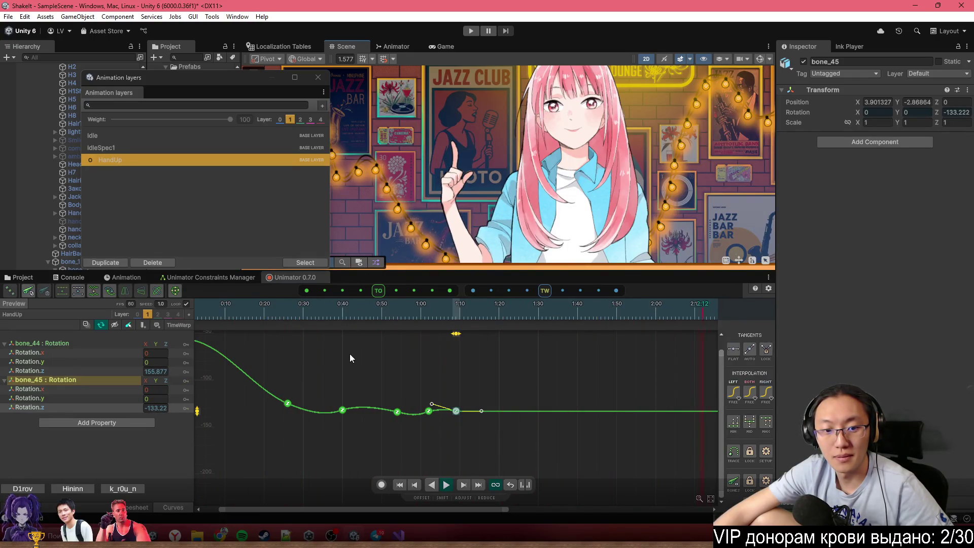
Move bone_45's 0:26 keyframe to 0:20, then play and scrub HandUp to check the arm
{"action": "key", "text": "f"}
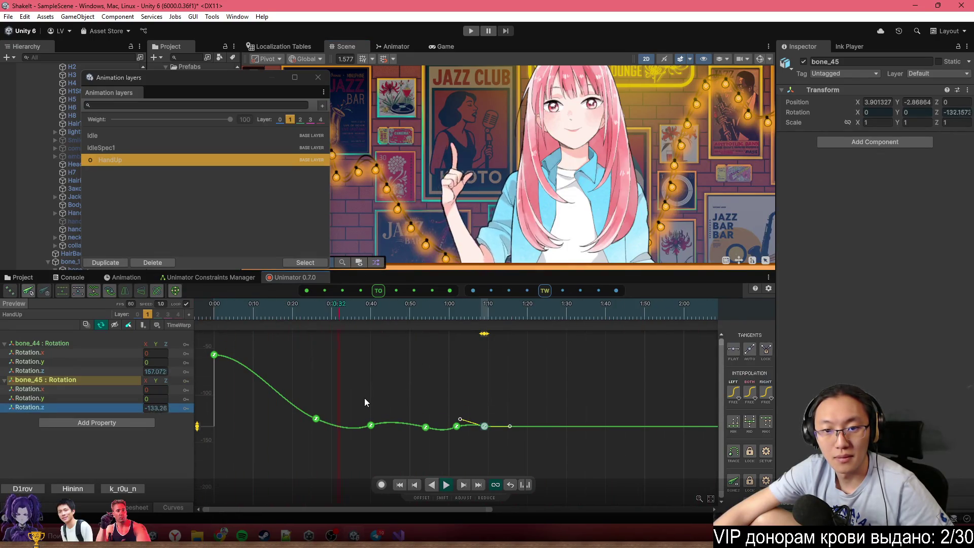
{"action": "left_click_drag", "start_coordinate": [317, 419], "coordinate": [296, 424]}
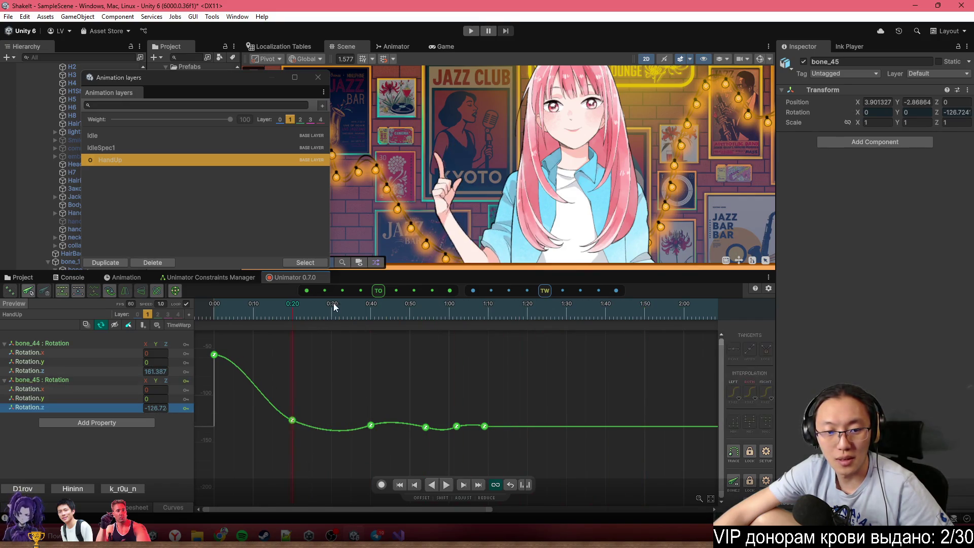
{"action": "left_click", "coordinate": [206, 306]}
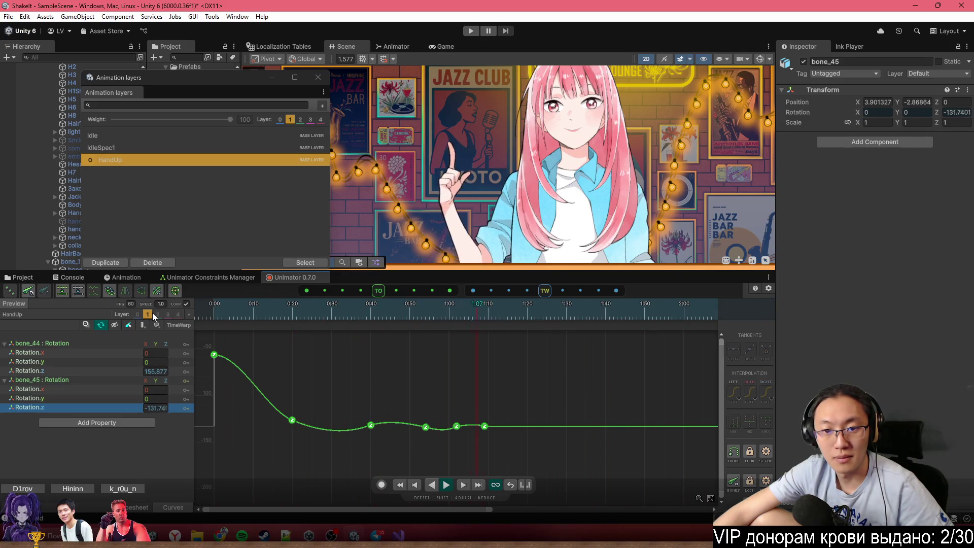
{"action": "mouse_move", "coordinate": [256, 318]}
{"action": "left_mouse_down"}
{"action": "mouse_move", "coordinate": [272, 306]}
{"action": "mouse_move", "coordinate": [498, 331]}
{"action": "left_mouse_up"}
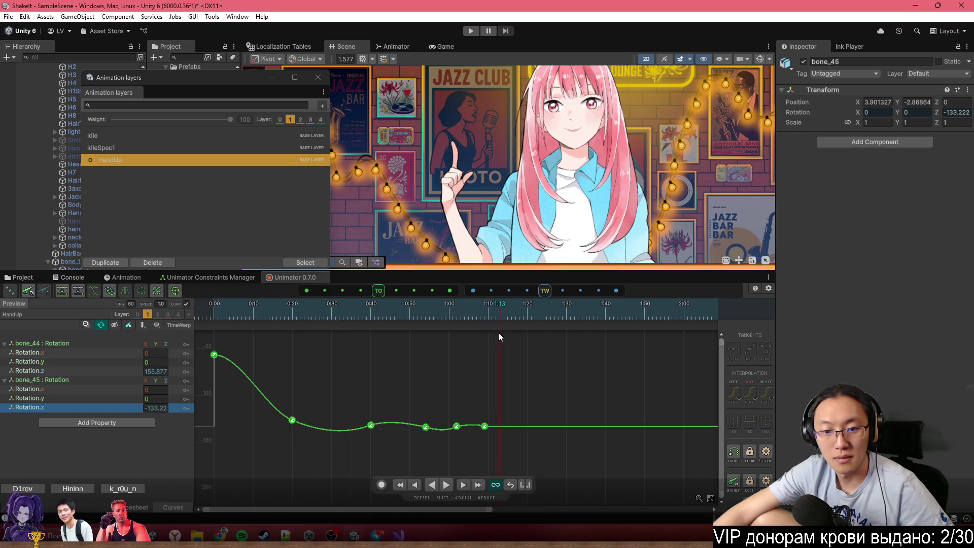
{"action": "scroll", "coordinate": [470, 476], "scroll_direction": "up", "scroll_amount": 2}
{"action": "key", "text": "f"}
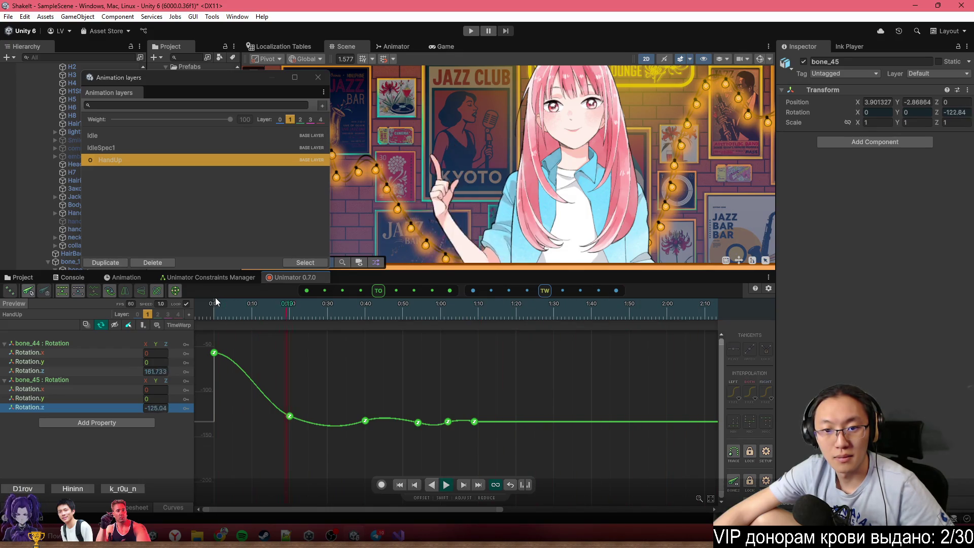
{"action": "scroll", "coordinate": [399, 183], "scroll_direction": "down", "scroll_amount": 4}
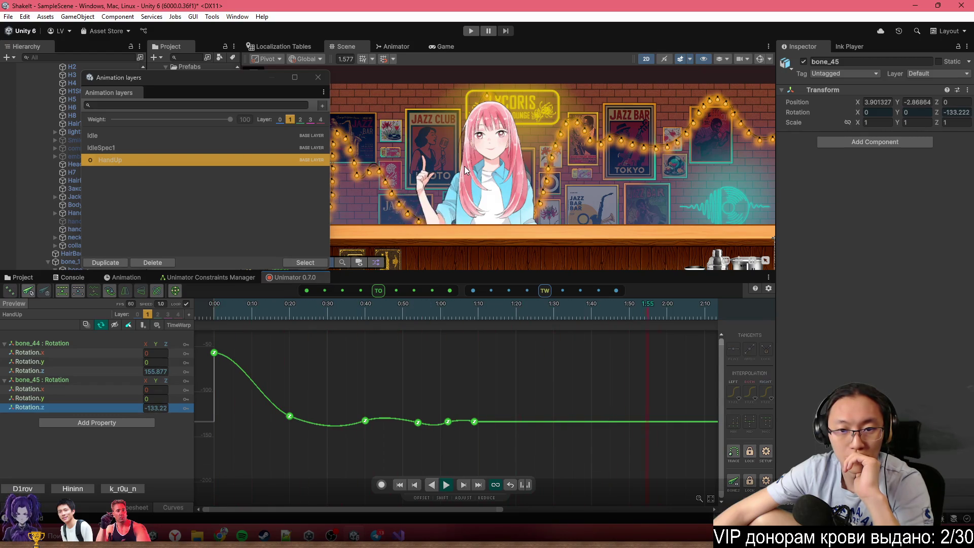
{"action": "key", "text": "space"}
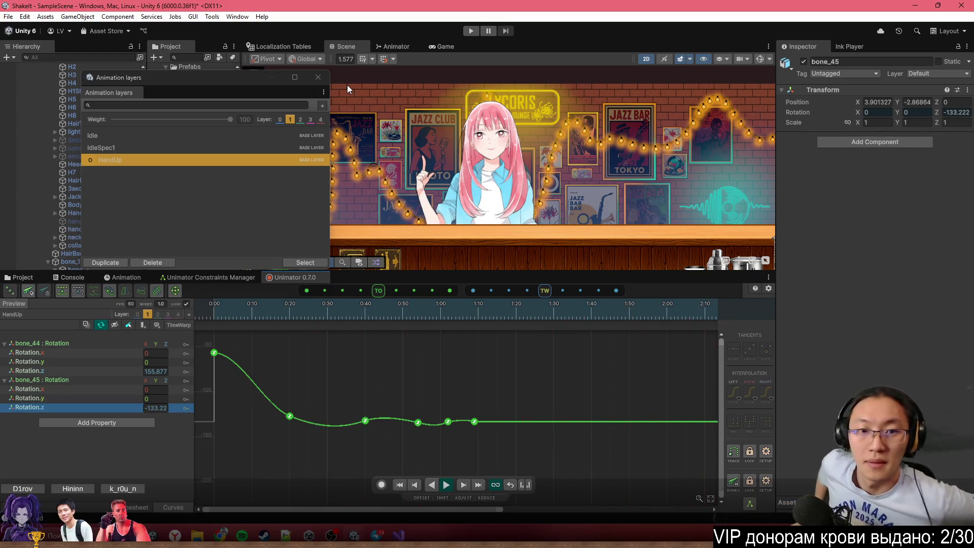
Close the animation layers window and show the Animator graph for NanaFixed
{"action": "left_click", "coordinate": [318, 77]}
{"action": "left_click", "coordinate": [464, 485]}
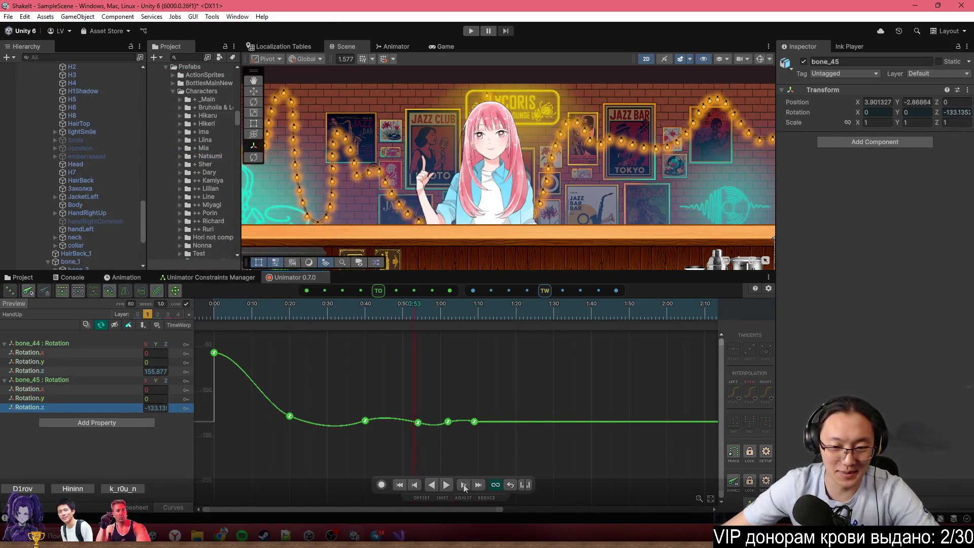
{"action": "left_click", "coordinate": [401, 46]}
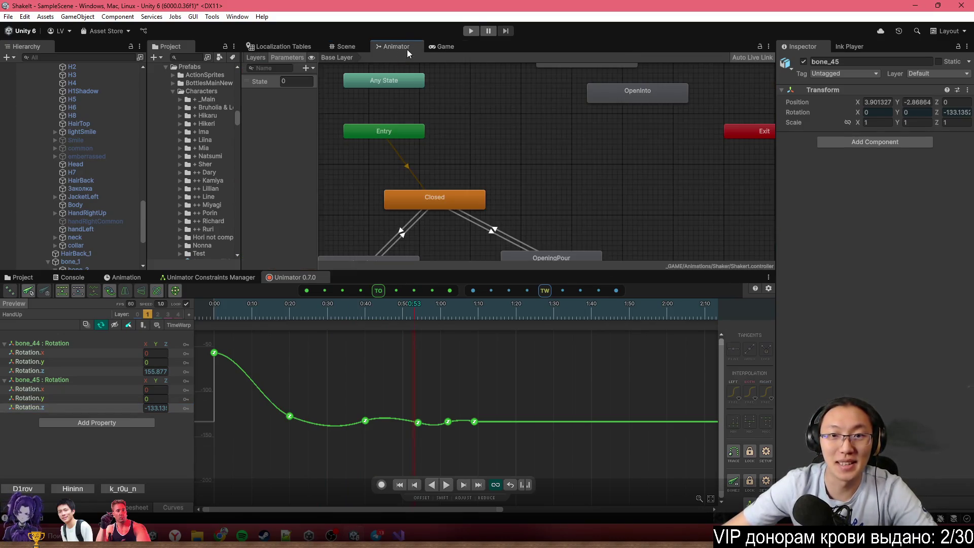
{"action": "left_click", "coordinate": [434, 47]}
{"action": "left_click", "coordinate": [393, 47]}
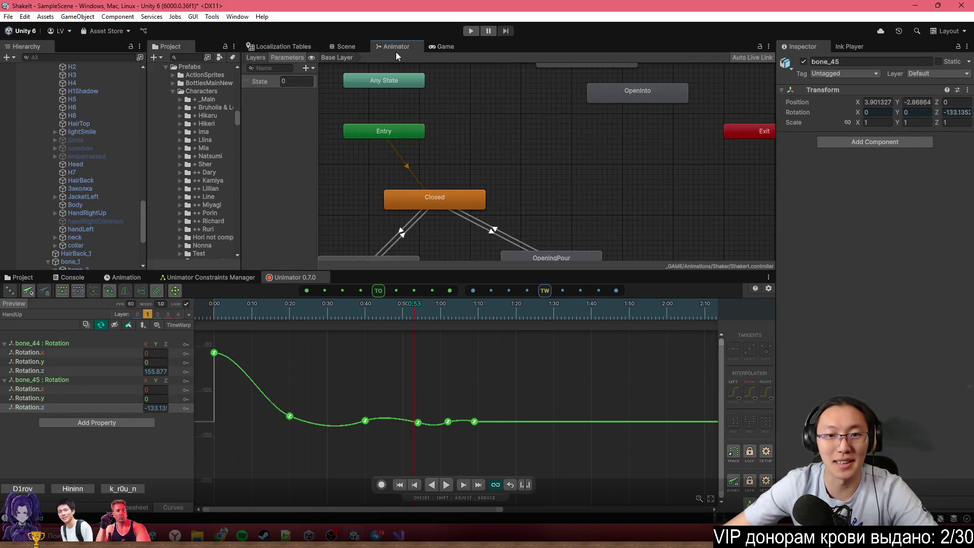
{"action": "scroll", "coordinate": [530, 248], "scroll_direction": "down", "scroll_amount": 2}
{"action": "scroll", "coordinate": [120, 219], "scroll_direction": "up", "scroll_amount": 4}
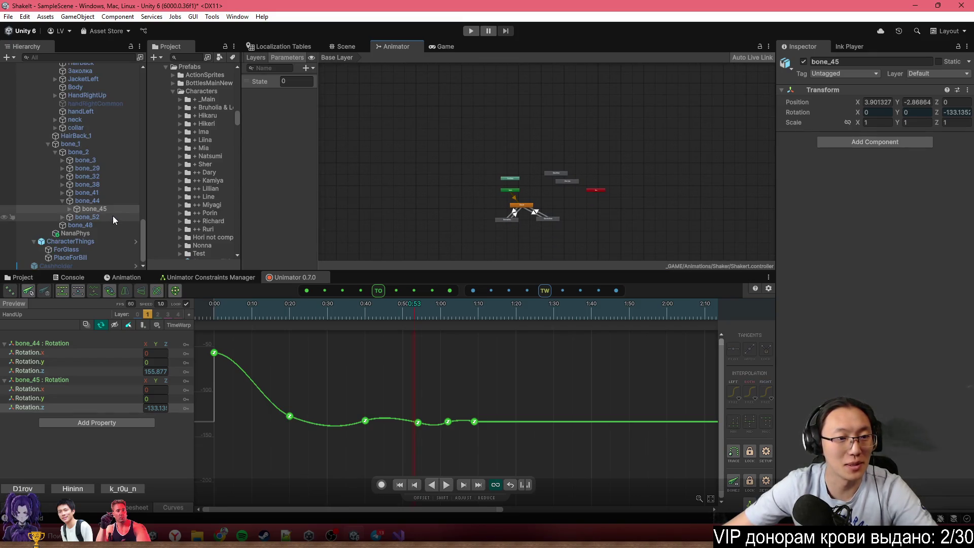
{"action": "left_click", "coordinate": [71, 107]}
{"action": "scroll", "coordinate": [513, 173], "scroll_direction": "down", "scroll_amount": 3}
{"action": "scroll", "coordinate": [513, 172], "scroll_direction": "up", "scroll_amount": 5}
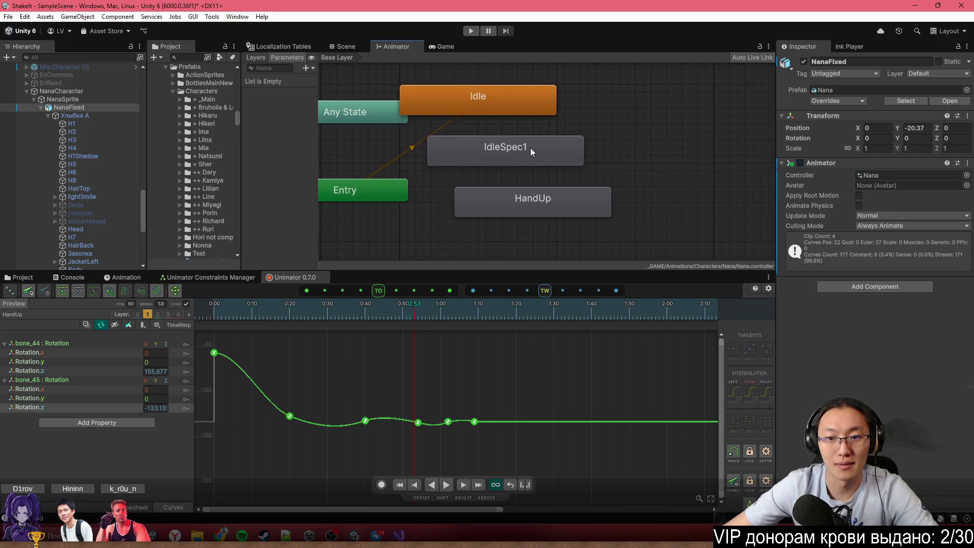
Spread the states apart, placing HandUp aside and IdleSpec1 next to Idle
{"action": "left_click_drag", "start_coordinate": [531, 147], "coordinate": [708, 146]}
{"action": "left_click_drag", "start_coordinate": [556, 203], "coordinate": [721, 203]}
{"action": "scroll", "coordinate": [638, 220], "scroll_direction": "down", "scroll_amount": 4}
{"action": "scroll", "coordinate": [620, 172], "scroll_direction": "up", "scroll_amount": 4}
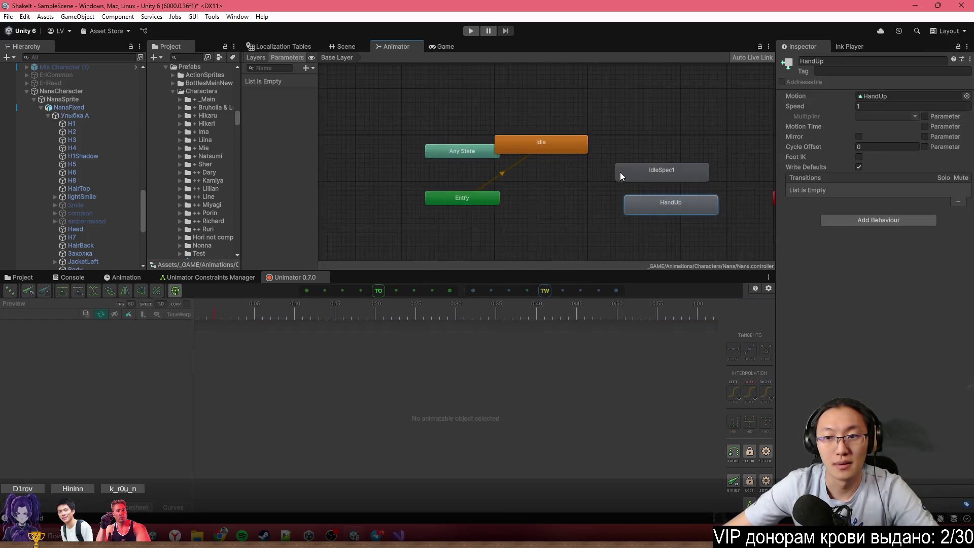
{"action": "left_click_drag", "start_coordinate": [603, 158], "coordinate": [571, 116]}
Make transitions from Idle to IdleSpec1 and from IdleSpec1 back to Idle
{"action": "left_click", "coordinate": [522, 117]}
{"action": "right_click", "coordinate": [544, 119]}
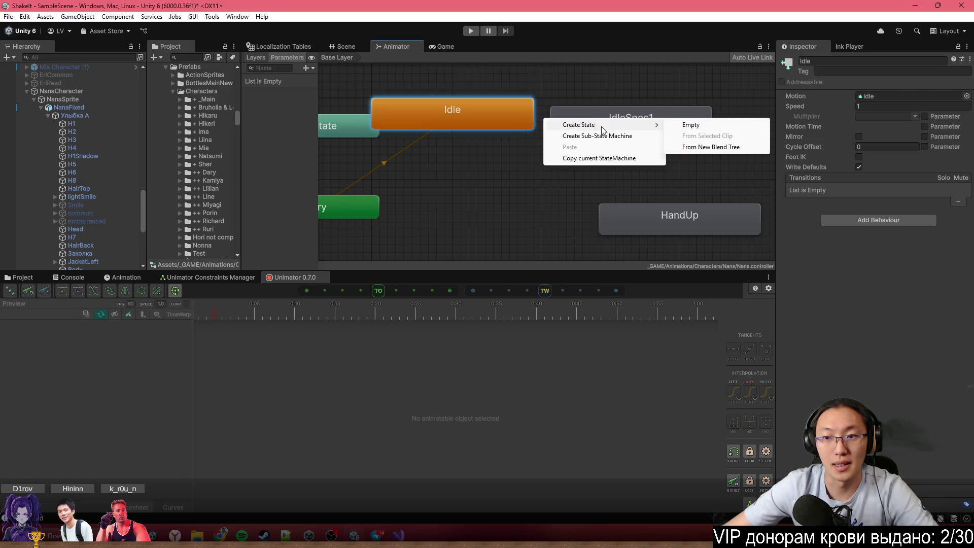
{"action": "right_click", "coordinate": [479, 116]}
{"action": "left_click", "coordinate": [519, 123]}
{"action": "left_click", "coordinate": [609, 118]}
{"action": "right_click", "coordinate": [565, 124]}
{"action": "left_click", "coordinate": [578, 129]}
{"action": "left_click", "coordinate": [527, 112]}
Line up Idle and IdleSpec1 side by side, then return to the Scene view with Nana selected
{"action": "left_click_drag", "start_coordinate": [556, 108], "coordinate": [468, 153]}
{"action": "mouse_move", "coordinate": [390, 138]}
{"action": "left_mouse_down"}
{"action": "mouse_move", "coordinate": [424, 117]}
{"action": "mouse_move", "coordinate": [468, 123]}
{"action": "left_mouse_up"}
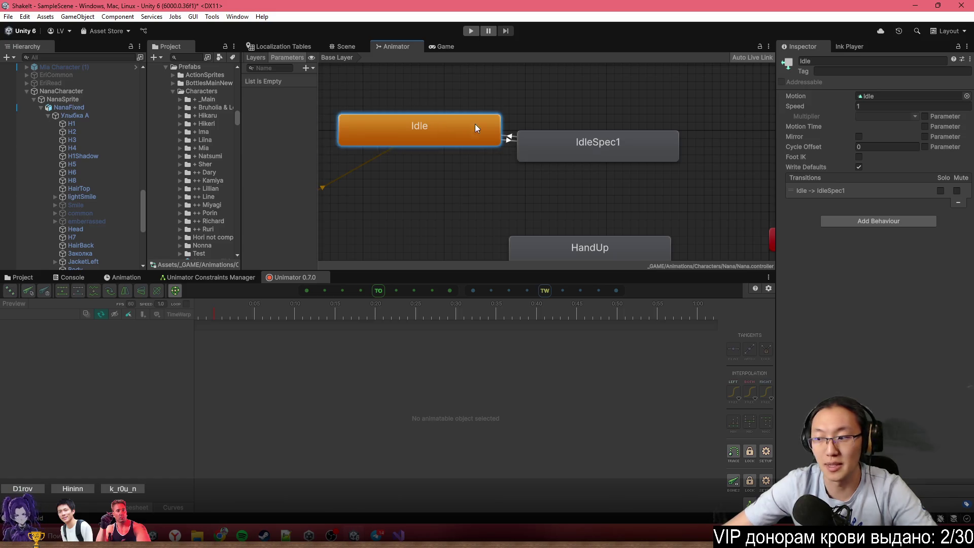
{"action": "scroll", "coordinate": [528, 152], "scroll_direction": "up", "scroll_amount": 3}
{"action": "mouse_move", "coordinate": [567, 176]}
{"action": "left_mouse_down"}
{"action": "mouse_move", "coordinate": [591, 152]}
{"action": "mouse_move", "coordinate": [568, 151]}
{"action": "mouse_move", "coordinate": [631, 151]}
{"action": "left_mouse_up"}
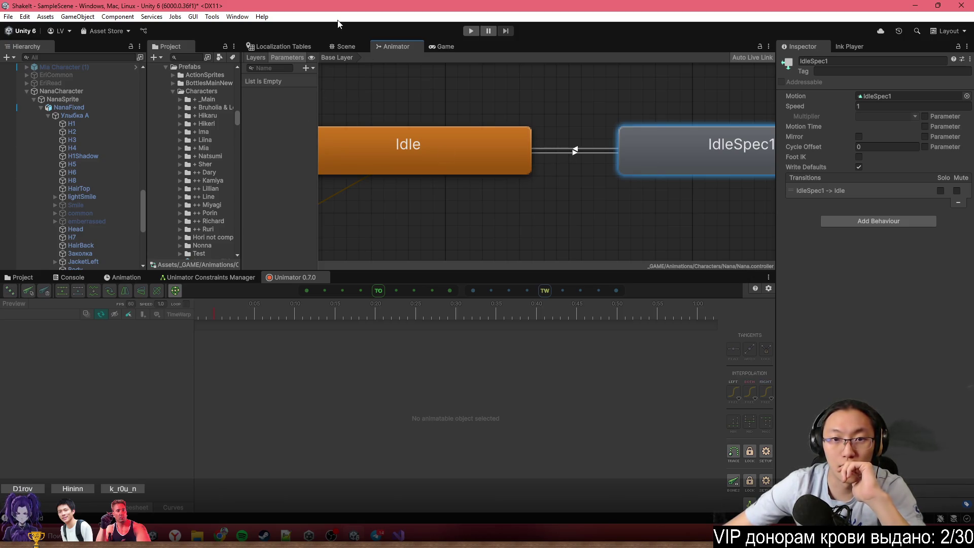
{"action": "left_click", "coordinate": [336, 49]}
{"action": "left_click", "coordinate": [69, 107]}
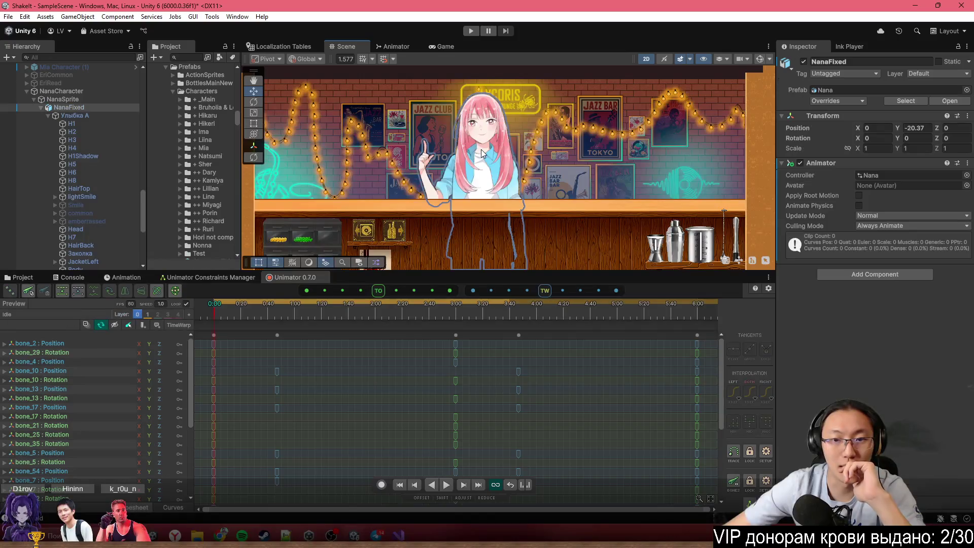
Pick HandUp from Nana's animation list and play its preview
{"action": "left_click", "coordinate": [48, 317]}
{"action": "left_click", "coordinate": [128, 148]}
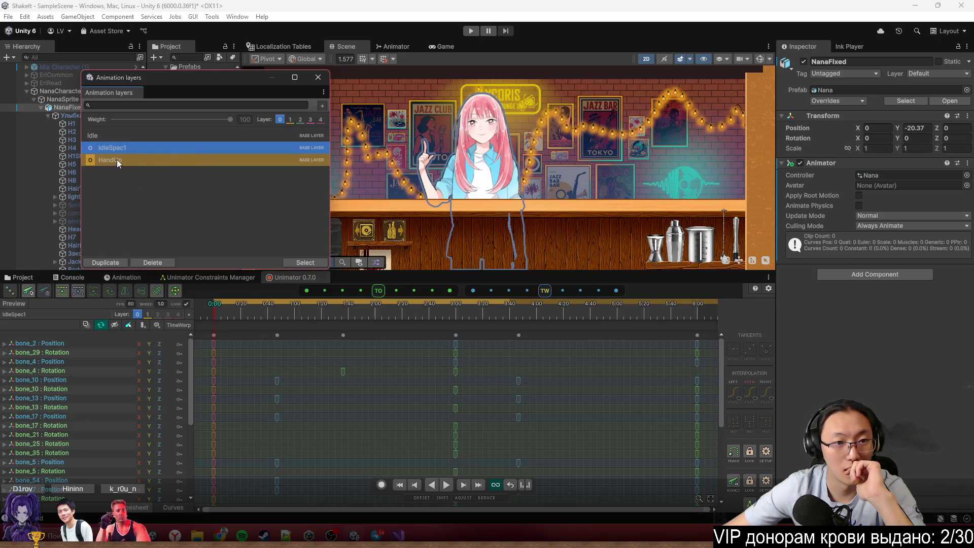
{"action": "left_click", "coordinate": [115, 160]}
{"action": "left_click", "coordinate": [326, 81]}
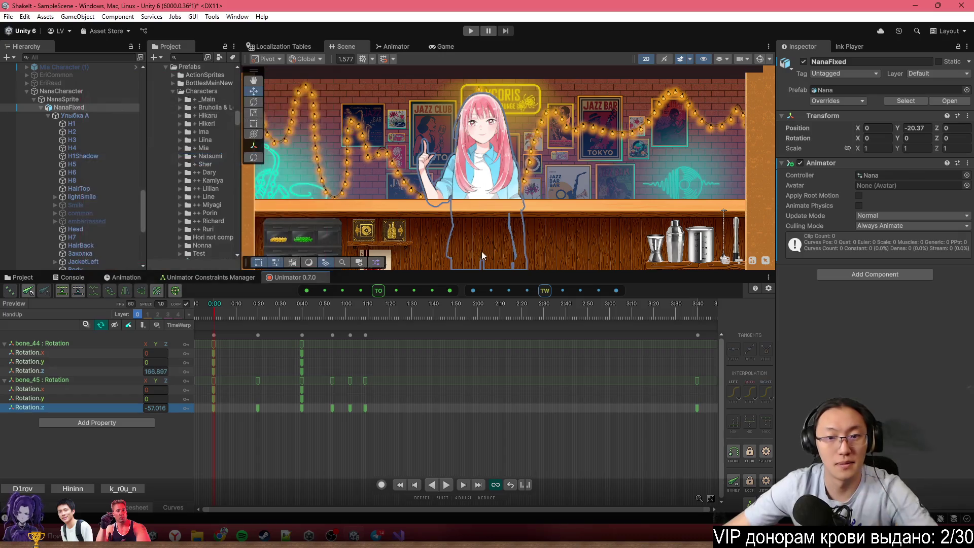
{"action": "left_click", "coordinate": [101, 326]}
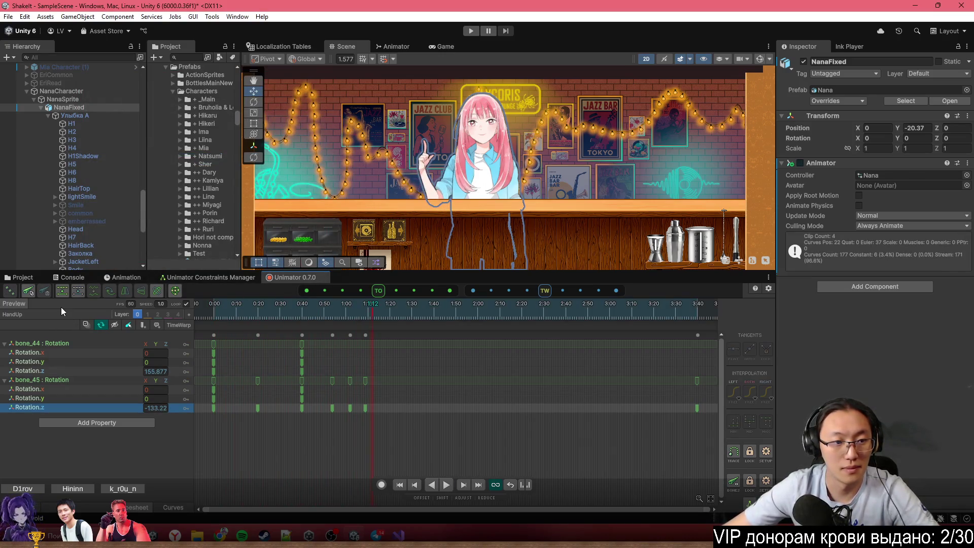
Switch the preview to IdleSpec1 and zoom the Scene view to watch it on Nana
{"action": "left_click", "coordinate": [48, 316]}
{"action": "left_click", "coordinate": [117, 159]}
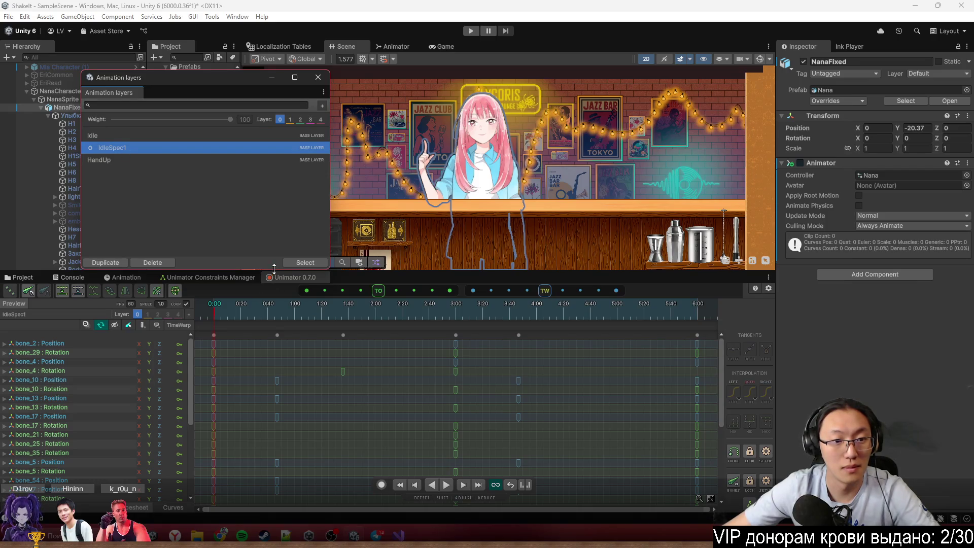
{"action": "left_click", "coordinate": [319, 77]}
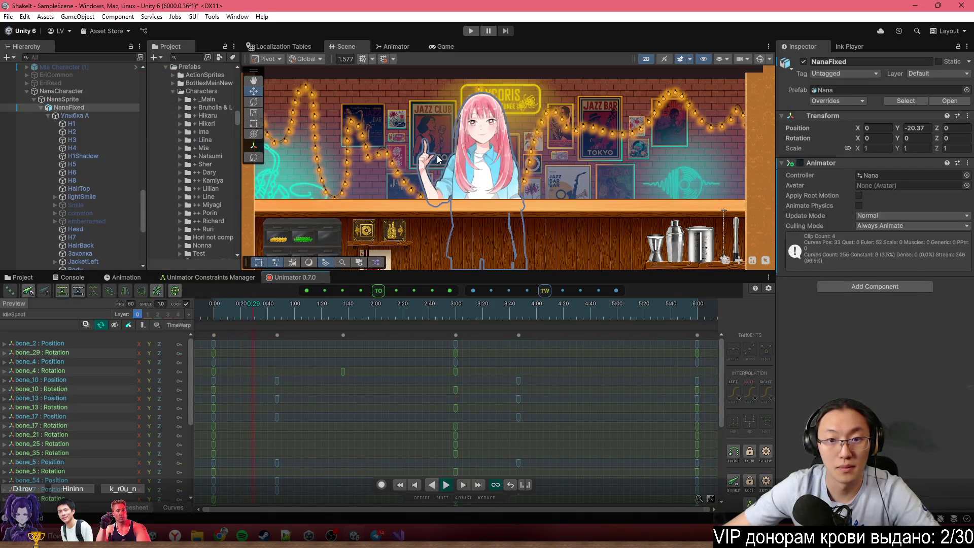
{"action": "scroll", "coordinate": [472, 120], "scroll_direction": "up", "scroll_amount": 2}
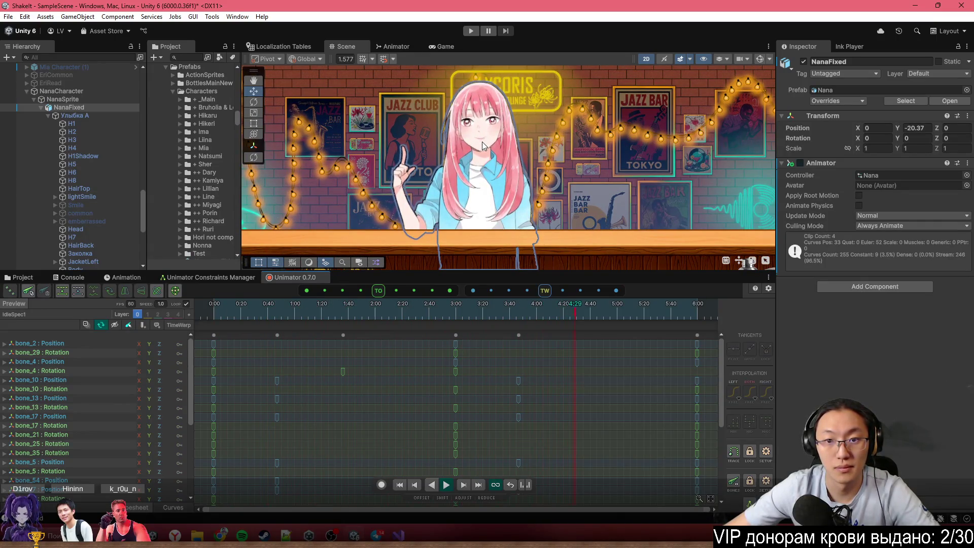
{"action": "scroll", "coordinate": [483, 141], "scroll_direction": "up", "scroll_amount": 3}
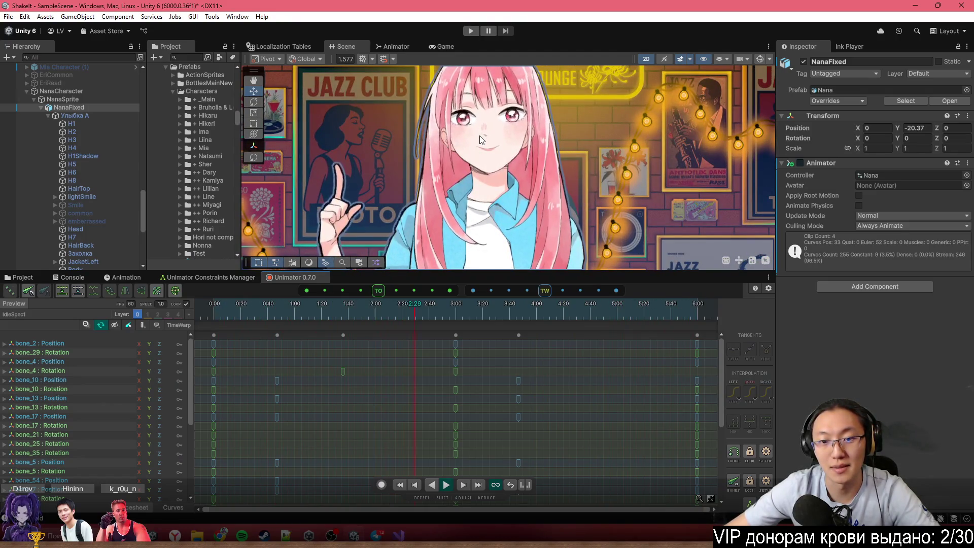
{"action": "scroll", "coordinate": [482, 138], "scroll_direction": "down", "scroll_amount": 2}
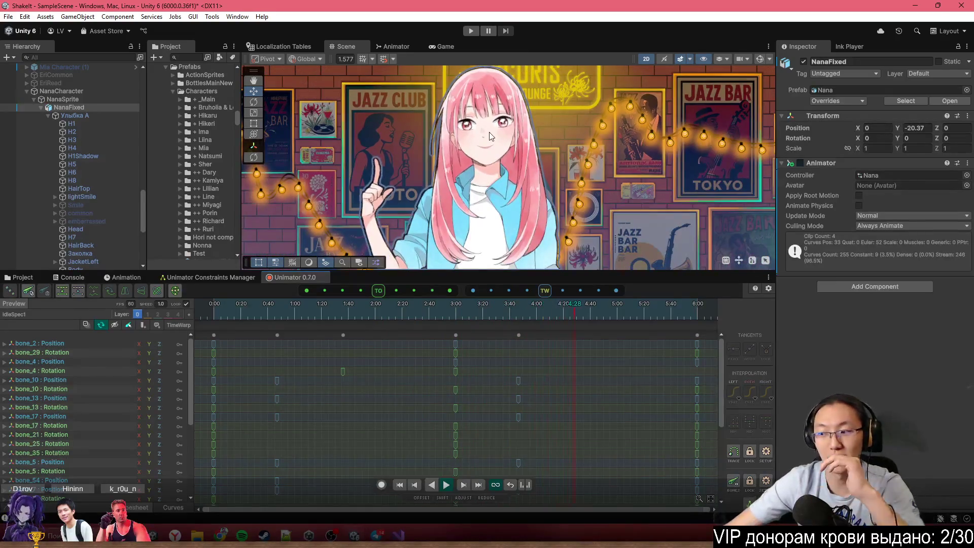
{"action": "scroll", "coordinate": [489, 132], "scroll_direction": "down", "scroll_amount": 2}
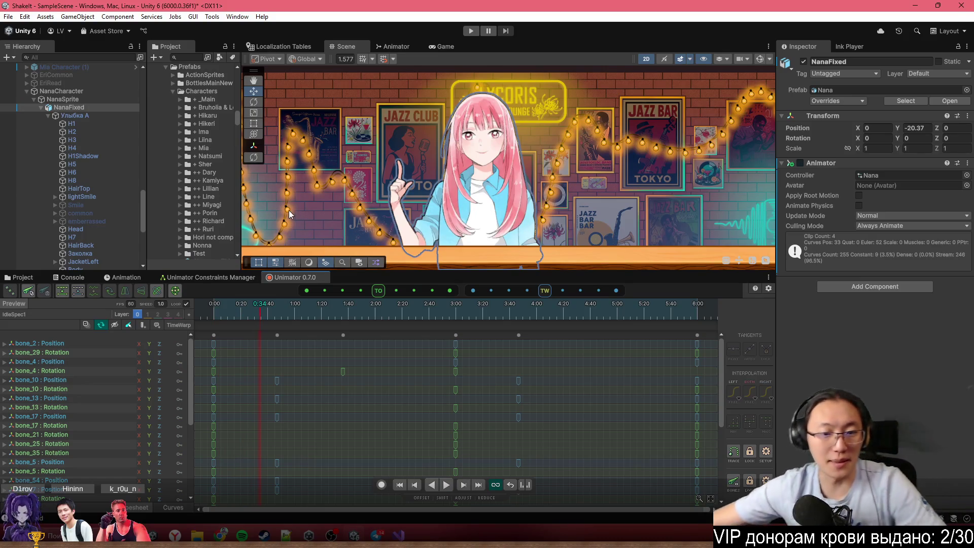
{"action": "left_click", "coordinate": [393, 46]}
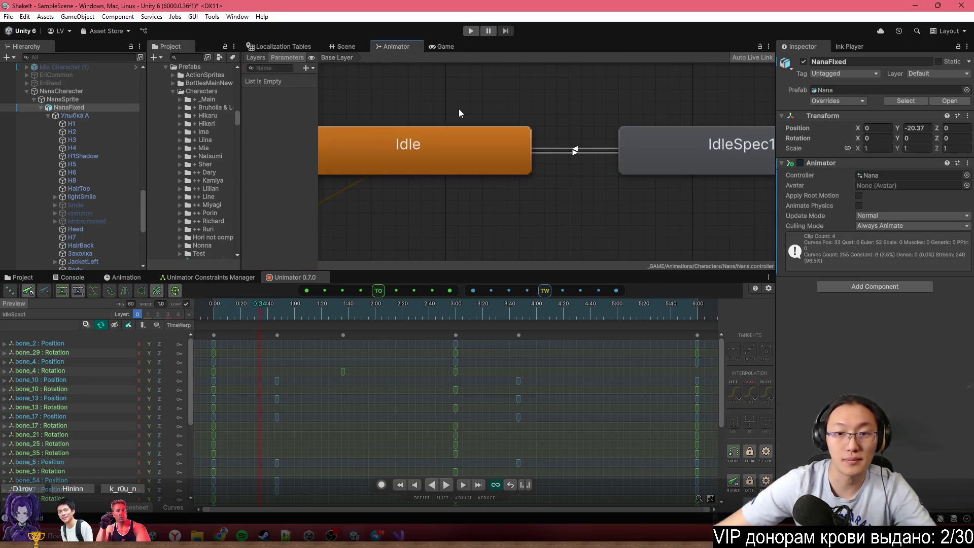
Give the Idle-to-IdleSpec1 transition exit time 10 with Fixed Duration turned off
{"action": "scroll", "coordinate": [533, 84], "scroll_direction": "down", "scroll_amount": 4}
{"action": "scroll", "coordinate": [495, 135], "scroll_direction": "up", "scroll_amount": 6}
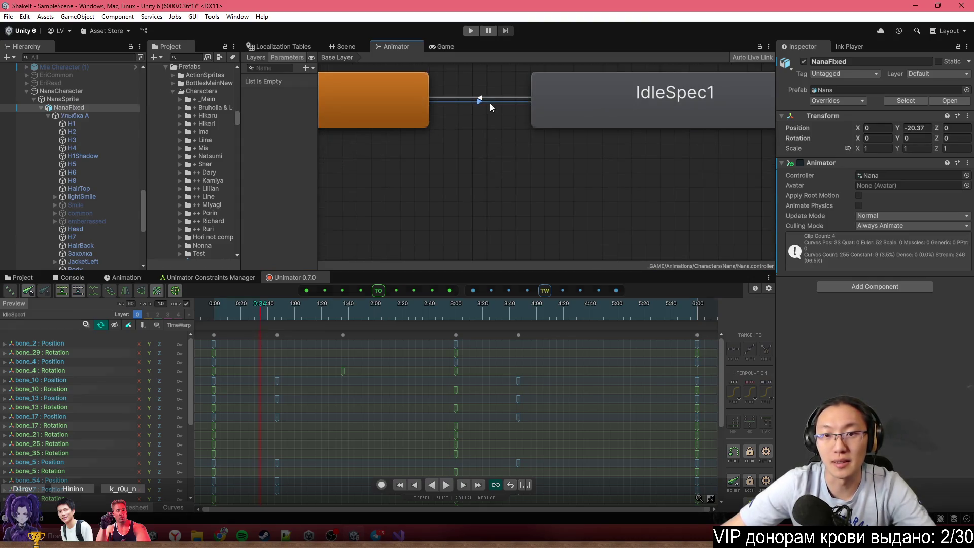
{"action": "left_click", "coordinate": [489, 102]}
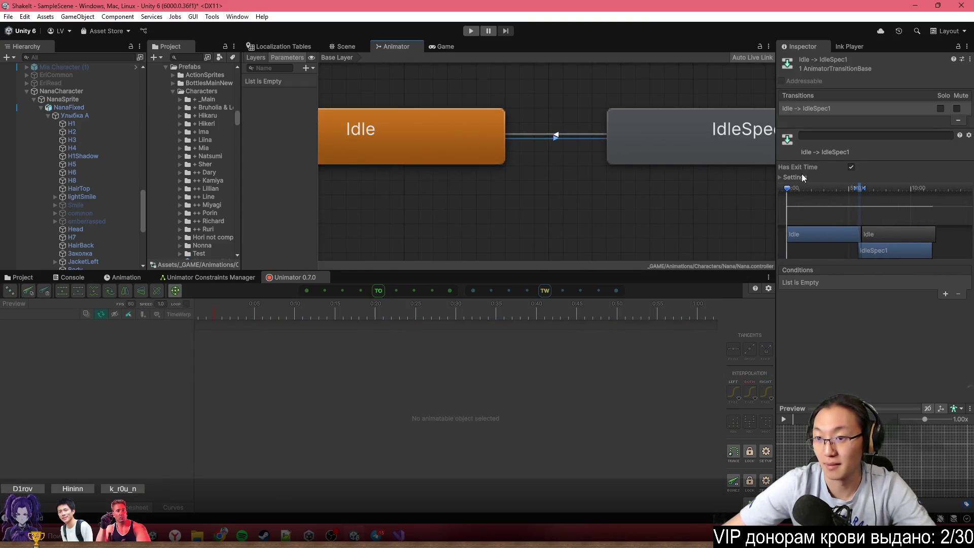
{"action": "left_click", "coordinate": [793, 178]}
{"action": "left_click", "coordinate": [887, 186]}
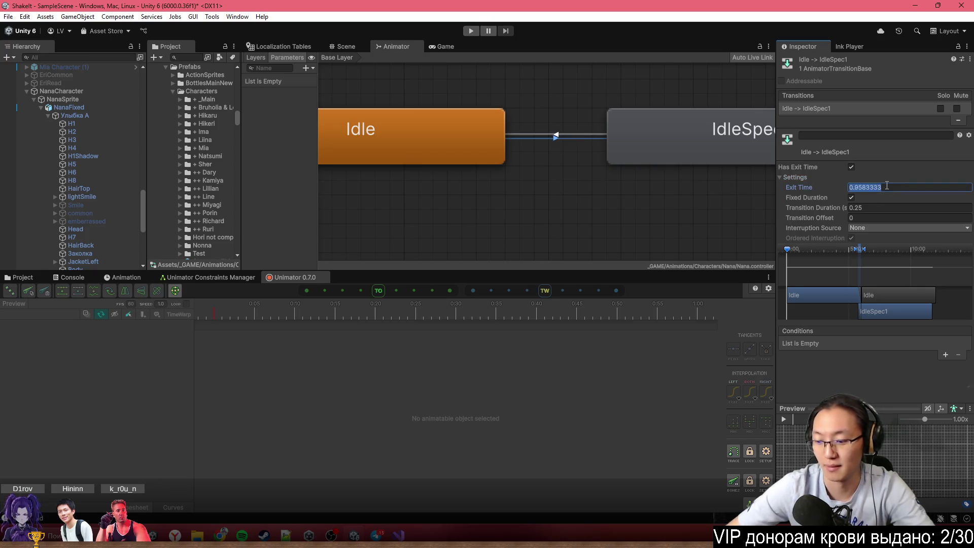
{"action": "type", "text": "10"}
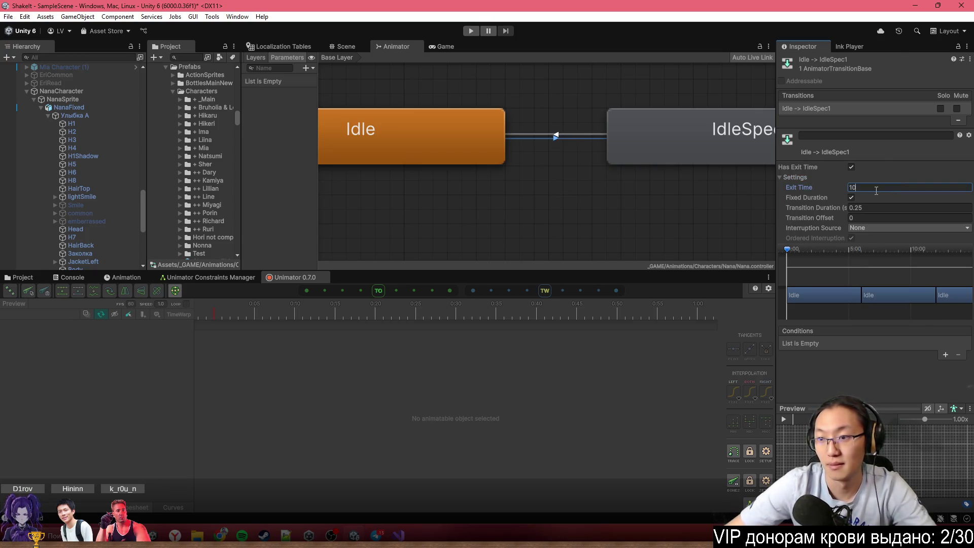
{"action": "left_click", "coordinate": [852, 197]}
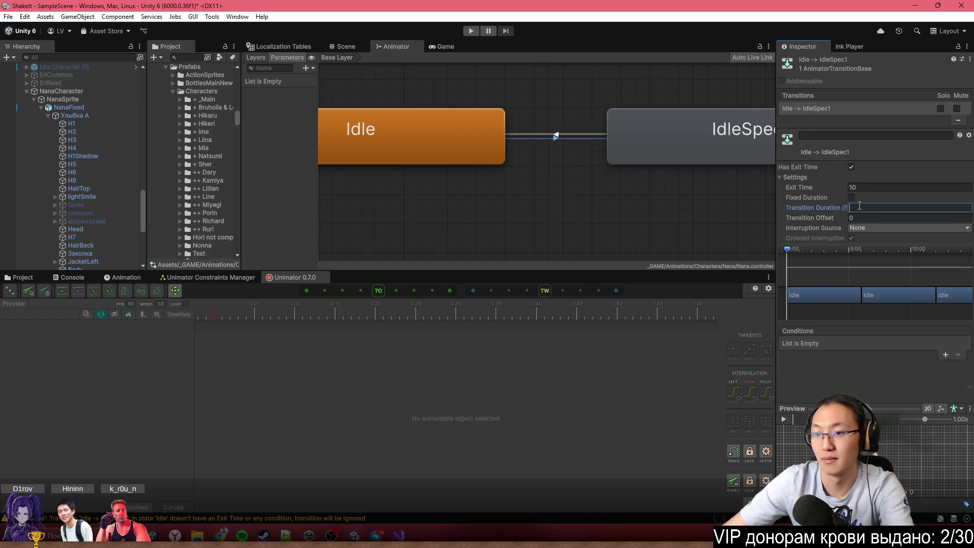
Give the IdleSpec1-to-Idle transition exit time 1 with Fixed Duration turned off
{"action": "left_click", "coordinate": [584, 137]}
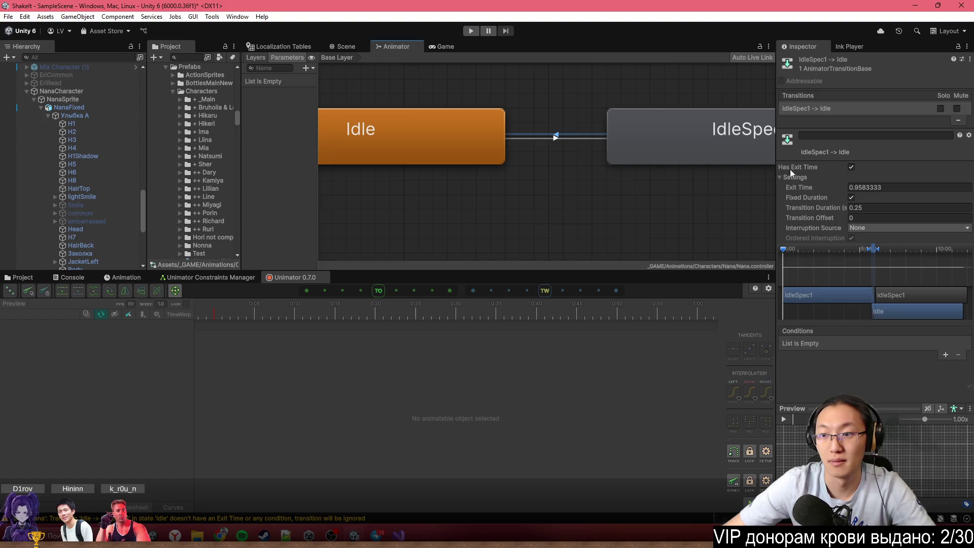
{"action": "left_click", "coordinate": [851, 197]}
{"action": "left_click", "coordinate": [860, 187]}
{"action": "type", "text": "1"}
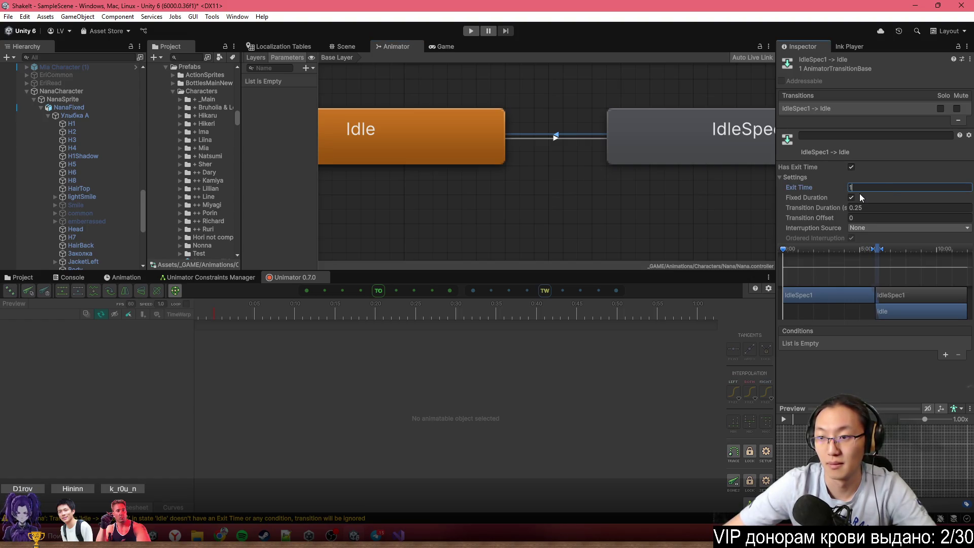
{"action": "left_click", "coordinate": [852, 198]}
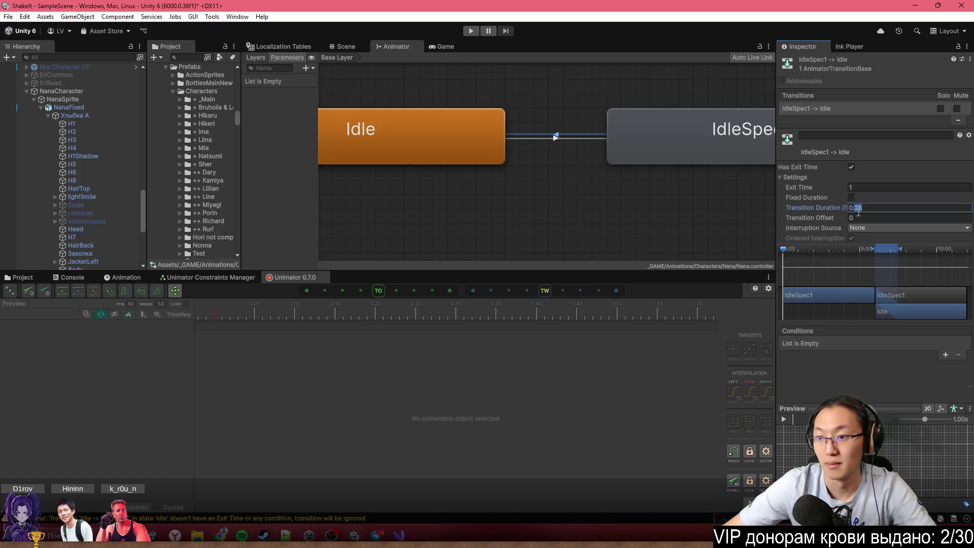
{"action": "type", "text": "0.1"}
Set the Idle-to-IdleSpec1 transition duration to 0.1
{"action": "left_click", "coordinate": [590, 141]}
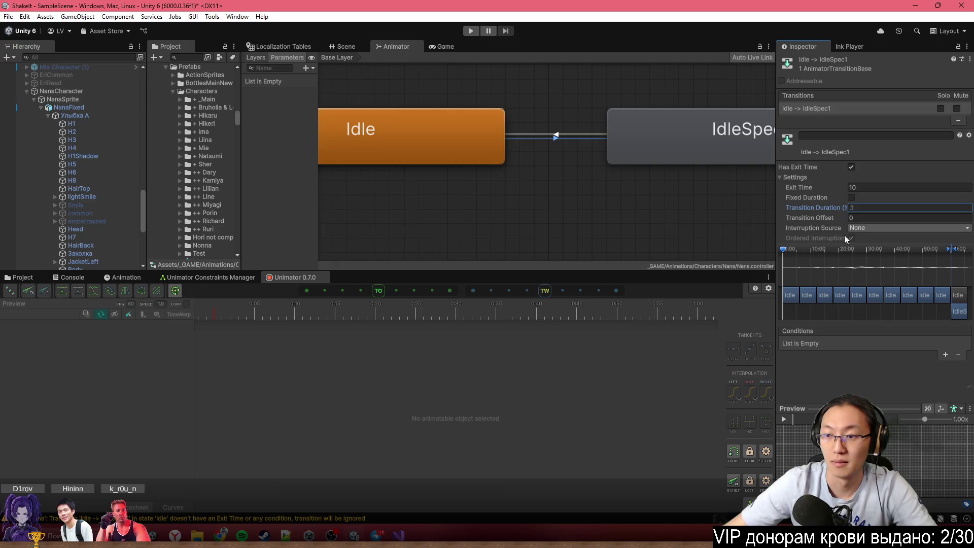
{"action": "key", "text": "Return"}
{"action": "scroll", "coordinate": [519, 205], "scroll_direction": "down", "scroll_amount": 5}
{"action": "scroll", "coordinate": [555, 184], "scroll_direction": "up", "scroll_amount": 5}
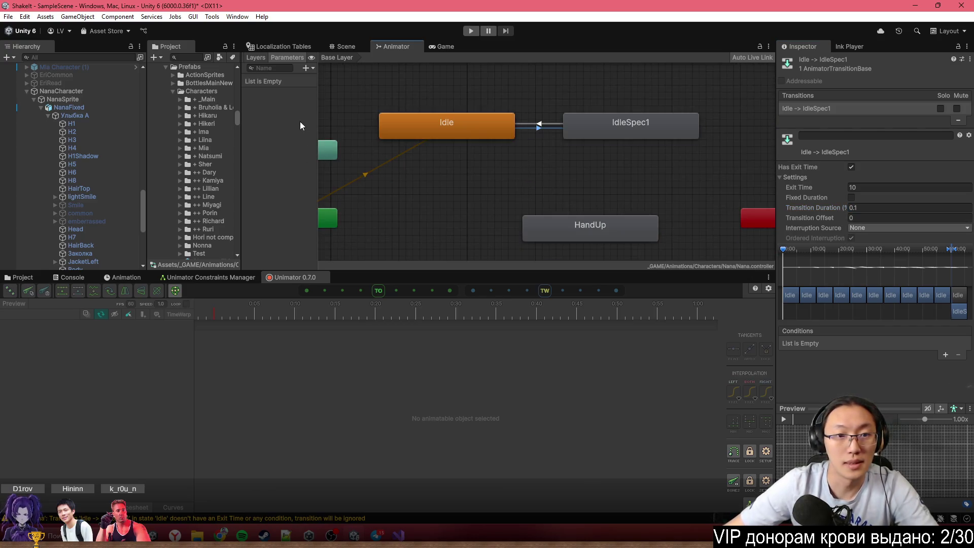
Add a new animation layer named Hand to Nana's controller
{"action": "left_click", "coordinate": [267, 58]}
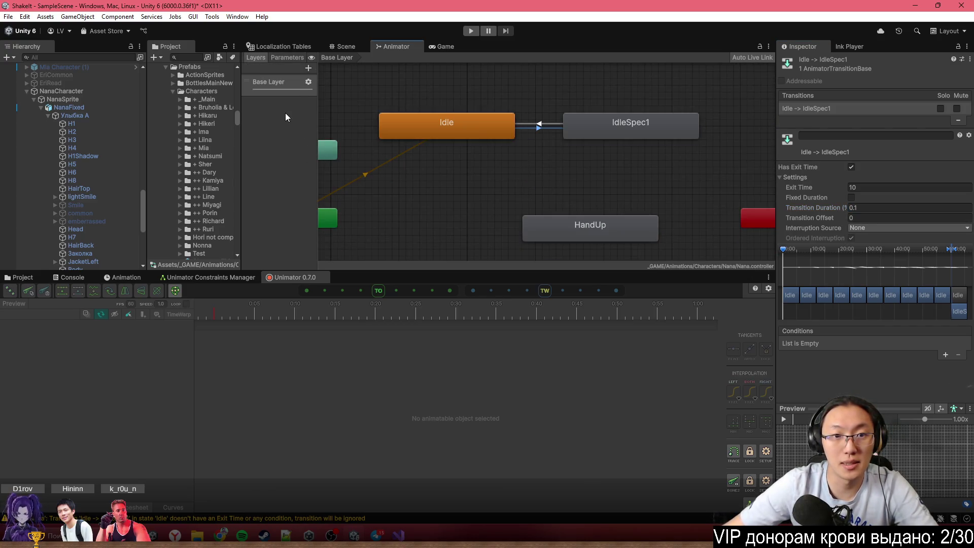
{"action": "left_click", "coordinate": [308, 68]}
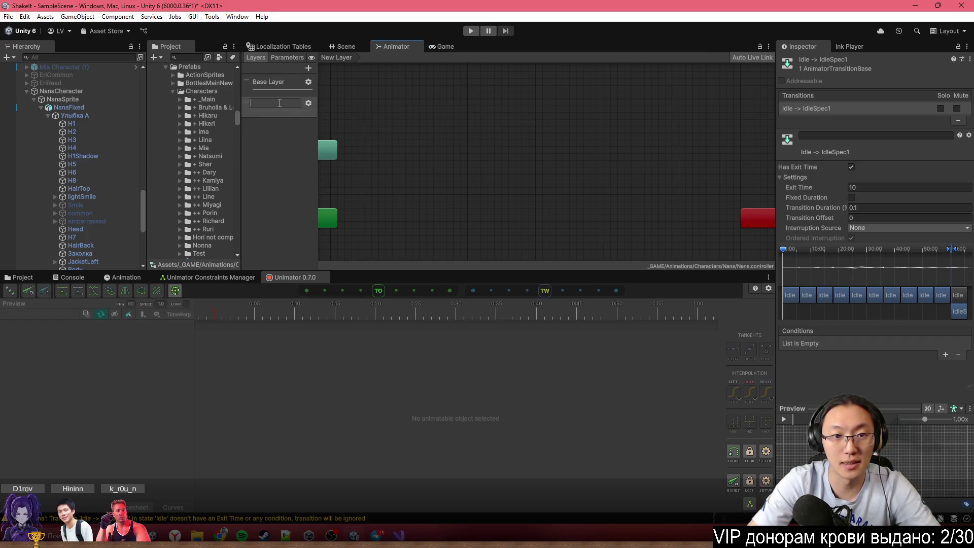
{"action": "scroll", "coordinate": [502, 143], "scroll_direction": "down", "scroll_amount": 4}
{"action": "scroll", "coordinate": [470, 166], "scroll_direction": "up", "scroll_amount": 3}
{"action": "scroll", "coordinate": [516, 165], "scroll_direction": "up", "scroll_amount": 1}
Create an empty default state in the Hand layer, linked from Entry
{"action": "right_click", "coordinate": [474, 170]}
{"action": "mouse_move", "coordinate": [502, 170]}
{"action": "left_click", "coordinate": [617, 174]}
{"action": "left_click_drag", "start_coordinate": [507, 189], "coordinate": [516, 200]}
{"action": "scroll", "coordinate": [575, 157], "scroll_direction": "up", "scroll_amount": 1}
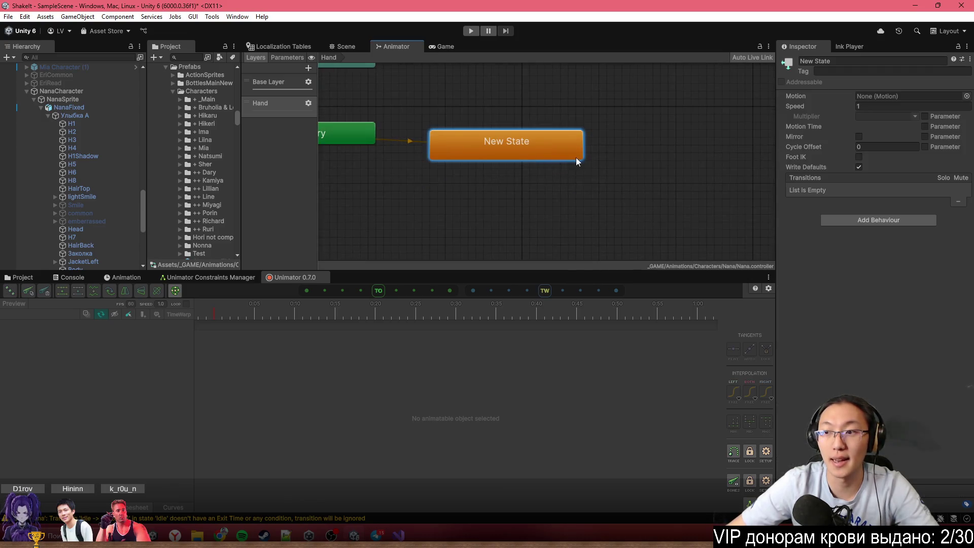
{"action": "left_click", "coordinate": [23, 278]}
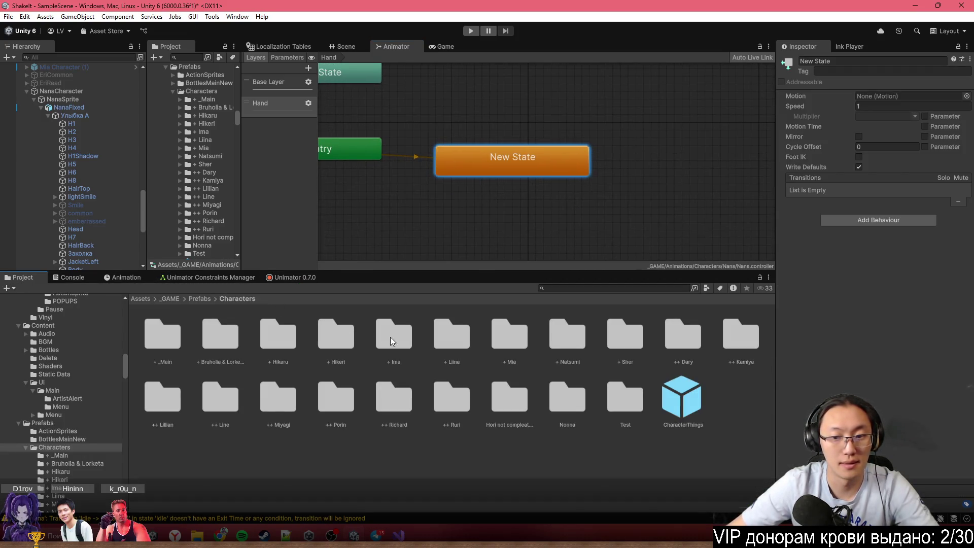
Drag Nana's HandUp clip from _GAME/Animations/Characters into the Hand layer as a state; add a third layer
{"action": "left_click", "coordinate": [165, 299]}
{"action": "double_click", "coordinate": [218, 343]}
{"action": "double_click", "coordinate": [218, 345]}
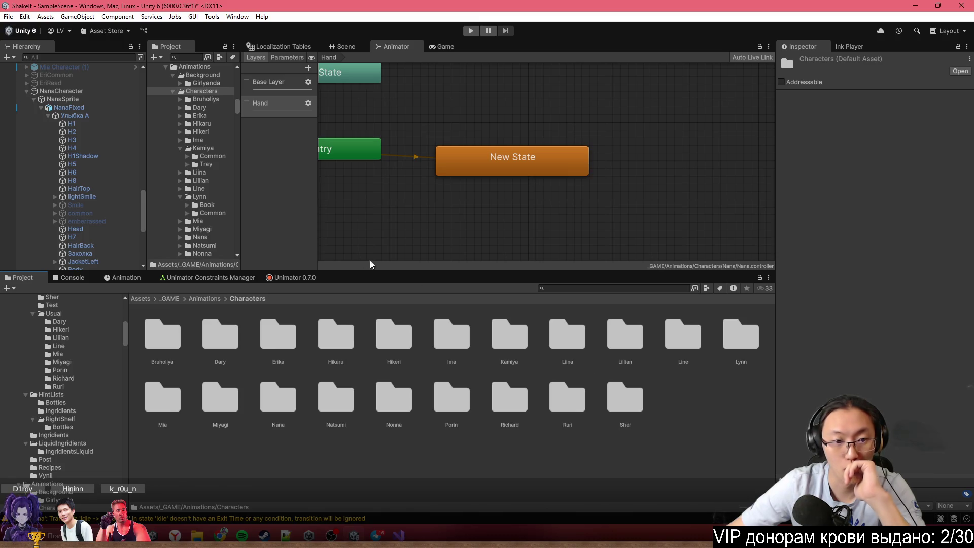
{"action": "left_click", "coordinate": [93, 108]}
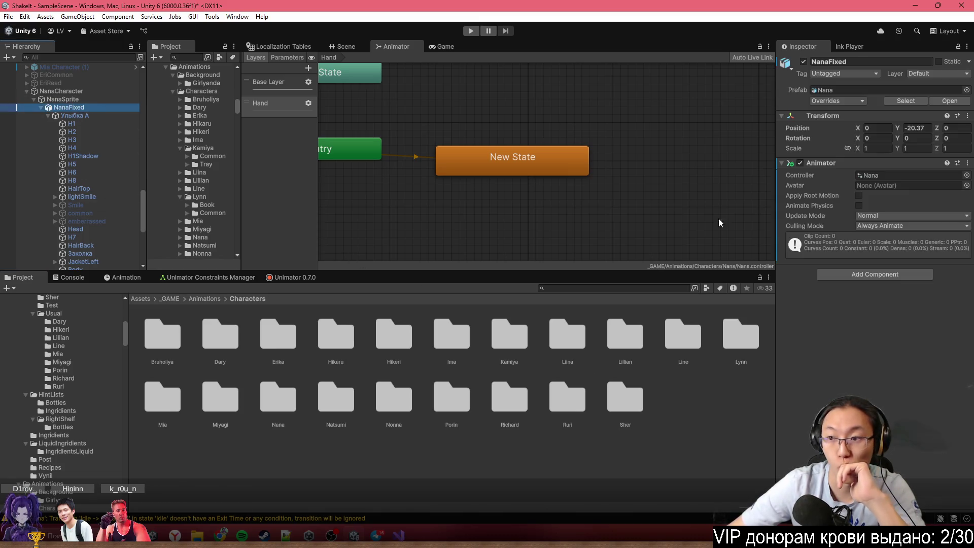
{"action": "left_click", "coordinate": [880, 175]}
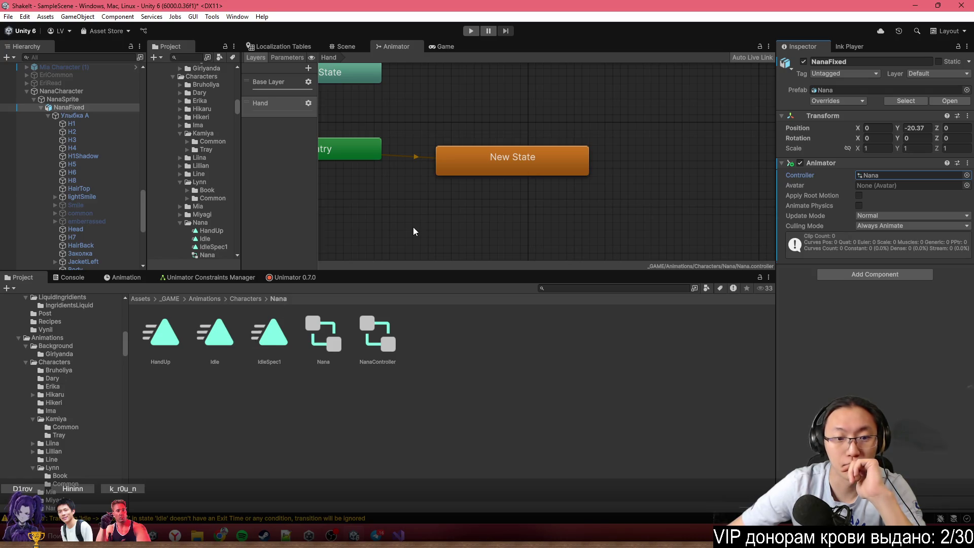
{"action": "mouse_move", "coordinate": [162, 342]}
{"action": "left_mouse_down"}
{"action": "mouse_move", "coordinate": [643, 180]}
{"action": "mouse_move", "coordinate": [685, 211]}
{"action": "mouse_move", "coordinate": [675, 193]}
{"action": "left_mouse_up"}
{"action": "left_click", "coordinate": [309, 68]}
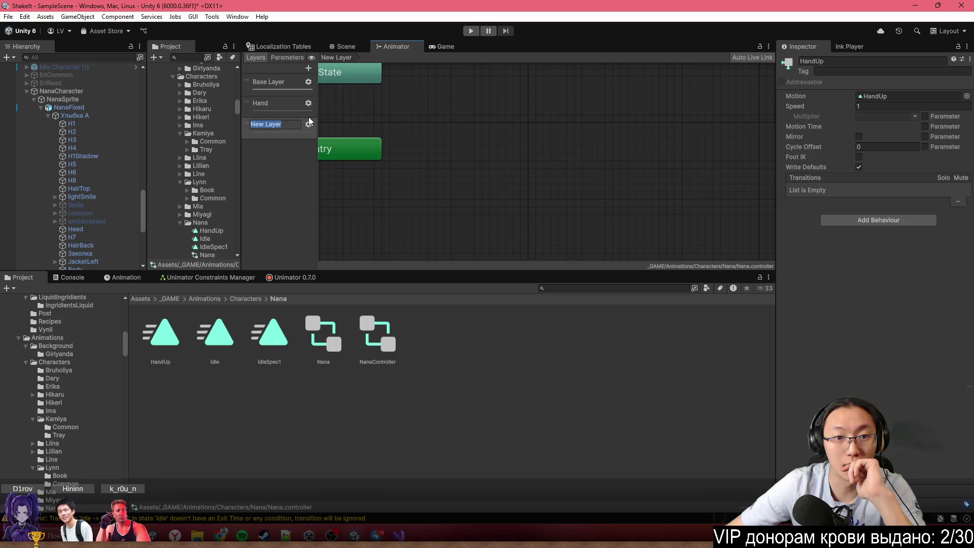
Delete the extra New Layer and frame all states of the Hand layer
{"action": "left_click", "coordinate": [286, 133]}
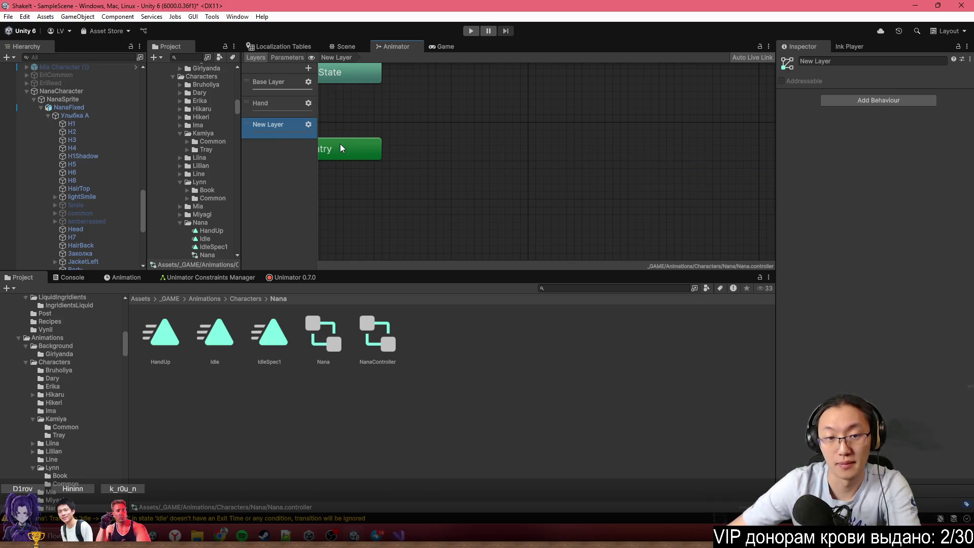
{"action": "key", "text": "Delete"}
{"action": "left_click", "coordinate": [308, 103]}
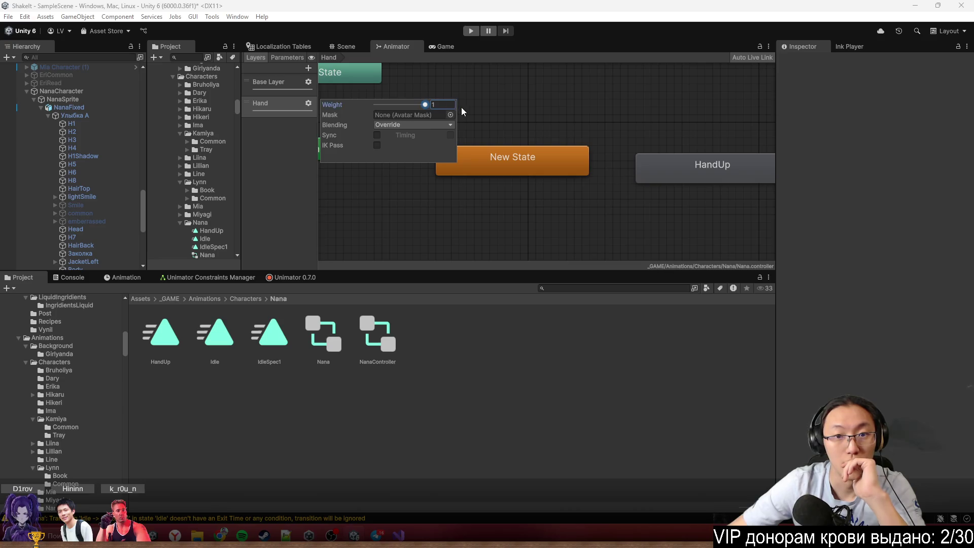
{"action": "left_click", "coordinate": [291, 120]}
{"action": "key", "text": "a"}
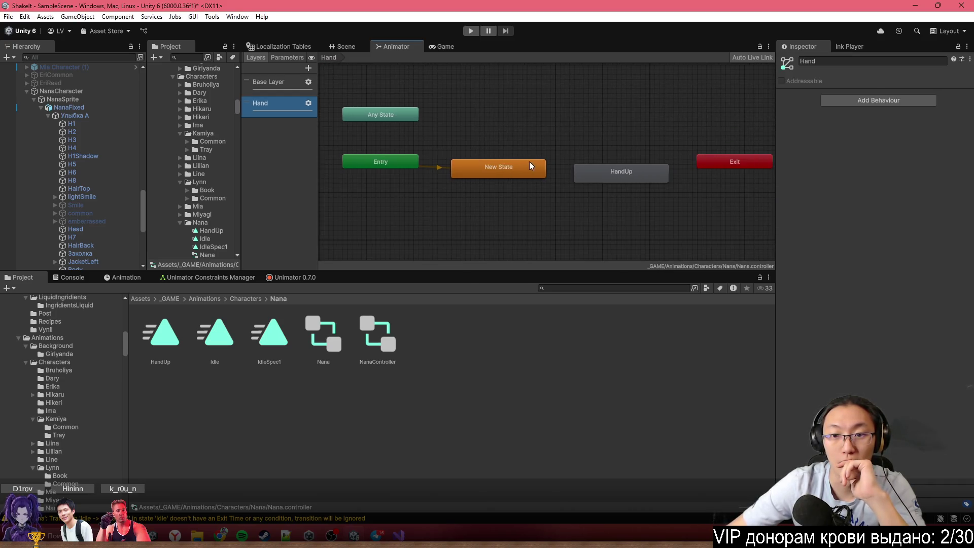
Create transitions from New State to HandUp and from HandUp back to New State
{"action": "right_click", "coordinate": [541, 168]}
{"action": "left_click", "coordinate": [561, 169]}
{"action": "left_click", "coordinate": [601, 177]}
{"action": "mouse_move", "coordinate": [601, 178]}
{"action": "left_mouse_down"}
{"action": "mouse_move", "coordinate": [586, 158]}
{"action": "mouse_move", "coordinate": [569, 175]}
{"action": "left_mouse_up"}
{"action": "right_click", "coordinate": [584, 154]}
{"action": "left_click", "coordinate": [604, 160]}
{"action": "left_click", "coordinate": [512, 160]}
{"action": "scroll", "coordinate": [569, 175], "scroll_direction": "up", "scroll_amount": 5}
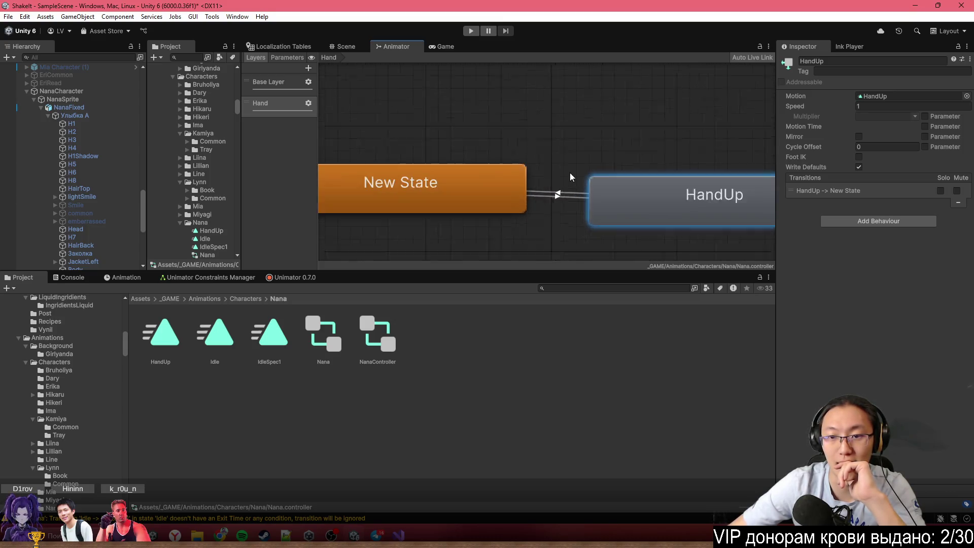
On the New State→HandUp transition, turn off Has Exit Time and set the duration to 0
{"action": "left_click", "coordinate": [514, 171]}
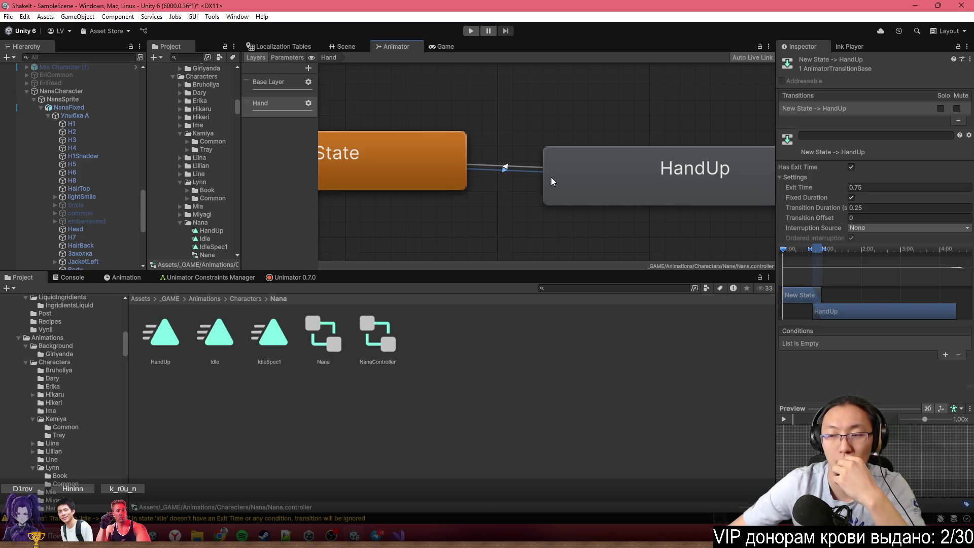
{"action": "left_click", "coordinate": [874, 188]}
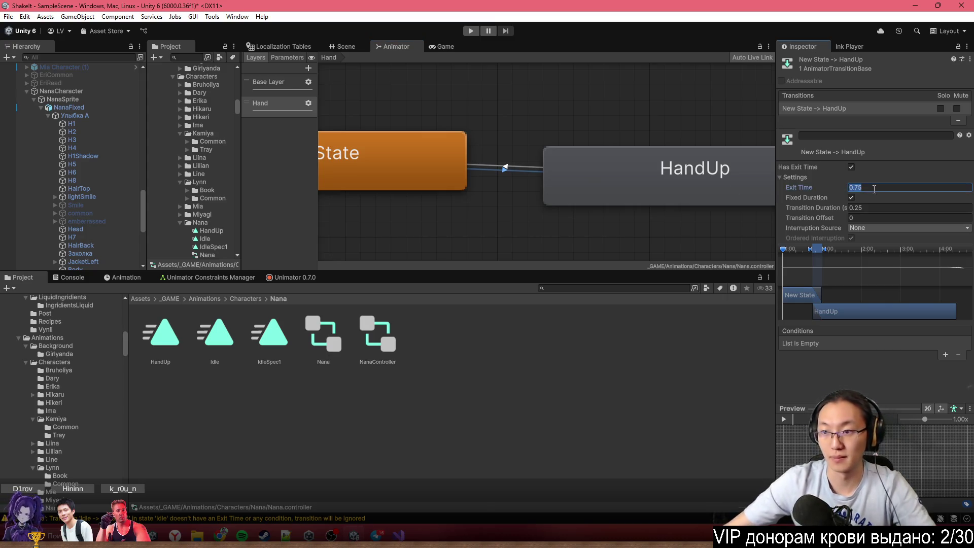
{"action": "type", "text": "0"}
{"action": "left_click", "coordinate": [853, 166]}
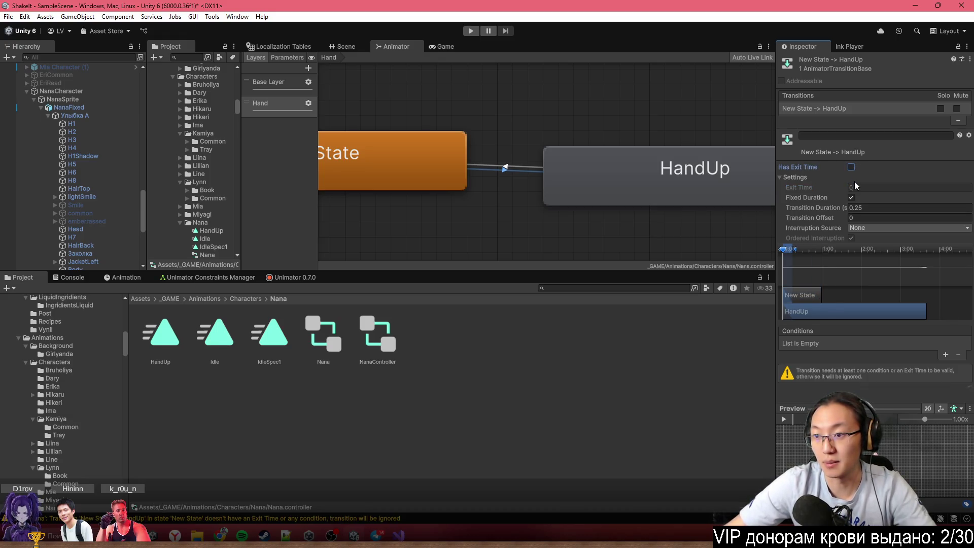
{"action": "left_click", "coordinate": [891, 205]}
{"action": "key", "text": "BackSpace"}
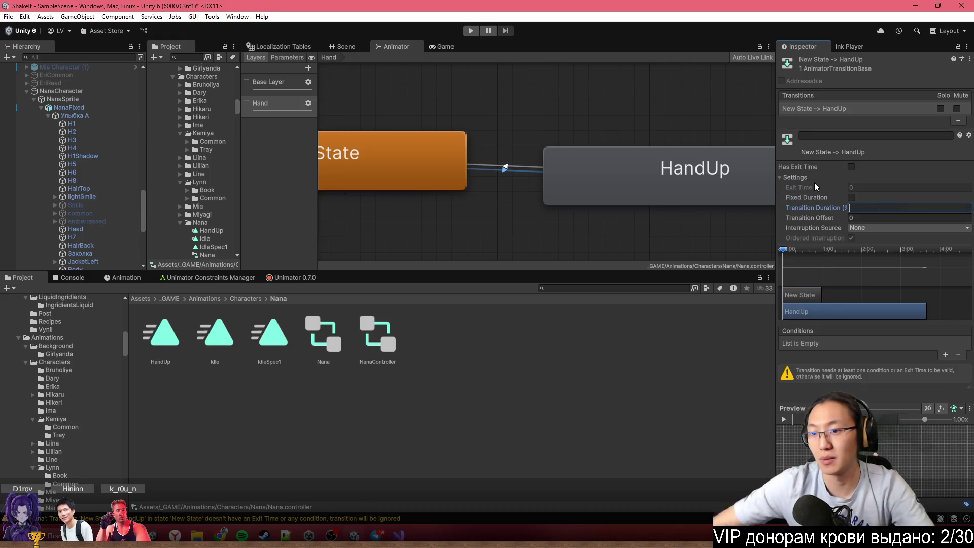
{"action": "left_click", "coordinate": [851, 167]}
{"action": "left_click", "coordinate": [862, 188]}
{"action": "type", "text": "1"}
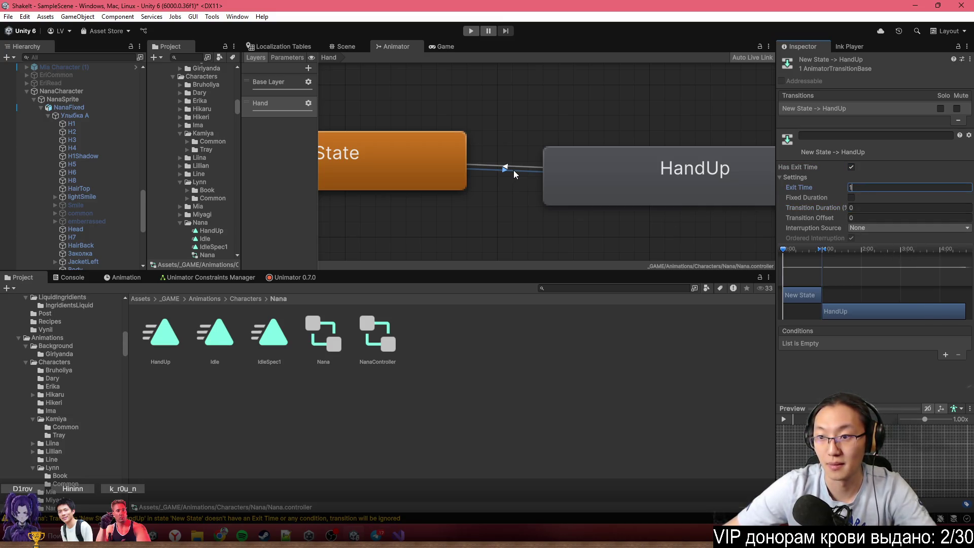
{"action": "left_click", "coordinate": [852, 167]}
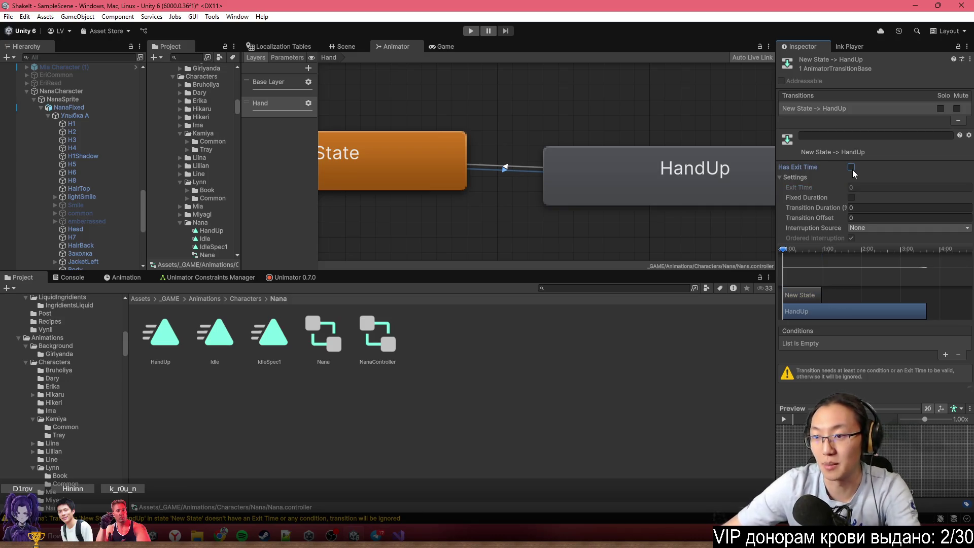
Add a new Trigger parameter to the controller
{"action": "left_click", "coordinate": [291, 57]}
{"action": "left_click", "coordinate": [311, 69]}
{"action": "left_click", "coordinate": [333, 114]}
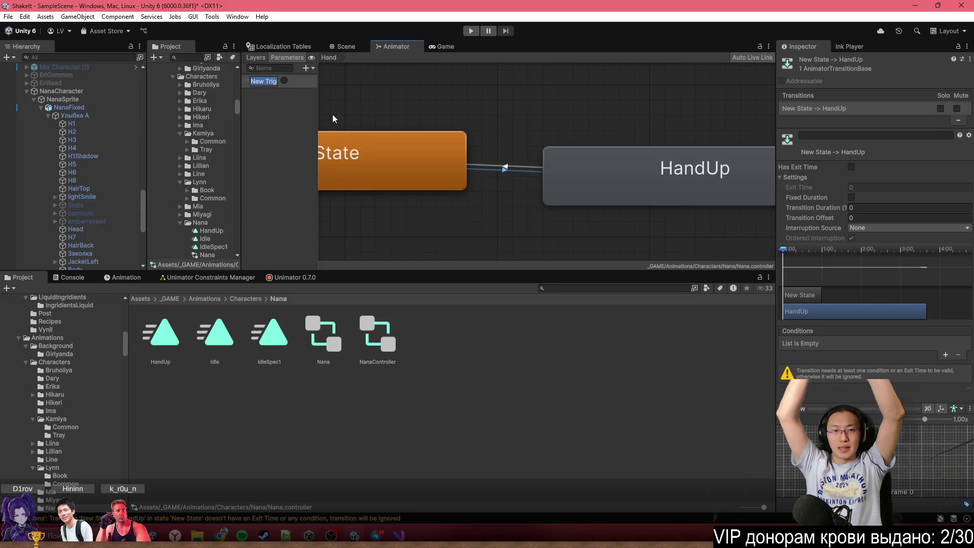
Name the trigger HandUp and use it as the condition on the New State→HandUp transition
{"action": "type", "text": "HandUp"}
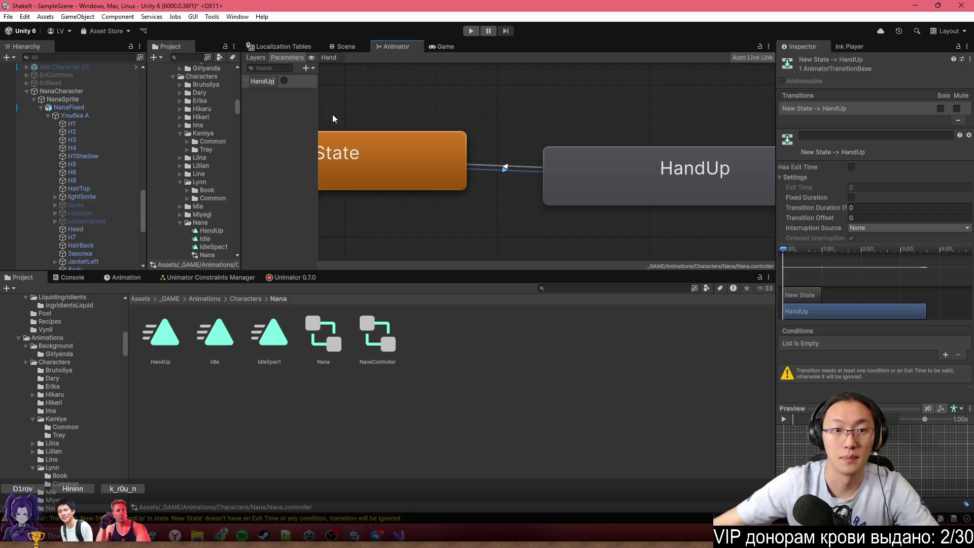
{"action": "left_click", "coordinate": [333, 114]}
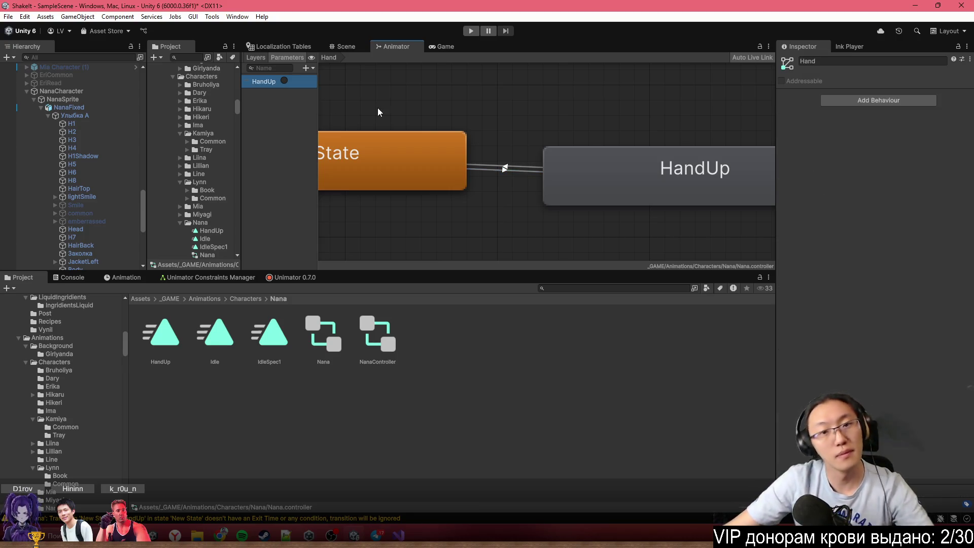
{"action": "left_click", "coordinate": [262, 58]}
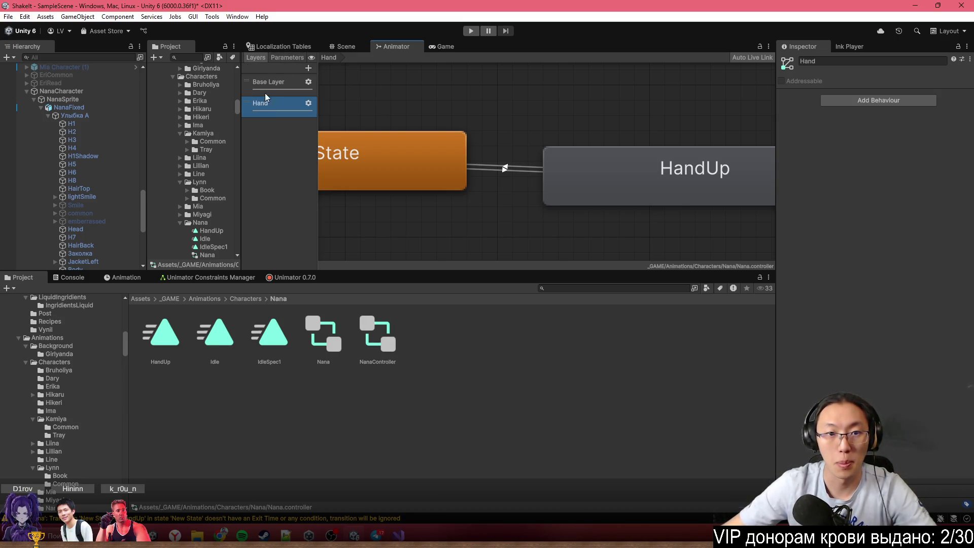
{"action": "left_click", "coordinate": [502, 169]}
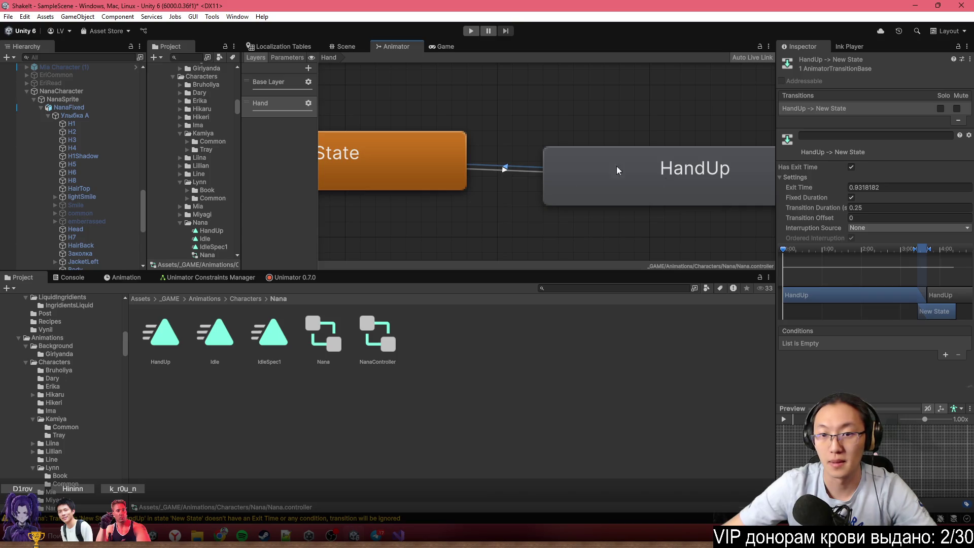
{"action": "left_click", "coordinate": [504, 170]}
{"action": "left_click", "coordinate": [945, 354]}
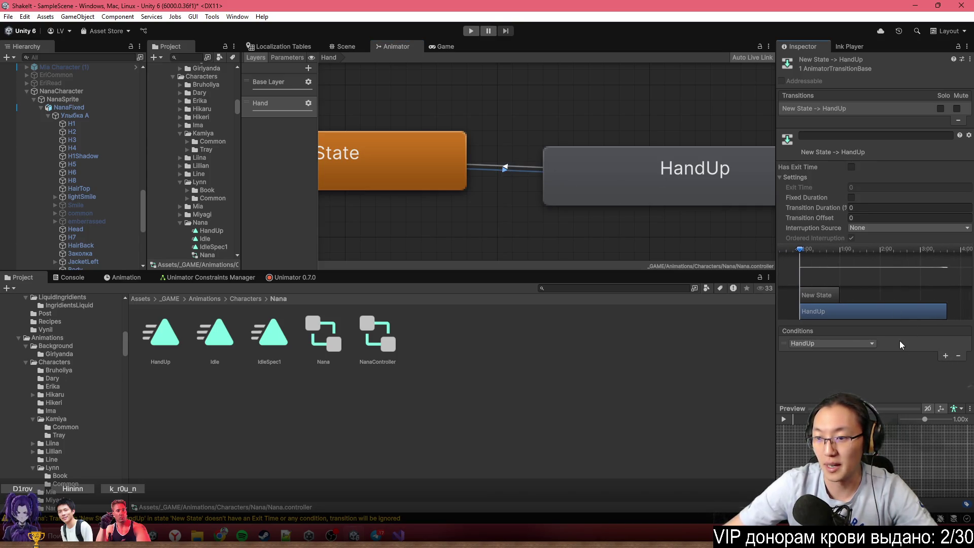
Give the HandUp→New State transition Exit Time 1, Fixed Duration off and duration 0.1
{"action": "left_click", "coordinate": [523, 169]}
{"action": "left_click", "coordinate": [857, 188]}
{"action": "type", "text": "1"}
{"action": "left_click", "coordinate": [852, 198]}
{"action": "left_click", "coordinate": [857, 208]}
{"action": "key", "text": "BackSpace"}
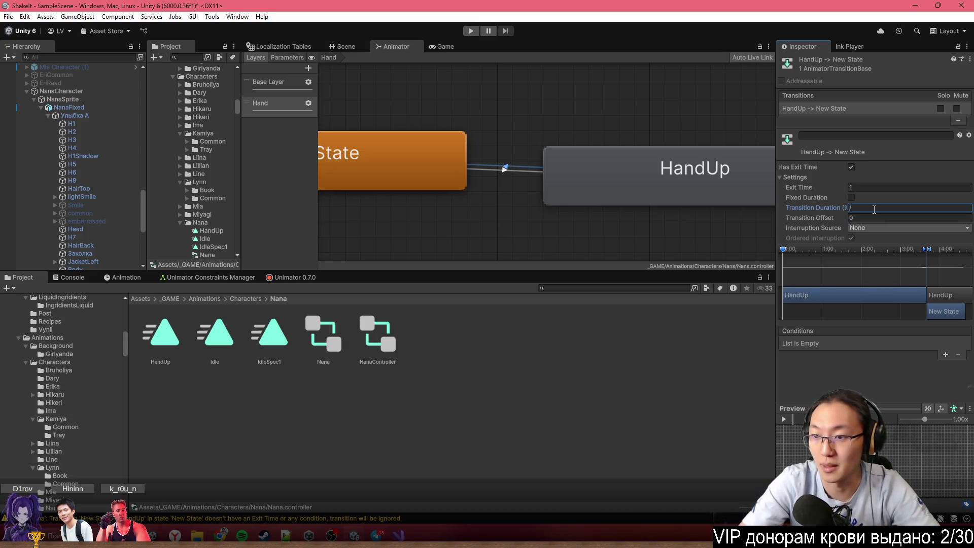
{"action": "type", "text": ".1"}
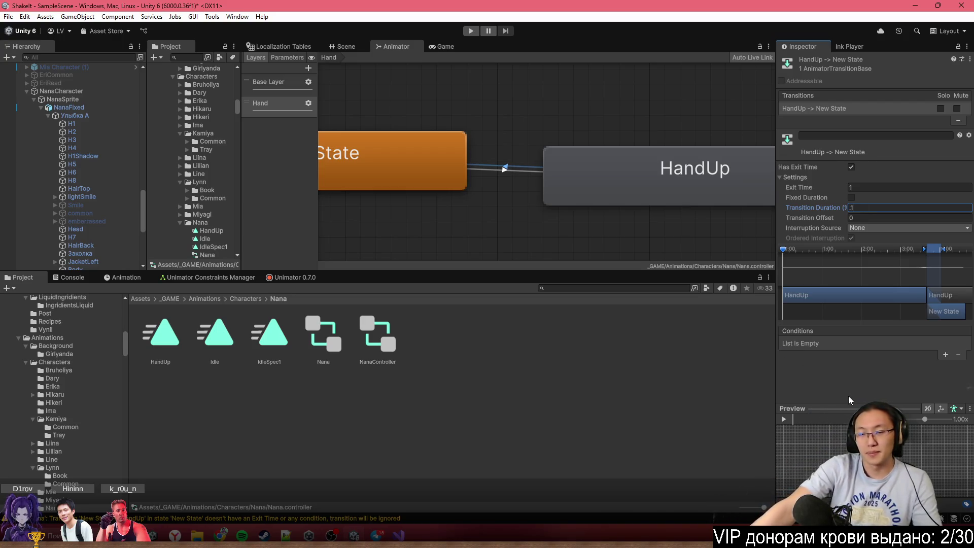
{"action": "left_click", "coordinate": [840, 367]}
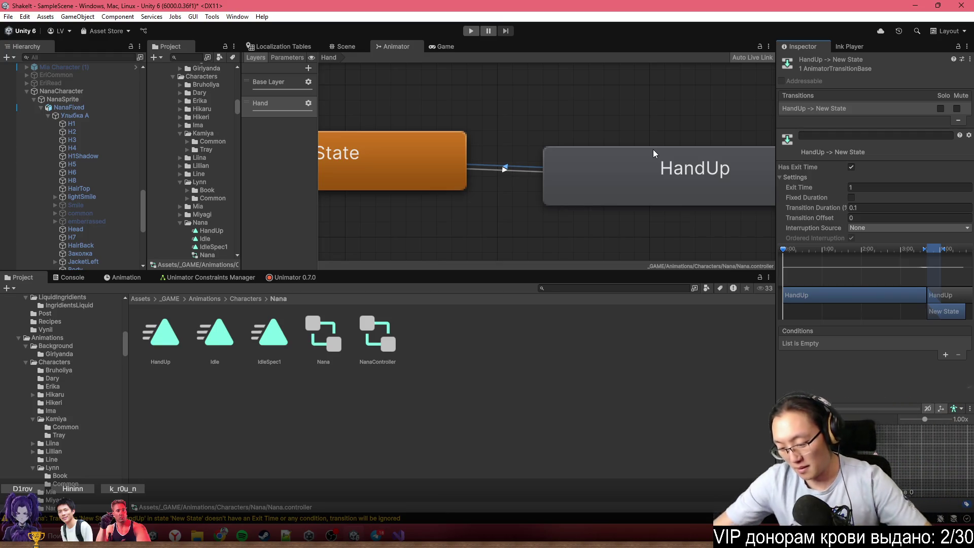
Zoom the Animator graph out and back in, then switch to the Scene view
{"action": "scroll", "coordinate": [550, 181], "scroll_direction": "down", "scroll_amount": 5}
{"action": "scroll", "coordinate": [548, 178], "scroll_direction": "up", "scroll_amount": 3}
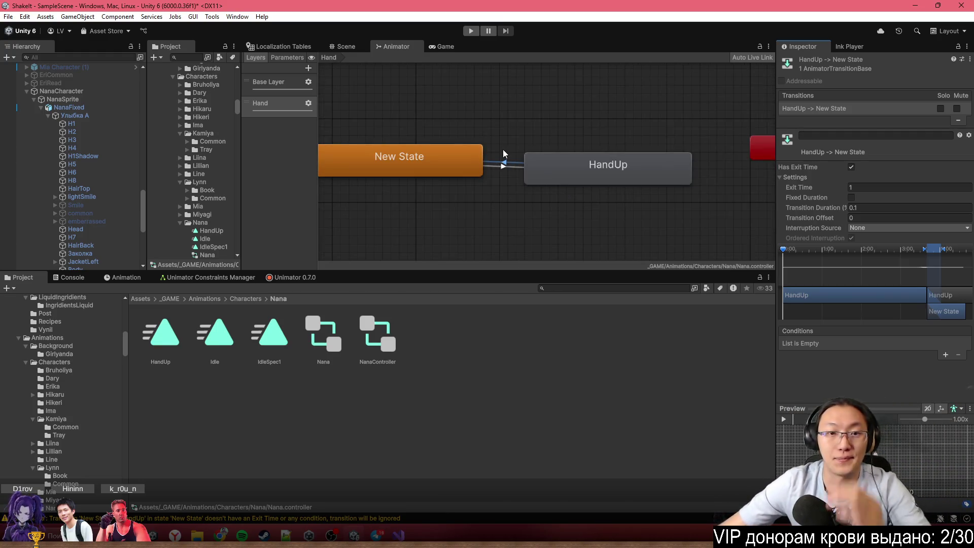
{"action": "left_click", "coordinate": [340, 45]}
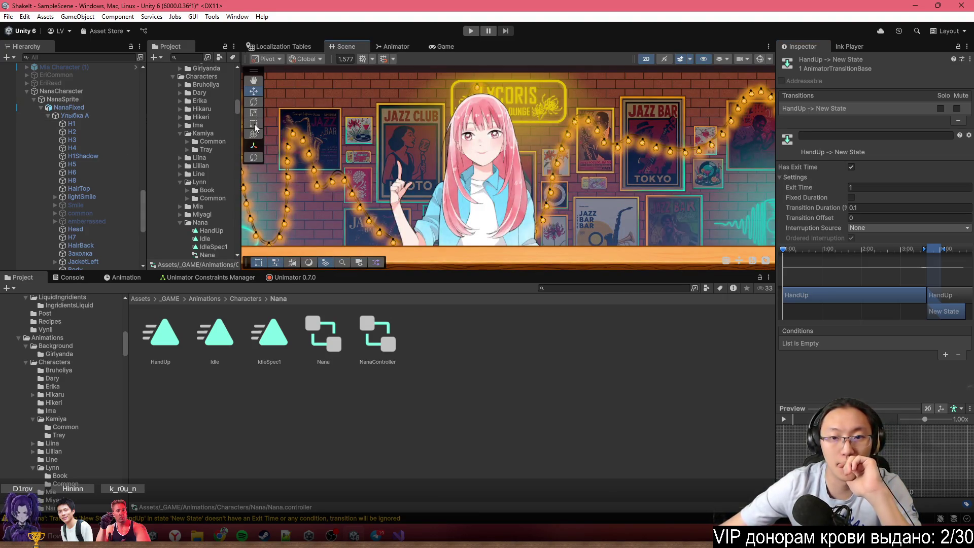
Deactivate Nana's HandRightUp hand and activate handRightCommon instead
{"action": "left_click", "coordinate": [471, 196]}
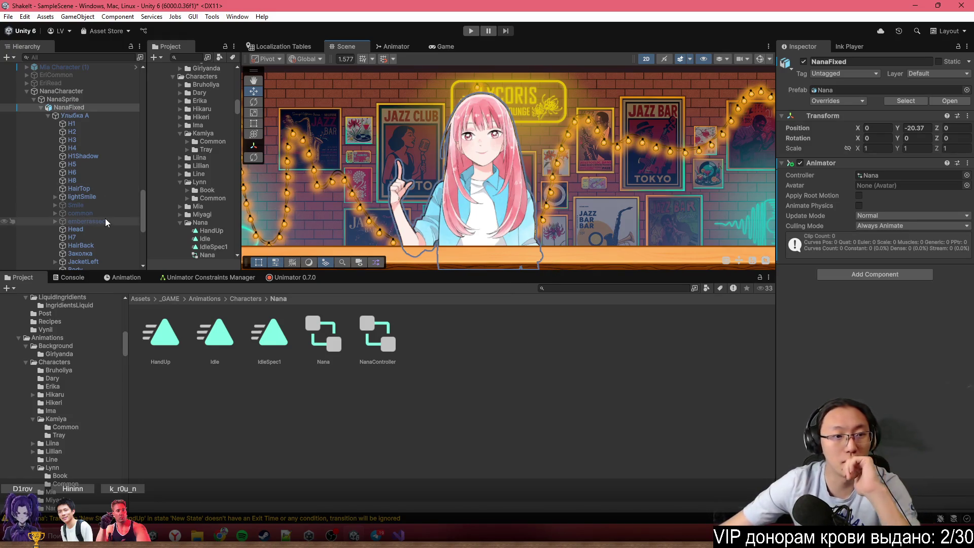
{"action": "scroll", "coordinate": [435, 227], "scroll_direction": "up", "scroll_amount": 3}
{"action": "left_click", "coordinate": [505, 193]}
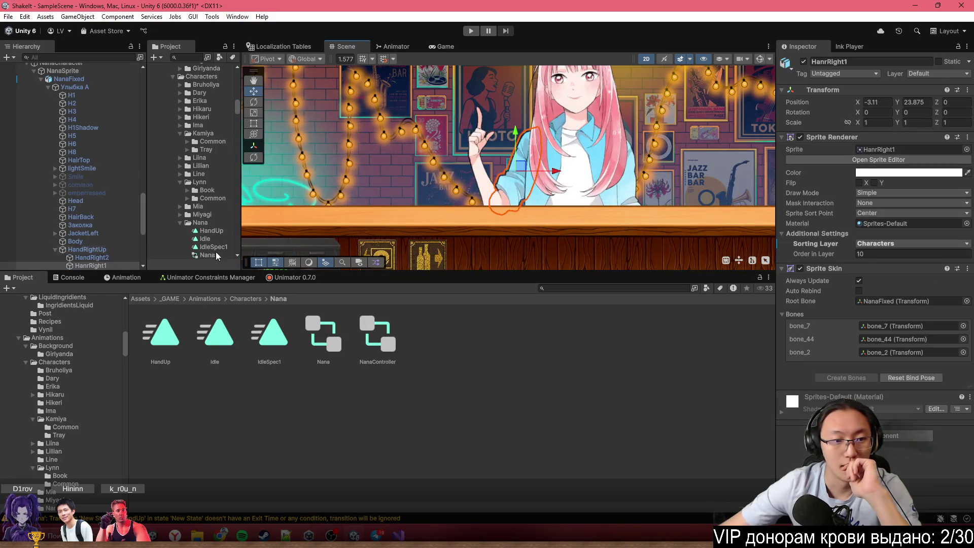
{"action": "left_click", "coordinate": [121, 250]}
{"action": "key", "text": "alt+shift+a"}
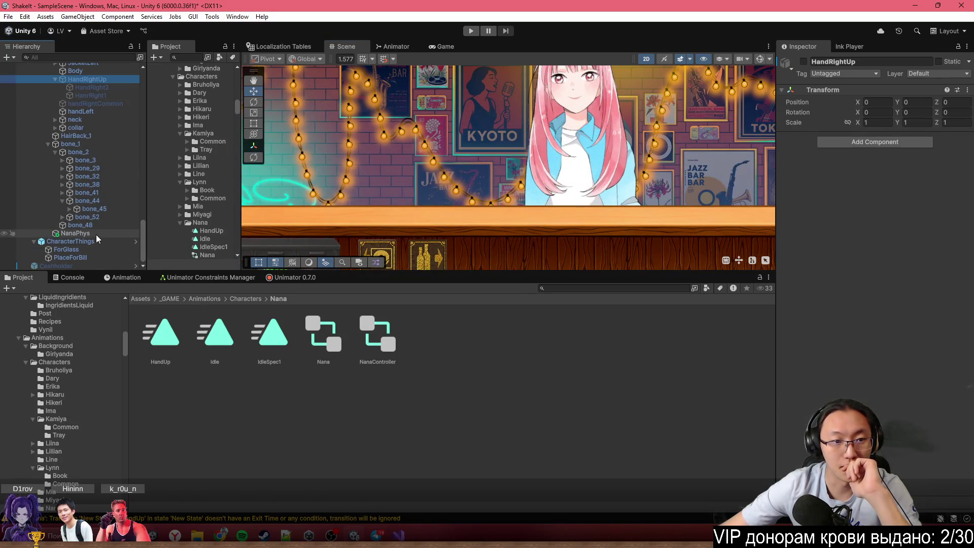
{"action": "scroll", "coordinate": [99, 183], "scroll_direction": "down", "scroll_amount": 5}
{"action": "left_click", "coordinate": [94, 165]}
{"action": "key", "text": "alt+shift+a"}
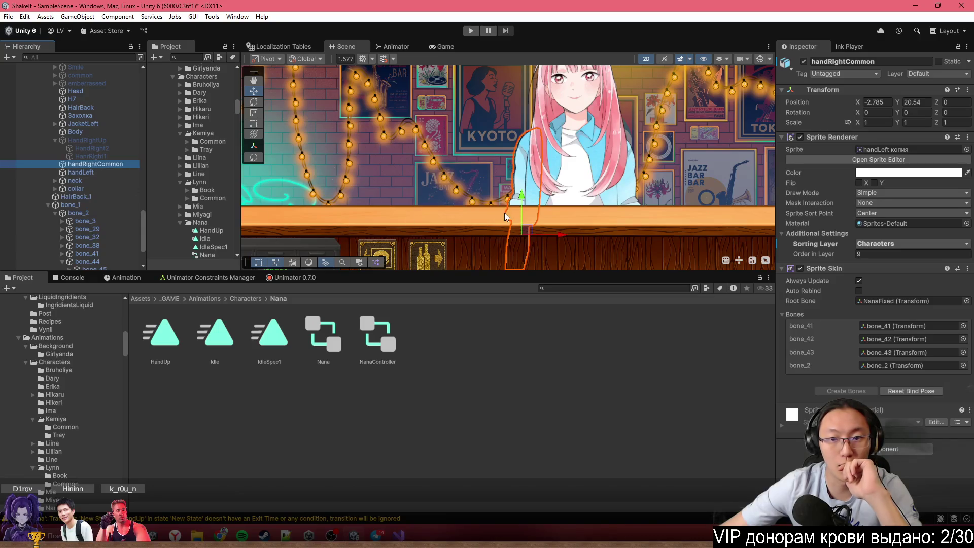
Select NanaCharacter and review its components in the Inspector
{"action": "scroll", "coordinate": [605, 208], "scroll_direction": "up", "scroll_amount": 2}
{"action": "scroll", "coordinate": [617, 254], "scroll_direction": "down", "scroll_amount": 3}
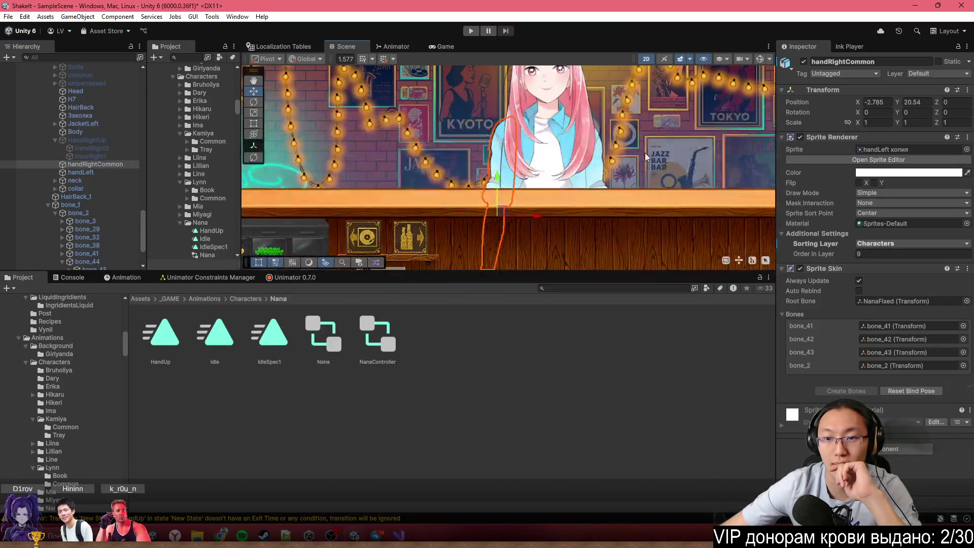
{"action": "left_click", "coordinate": [642, 155]}
{"action": "scroll", "coordinate": [667, 175], "scroll_direction": "up", "scroll_amount": 4}
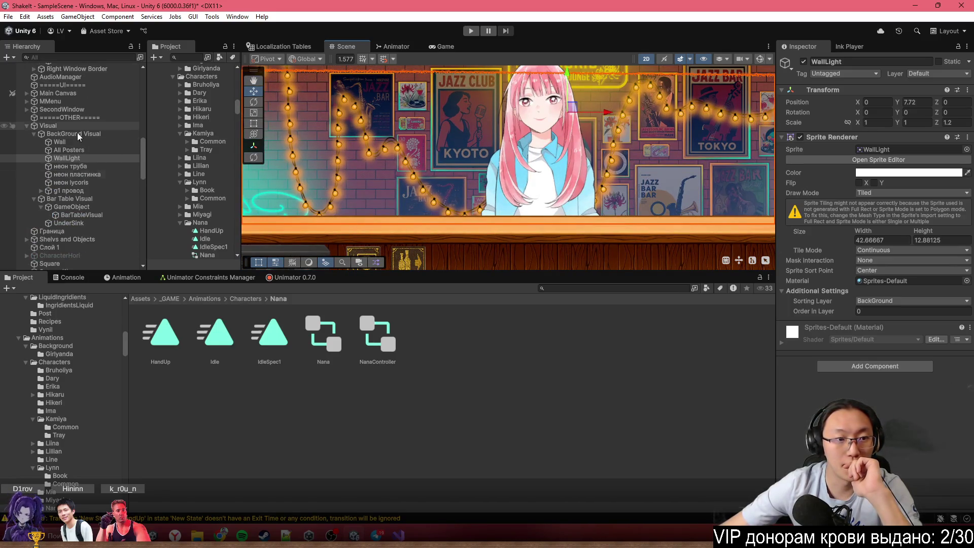
{"action": "scroll", "coordinate": [81, 178], "scroll_direction": "down", "scroll_amount": 3}
{"action": "left_click", "coordinate": [169, 298]}
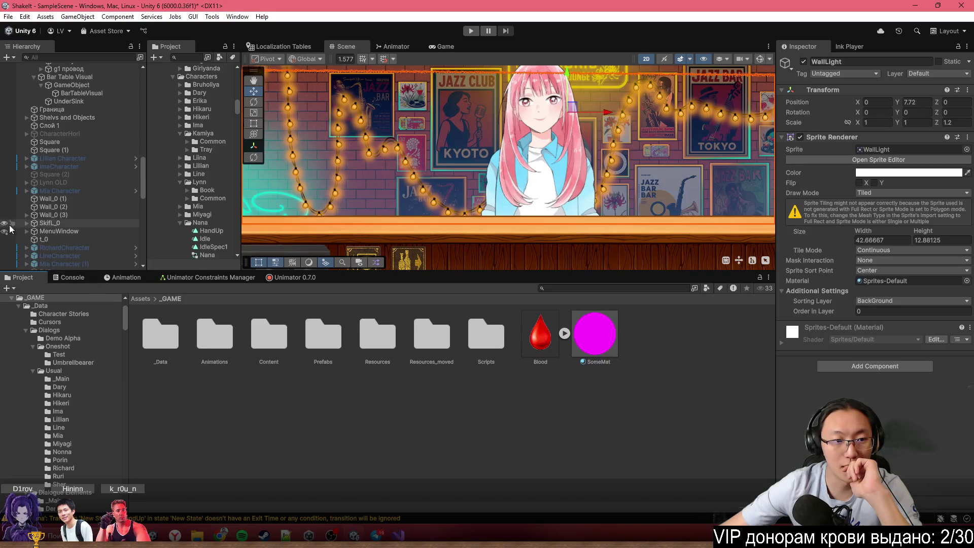
{"action": "scroll", "coordinate": [56, 218], "scroll_direction": "down", "scroll_amount": 5}
{"action": "left_click", "coordinate": [71, 105]}
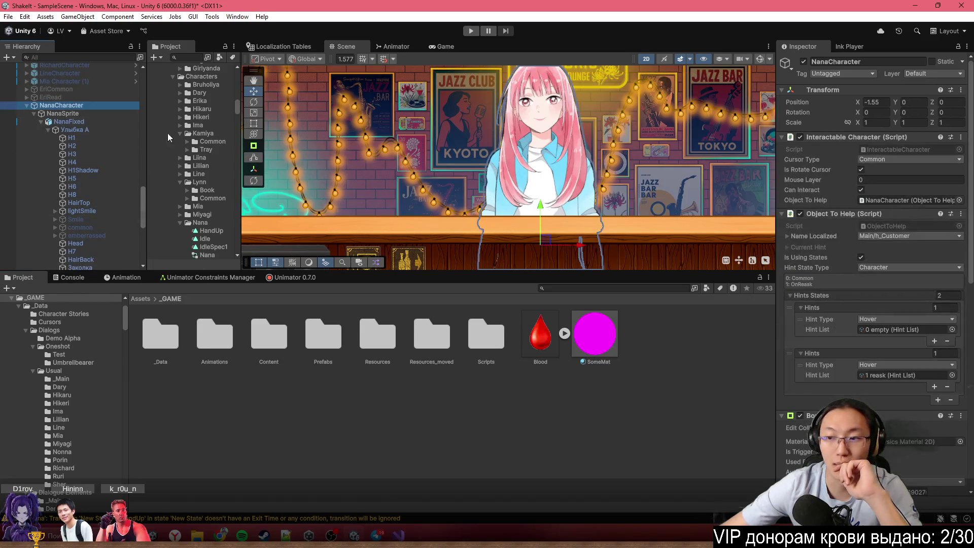
{"action": "scroll", "coordinate": [842, 235], "scroll_direction": "down", "scroll_amount": 3}
{"action": "scroll", "coordinate": [855, 202], "scroll_direction": "up", "scroll_amount": 3}
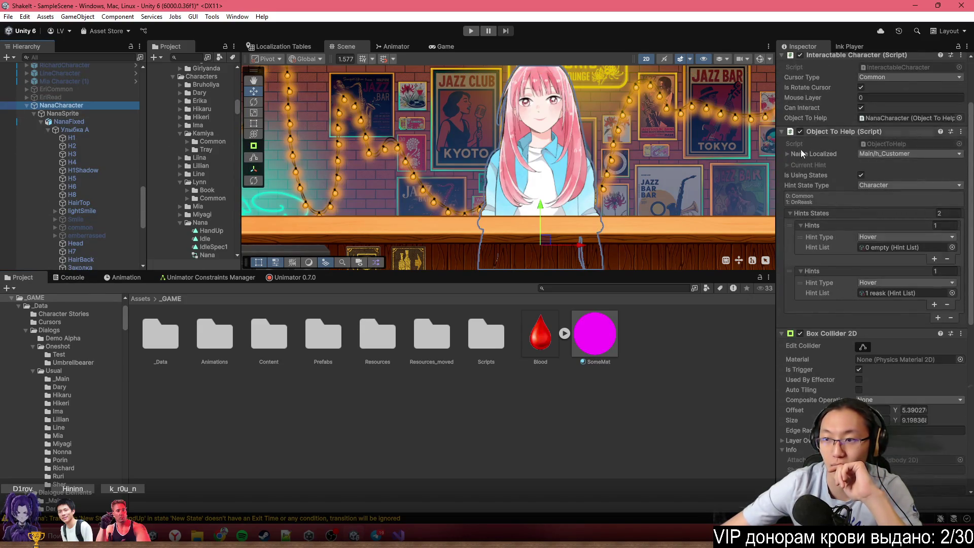
{"action": "scroll", "coordinate": [865, 258], "scroll_direction": "up", "scroll_amount": 2}
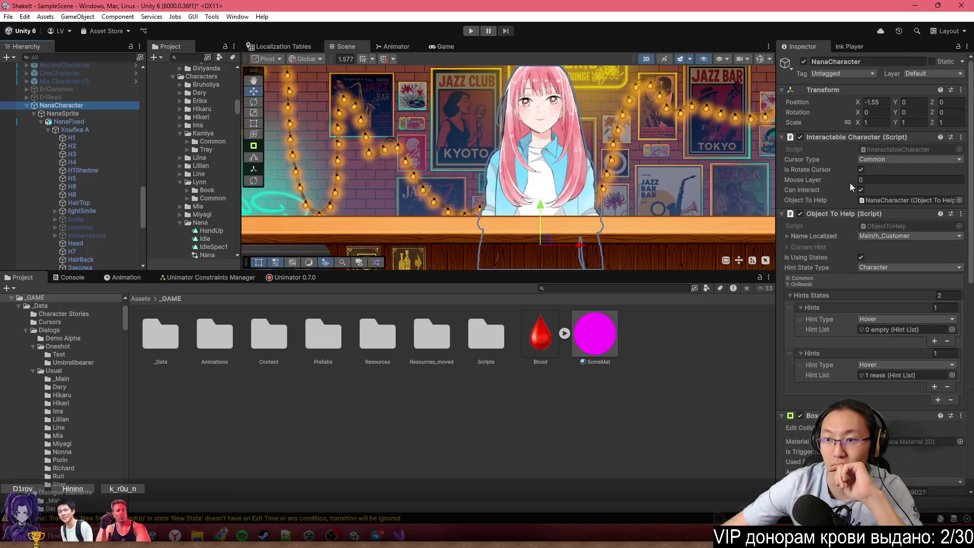
{"action": "scroll", "coordinate": [862, 306], "scroll_direction": "down", "scroll_amount": 6}
{"action": "scroll", "coordinate": [861, 305], "scroll_direction": "down", "scroll_amount": 8}
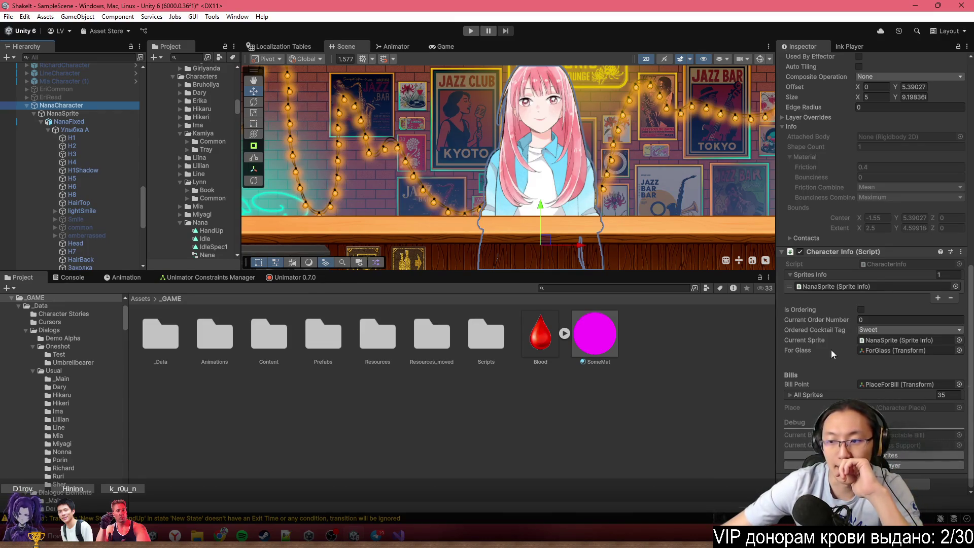
Inspect NanaSprite, NanaFixed and the smile, lightSmile and emberrassed expression objects
{"action": "left_click", "coordinate": [89, 114]}
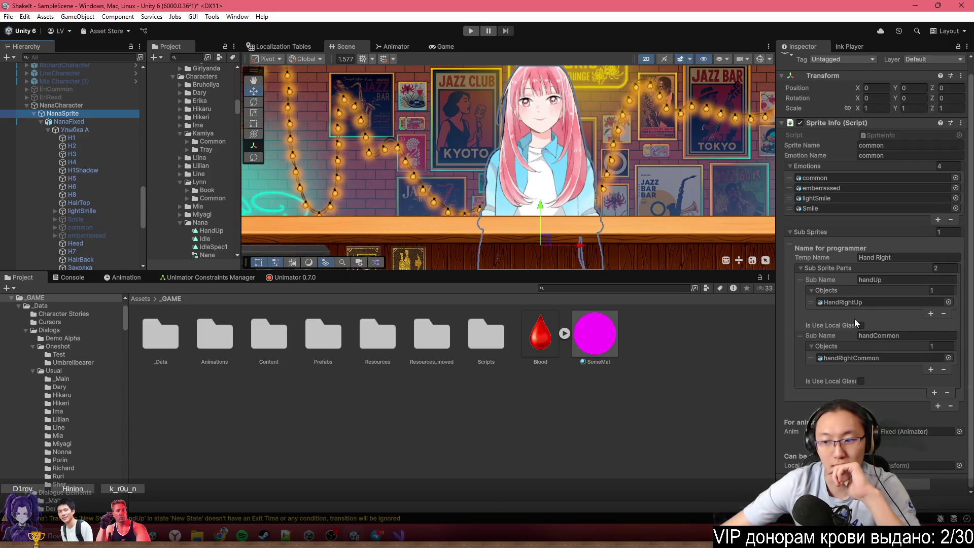
{"action": "left_click", "coordinate": [117, 123]}
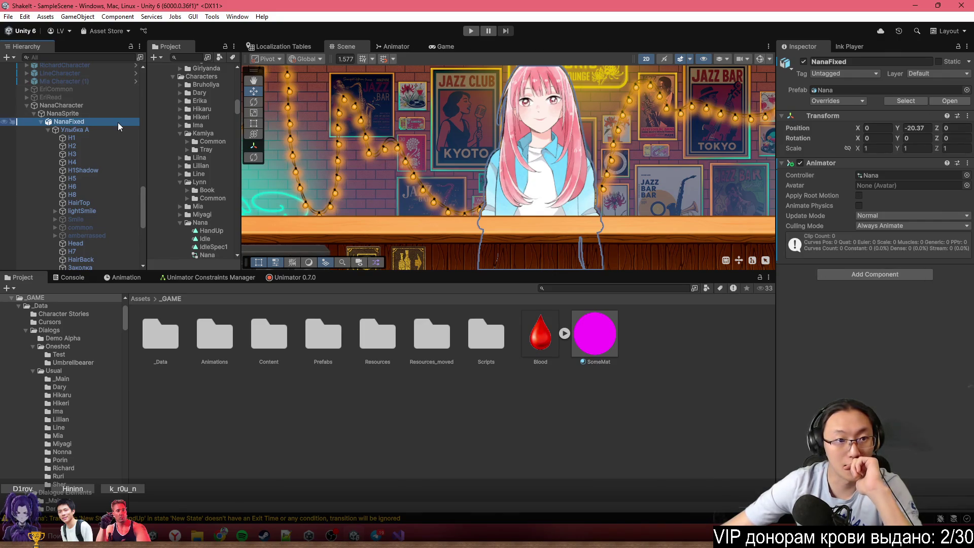
{"action": "left_click", "coordinate": [111, 128]}
{"action": "left_click", "coordinate": [83, 209]}
{"action": "left_click", "coordinate": [88, 228]}
{"action": "left_click", "coordinate": [89, 235]}
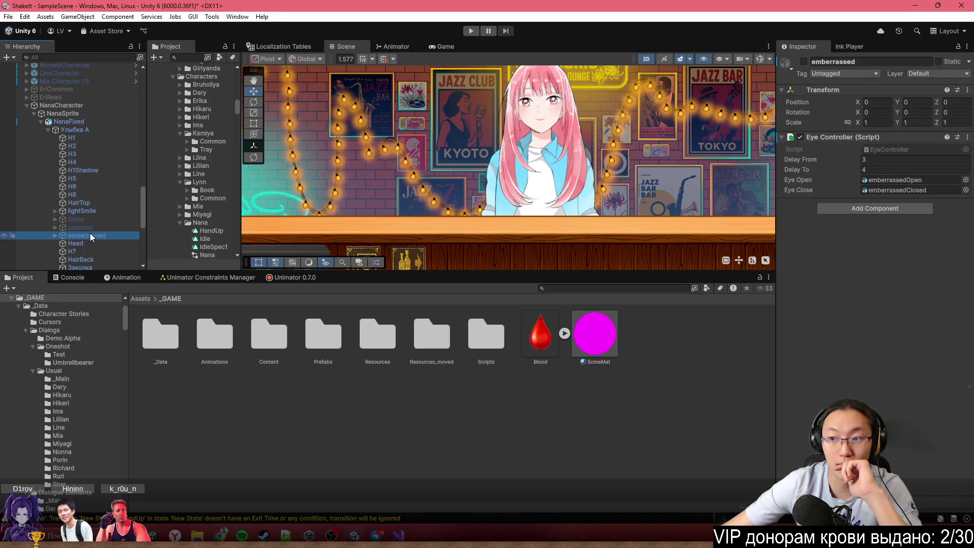
{"action": "left_click", "coordinate": [72, 105]}
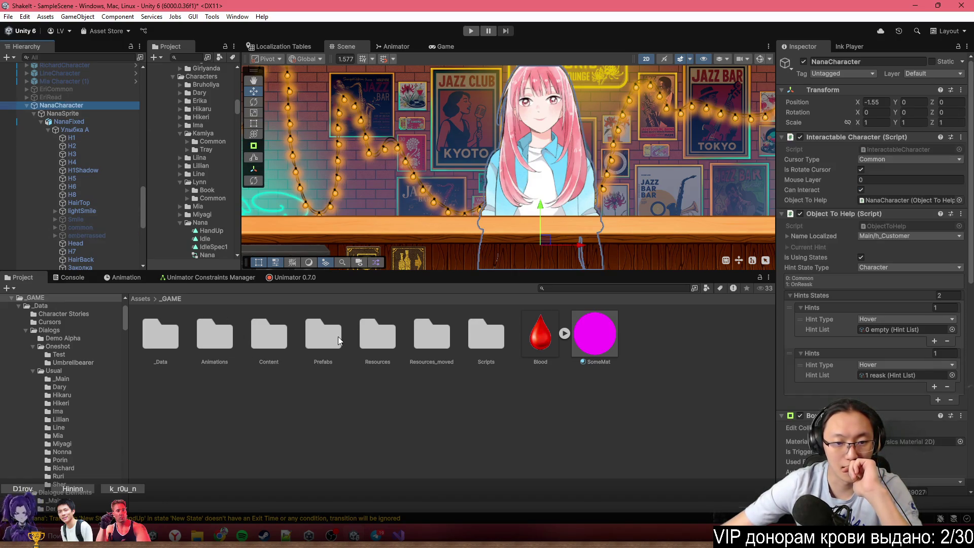
In Prefabs/Characters, create a new folder named '++ Nana' and open it
{"action": "double_click", "coordinate": [333, 336]}
{"action": "double_click", "coordinate": [278, 335]}
{"action": "right_click", "coordinate": [477, 464]}
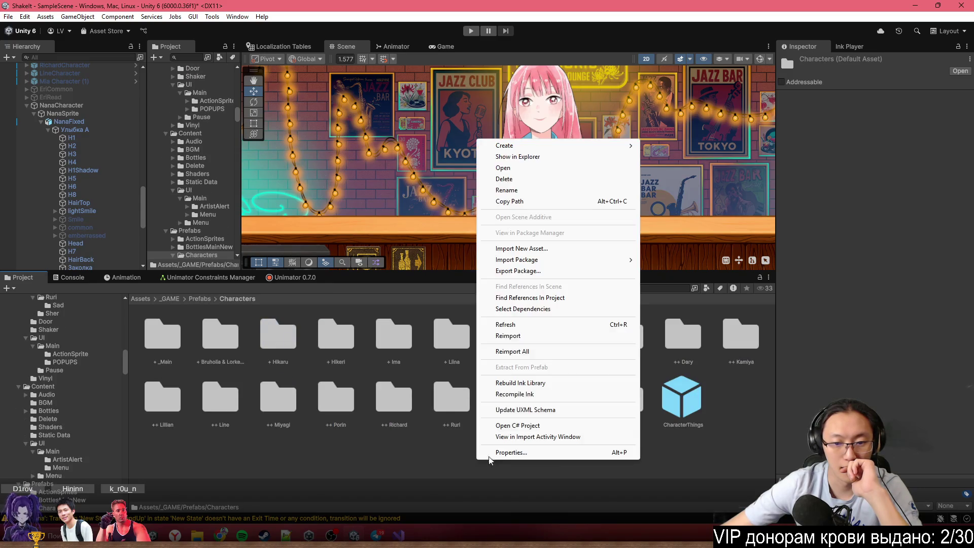
{"action": "mouse_move", "coordinate": [572, 146]}
{"action": "left_click", "coordinate": [690, 144]}
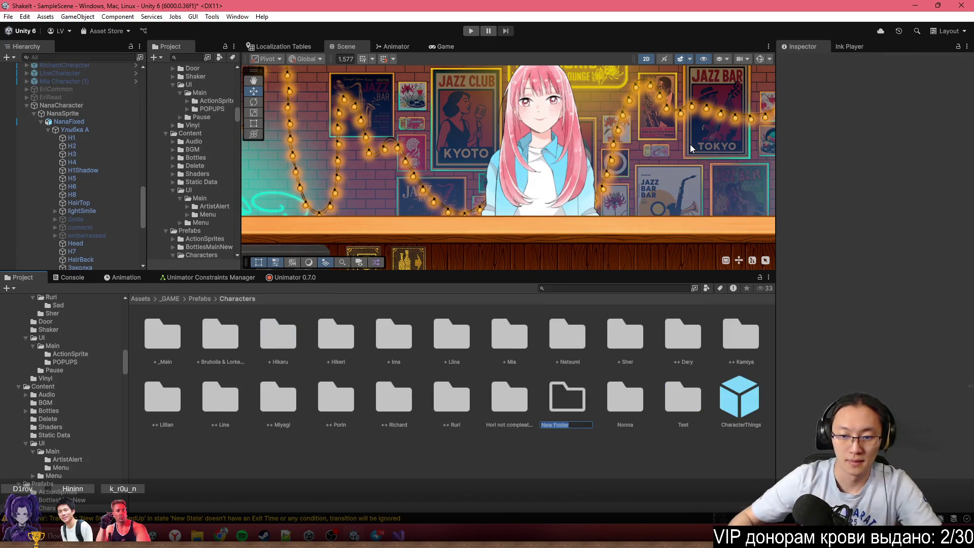
{"action": "type", "text": "++"}
{"action": "type", "text": " Nonn"}
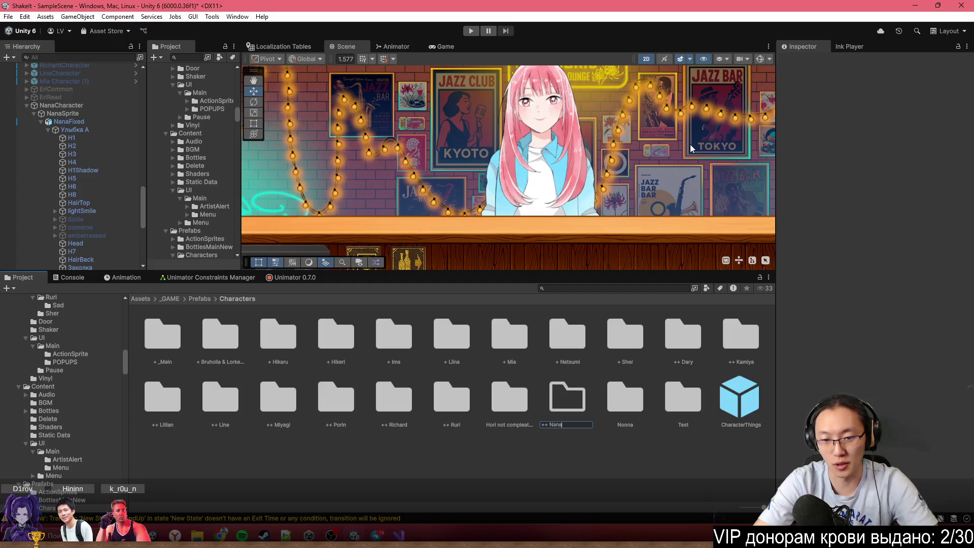
{"action": "key", "text": "Return"}
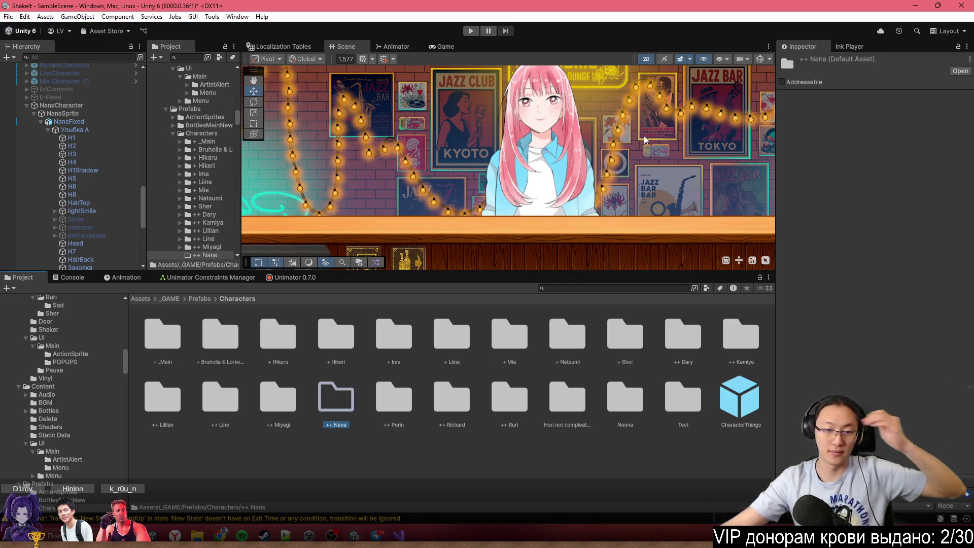
{"action": "double_click", "coordinate": [325, 414]}
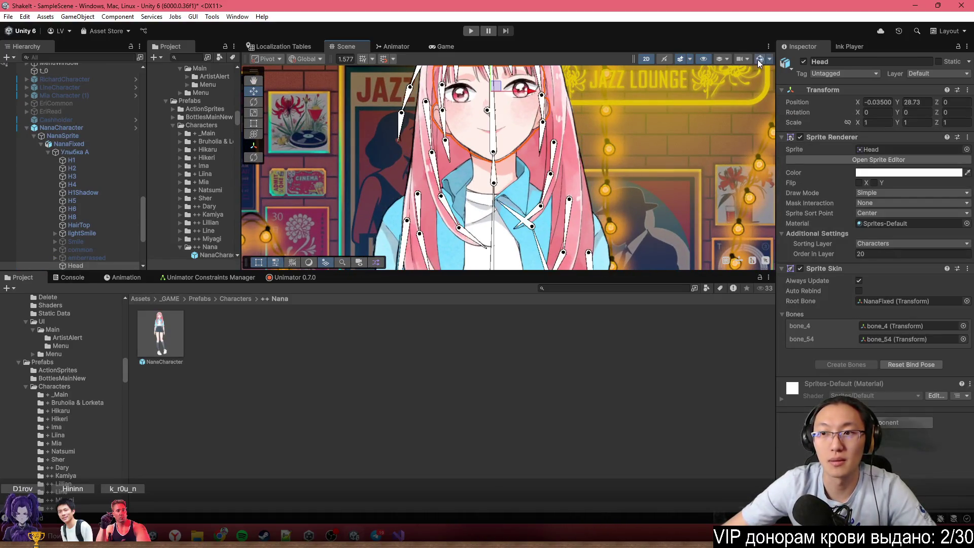
Inspect Nana's hair bones bone_5, bone_6, bone_51, bone_8 and the Head sprite
{"action": "scroll", "coordinate": [426, 120], "scroll_direction": "up", "scroll_amount": 4}
{"action": "left_click", "coordinate": [424, 117]}
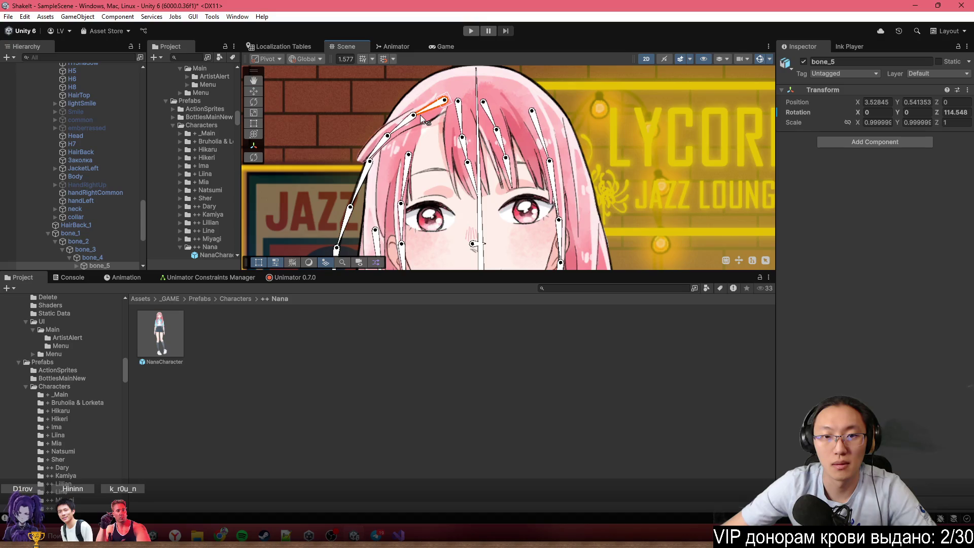
{"action": "left_click", "coordinate": [464, 137]}
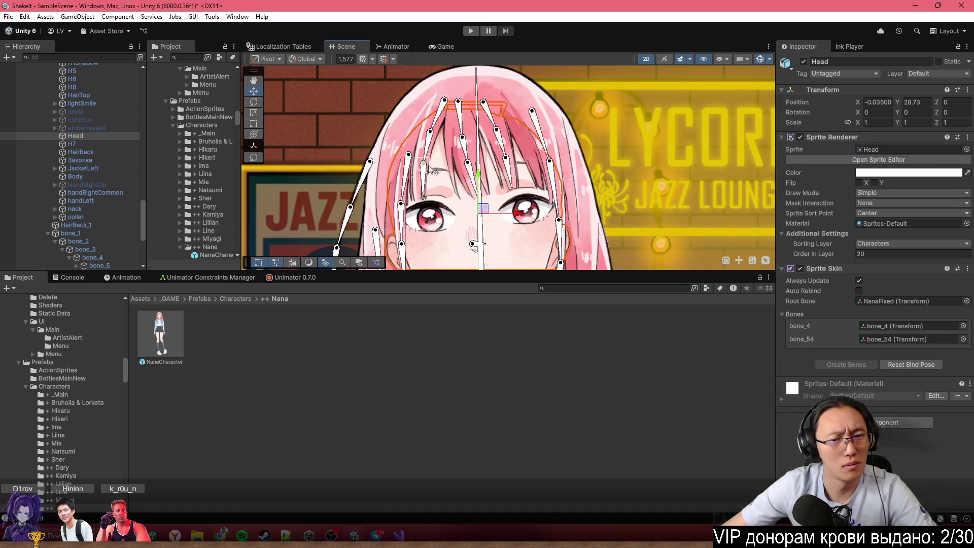
{"action": "left_click", "coordinate": [426, 152]}
{"action": "left_click", "coordinate": [424, 186]}
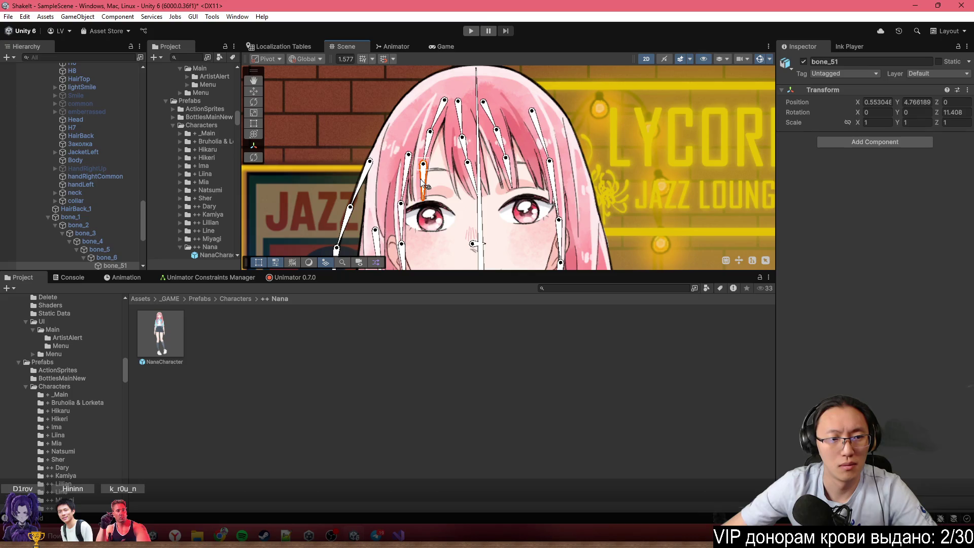
{"action": "left_click", "coordinate": [464, 147]}
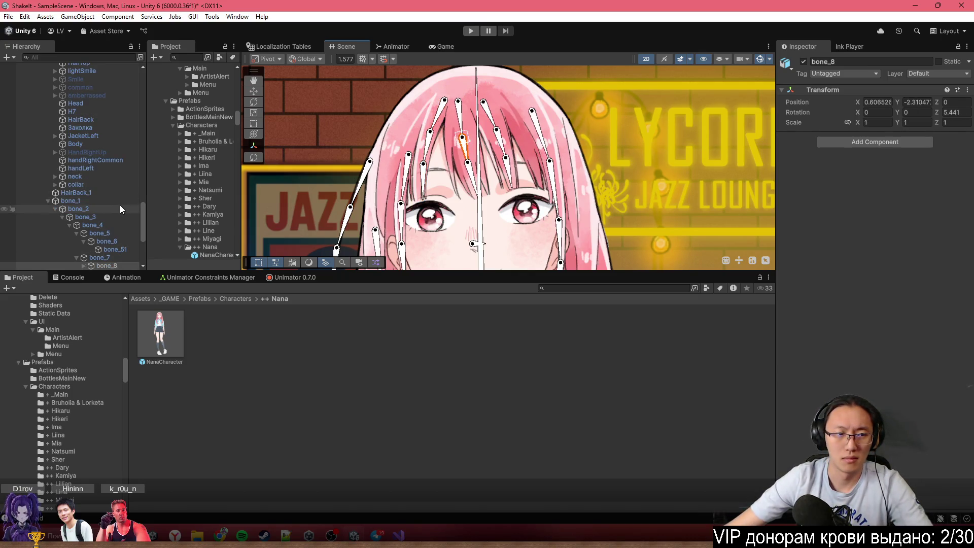
{"action": "scroll", "coordinate": [118, 204], "scroll_direction": "up", "scroll_amount": 6}
Inspect the NanaCharacter object's components and NanaFixed's animator
{"action": "left_click", "coordinate": [95, 118]}
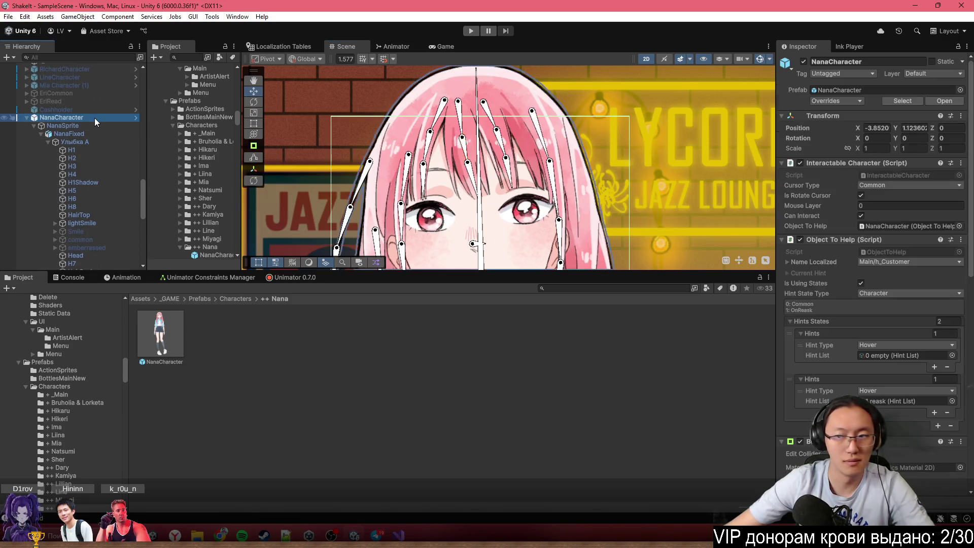
{"action": "scroll", "coordinate": [866, 269], "scroll_direction": "down", "scroll_amount": 10}
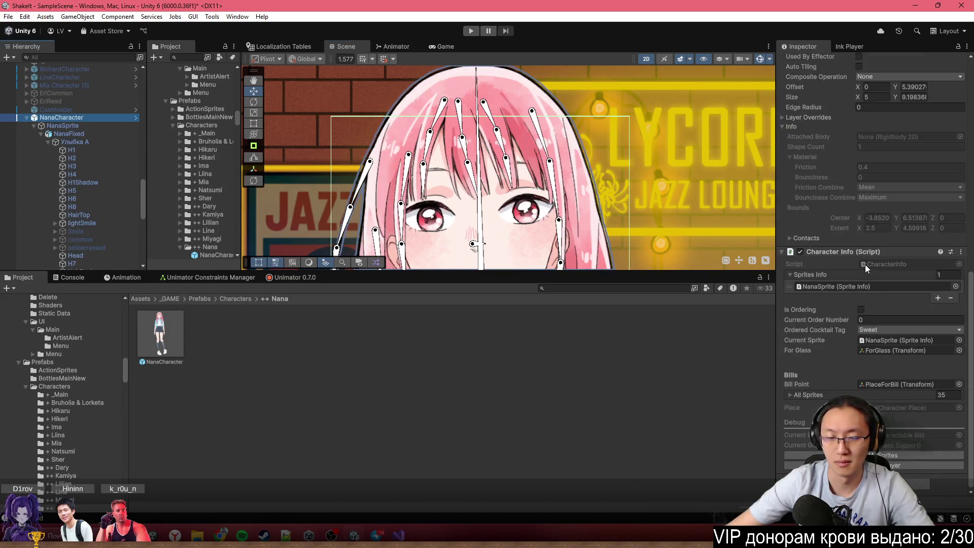
{"action": "left_click", "coordinate": [103, 142]}
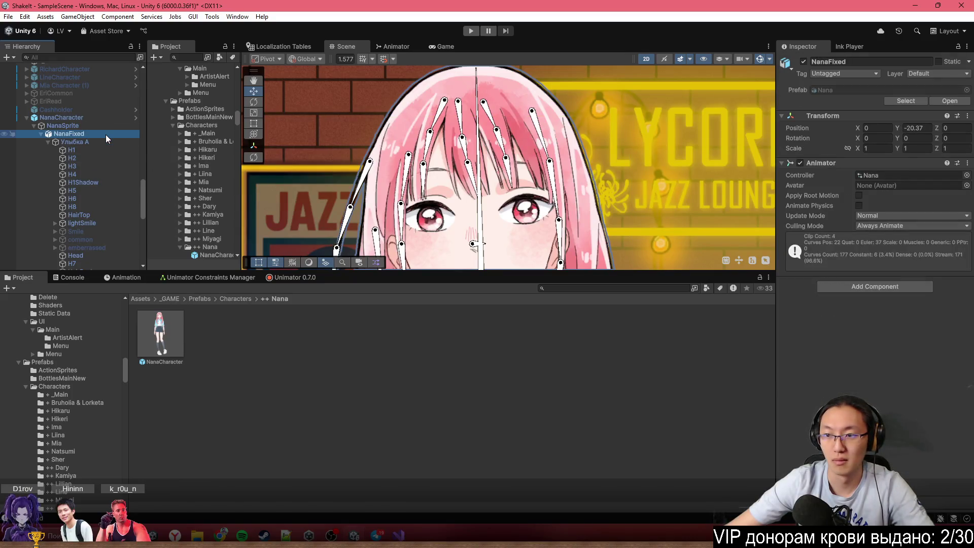
{"action": "scroll", "coordinate": [103, 142], "scroll_direction": "down", "scroll_amount": 5}
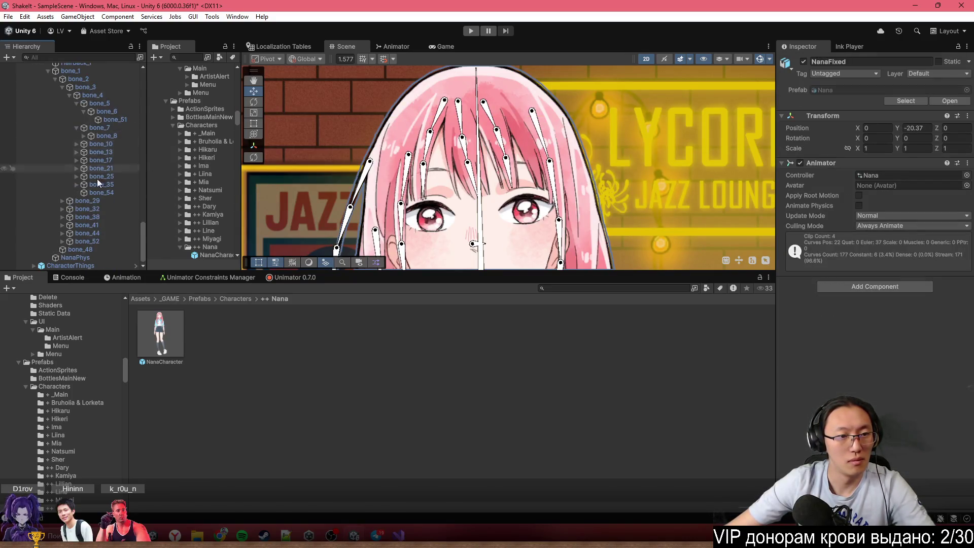
Select NanaPhys, test-lean Nana's upper body, restore it, and open the Constraints Manager
{"action": "left_click", "coordinate": [90, 258]}
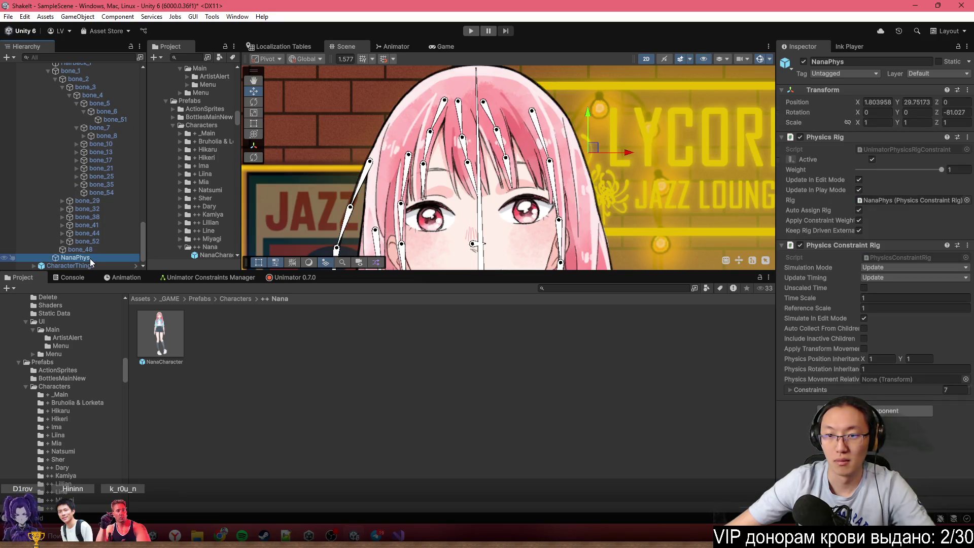
{"action": "scroll", "coordinate": [500, 205], "scroll_direction": "down", "scroll_amount": 2}
{"action": "scroll", "coordinate": [500, 205], "scroll_direction": "down", "scroll_amount": 5}
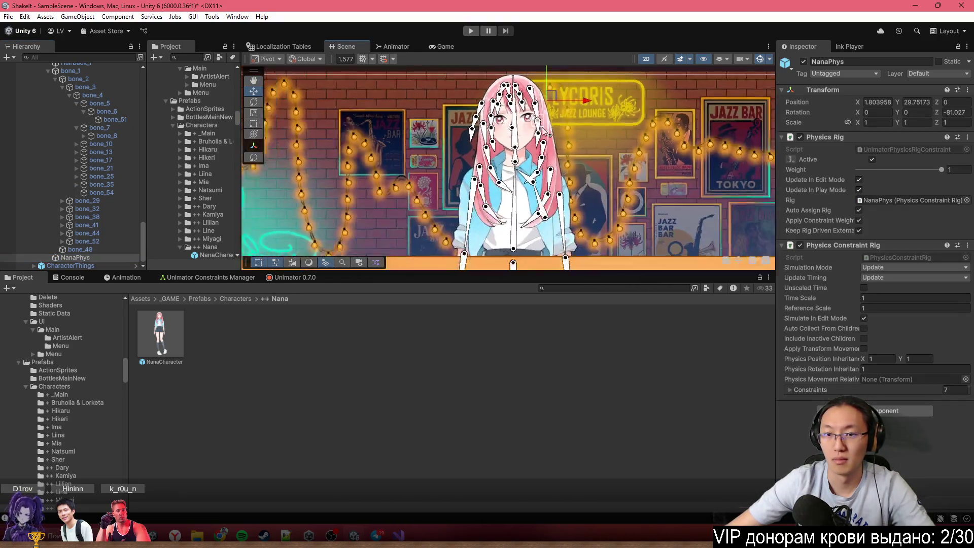
{"action": "mouse_move", "coordinate": [521, 173]}
{"action": "left_mouse_down"}
{"action": "mouse_move", "coordinate": [486, 177]}
{"action": "mouse_move", "coordinate": [518, 152]}
{"action": "mouse_move", "coordinate": [567, 175]}
{"action": "left_mouse_up"}
{"action": "left_click", "coordinate": [567, 175]}
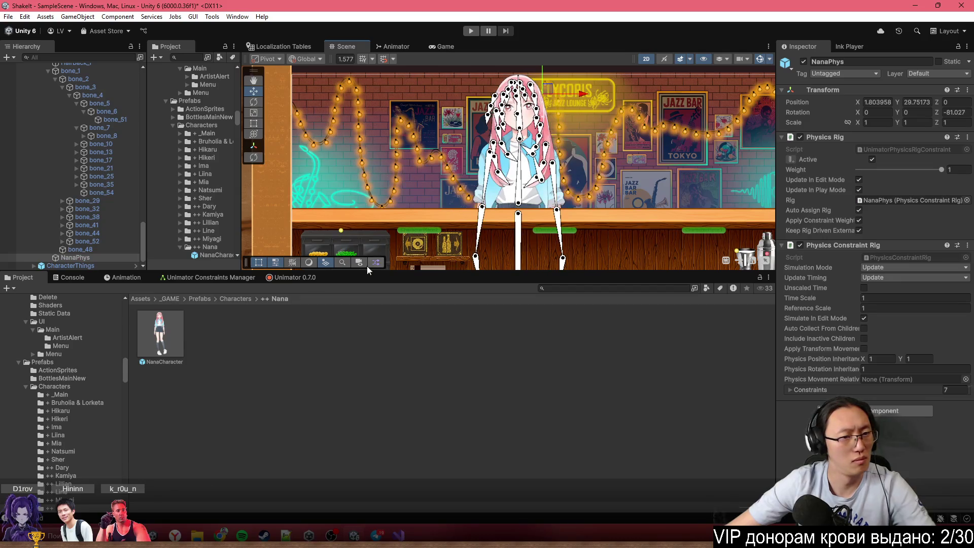
{"action": "left_click", "coordinate": [230, 283]}
Expand NanaPhys's constraints, locate bone_22, and test a head tilt before undoing it
{"action": "left_click", "coordinate": [75, 310]}
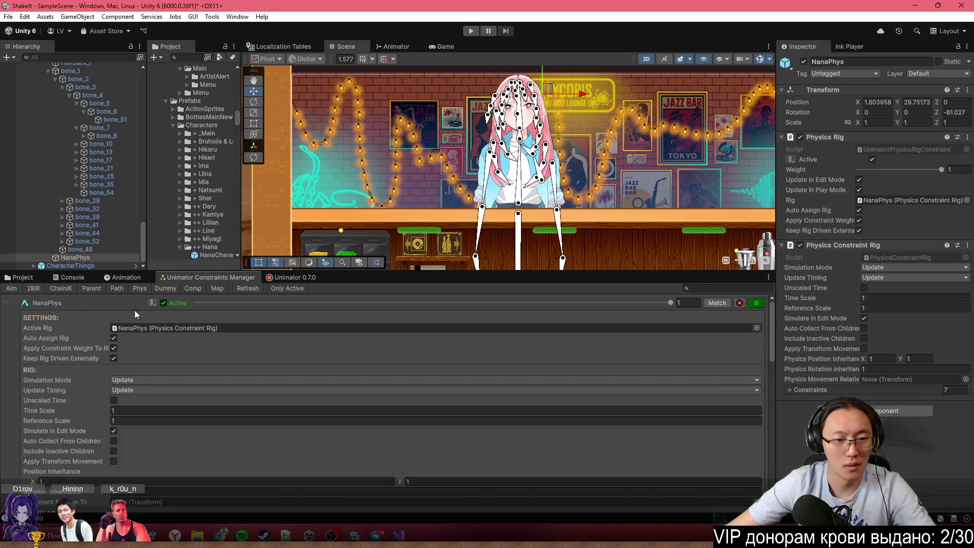
{"action": "scroll", "coordinate": [172, 355], "scroll_direction": "down", "scroll_amount": 10}
{"action": "scroll", "coordinate": [179, 376], "scroll_direction": "up", "scroll_amount": 5}
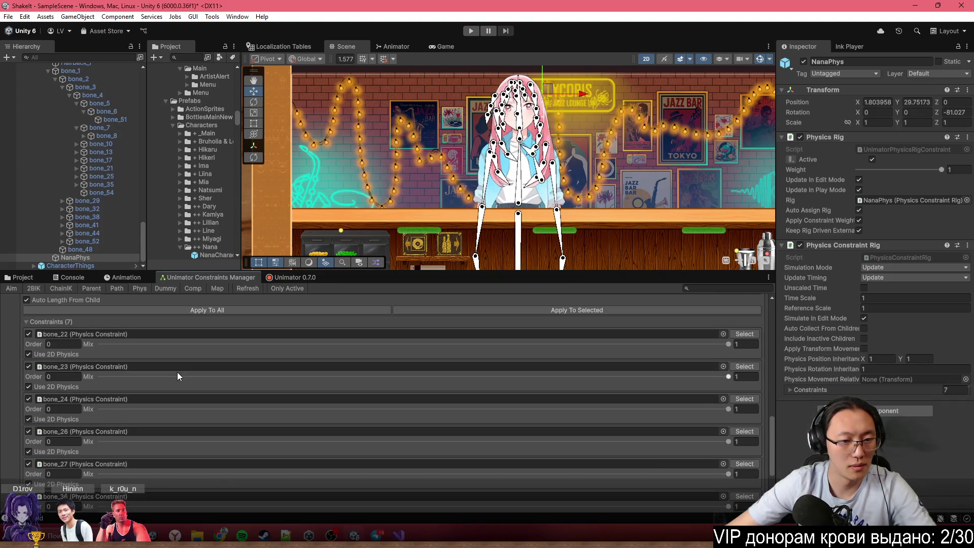
{"action": "scroll", "coordinate": [316, 186], "scroll_direction": "up", "scroll_amount": 3}
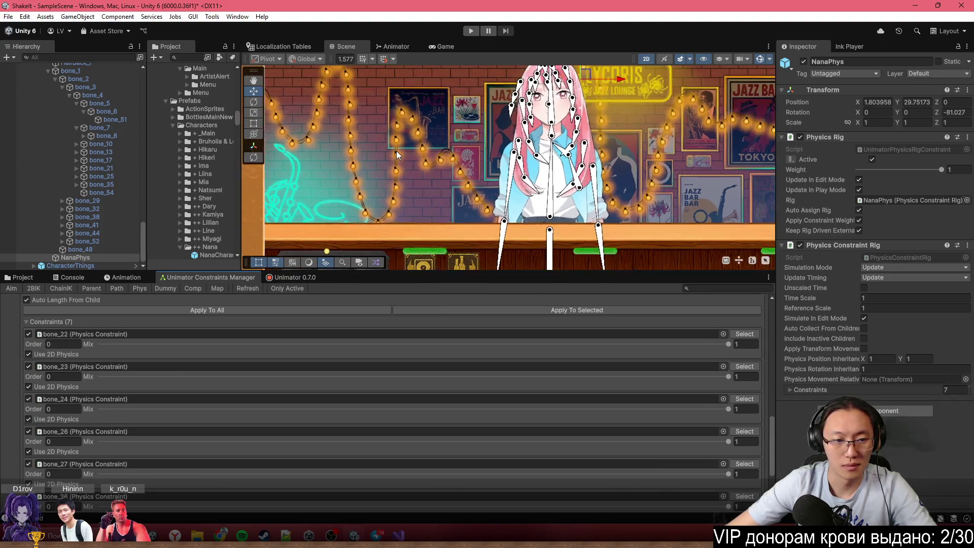
{"action": "scroll", "coordinate": [316, 186], "scroll_direction": "up", "scroll_amount": 3}
{"action": "left_click", "coordinate": [167, 335]}
{"action": "left_click", "coordinate": [107, 178]}
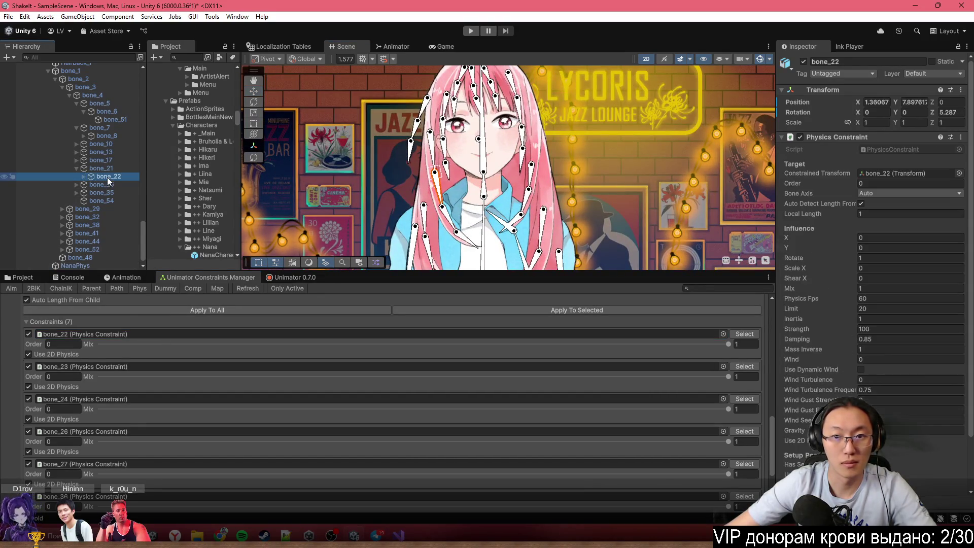
{"action": "left_click_drag", "start_coordinate": [485, 124], "coordinate": [459, 160]}
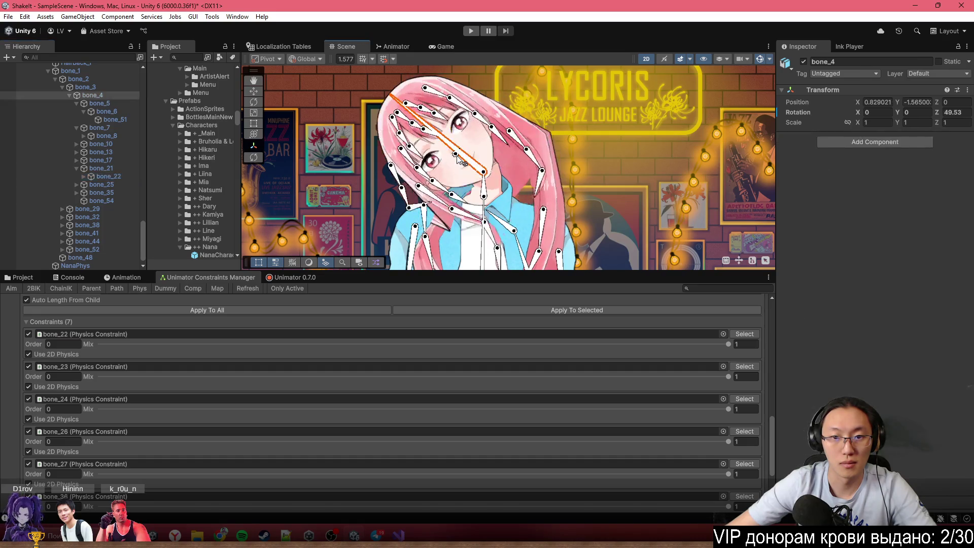
{"action": "key", "text": "ctrl+z"}
Locate the constrained bones bone_23 through bone_27, bone_36 and bone_37 in the hierarchy
{"action": "left_click", "coordinate": [111, 366]}
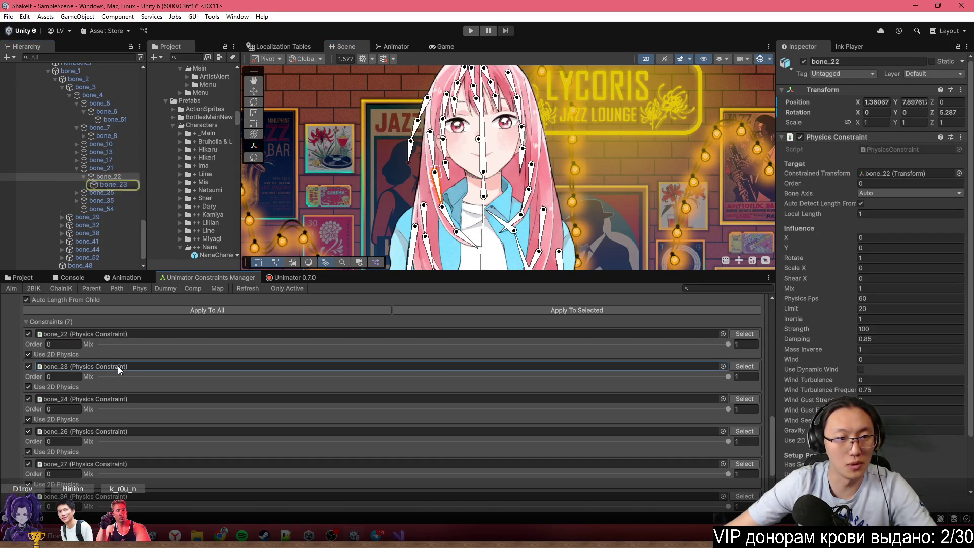
{"action": "left_click", "coordinate": [121, 189]}
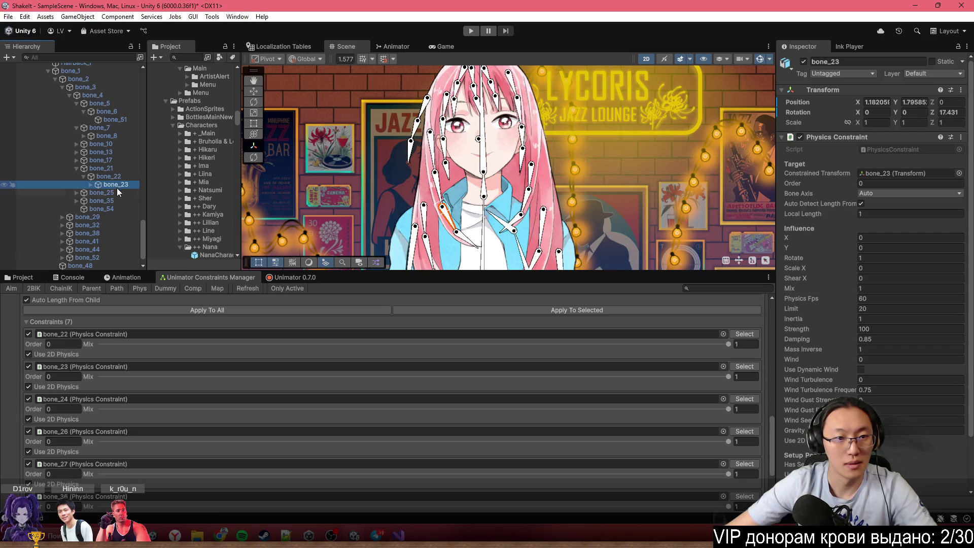
{"action": "left_click", "coordinate": [120, 194]}
{"action": "left_click", "coordinate": [117, 408]}
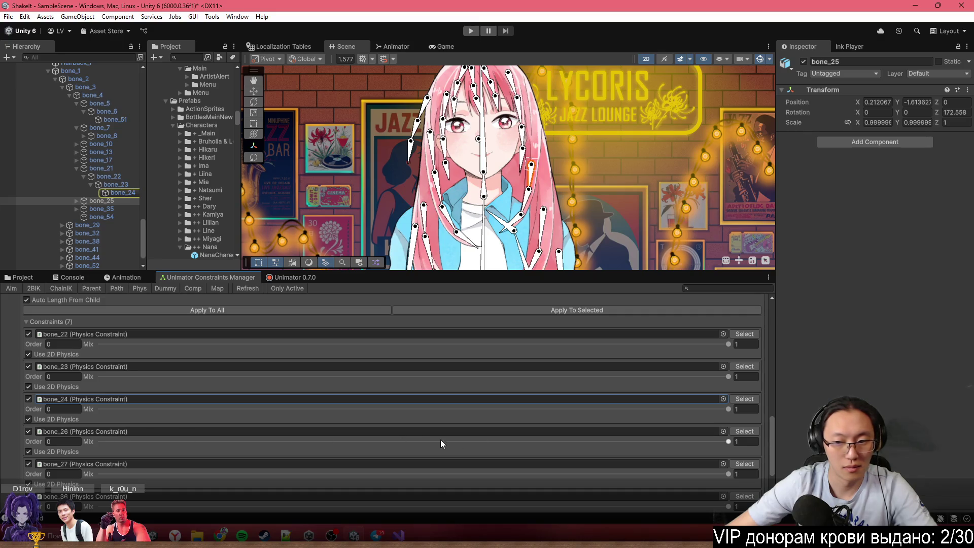
{"action": "left_click", "coordinate": [746, 436]}
{"action": "left_click", "coordinate": [744, 432]}
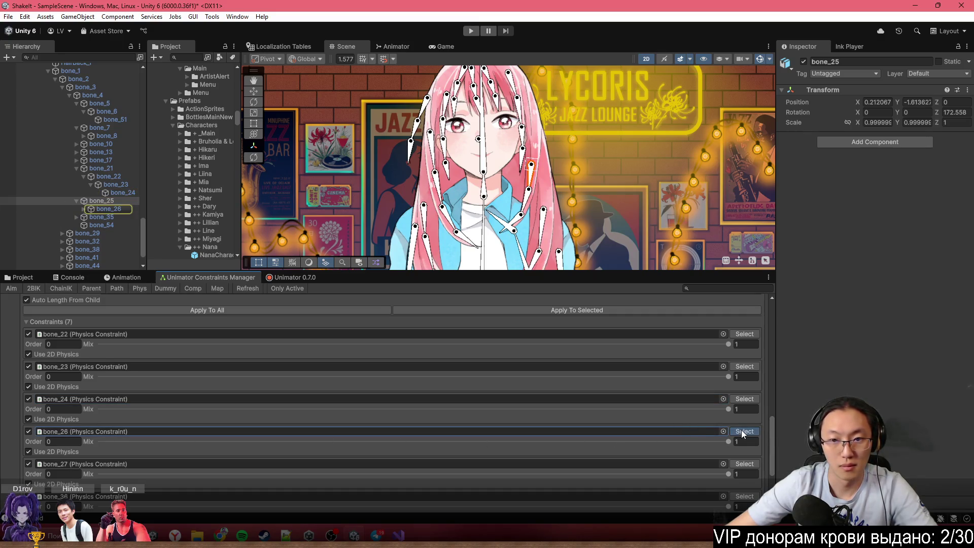
{"action": "left_click", "coordinate": [748, 464]}
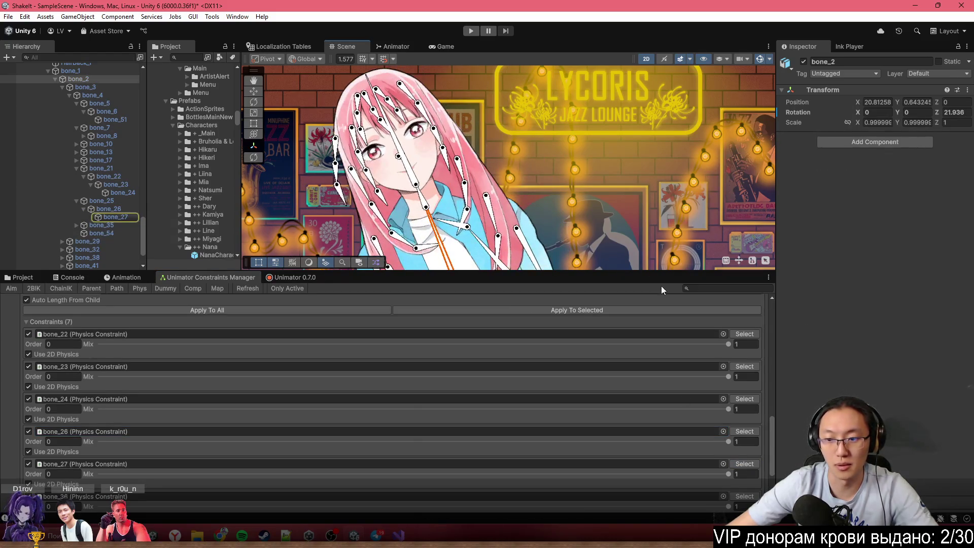
{"action": "scroll", "coordinate": [715, 427], "scroll_direction": "down", "scroll_amount": 1}
{"action": "scroll", "coordinate": [715, 426], "scroll_direction": "down", "scroll_amount": 2}
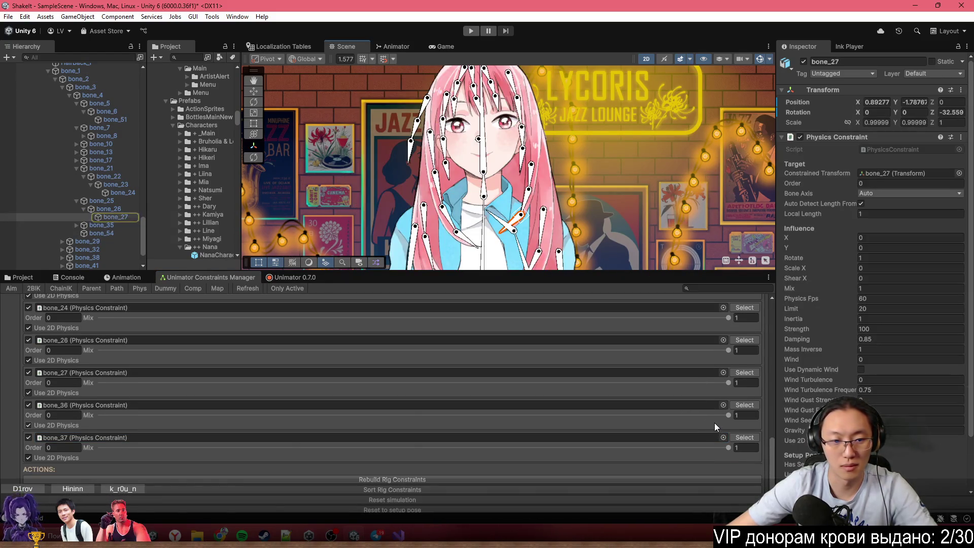
{"action": "left_click", "coordinate": [237, 375]}
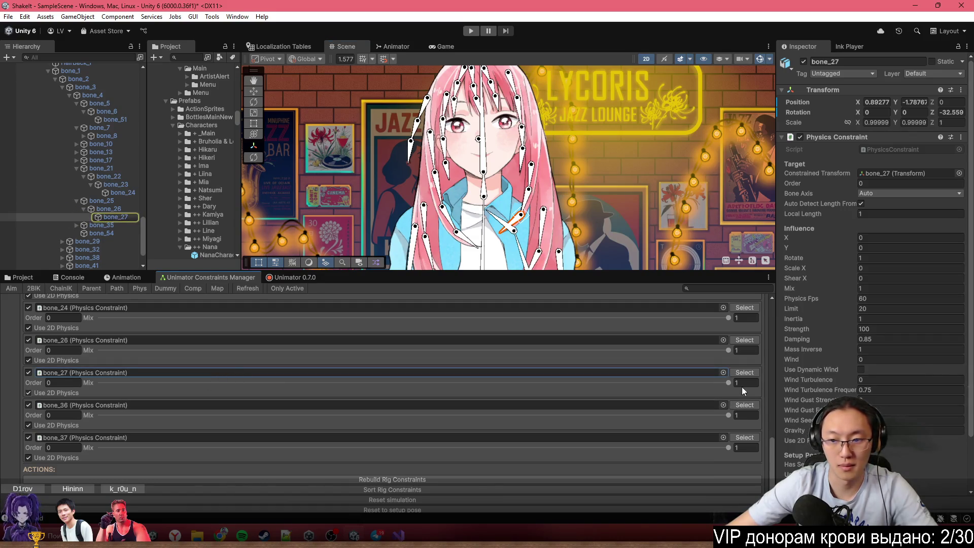
{"action": "left_click", "coordinate": [745, 372]}
{"action": "left_click", "coordinate": [745, 405]}
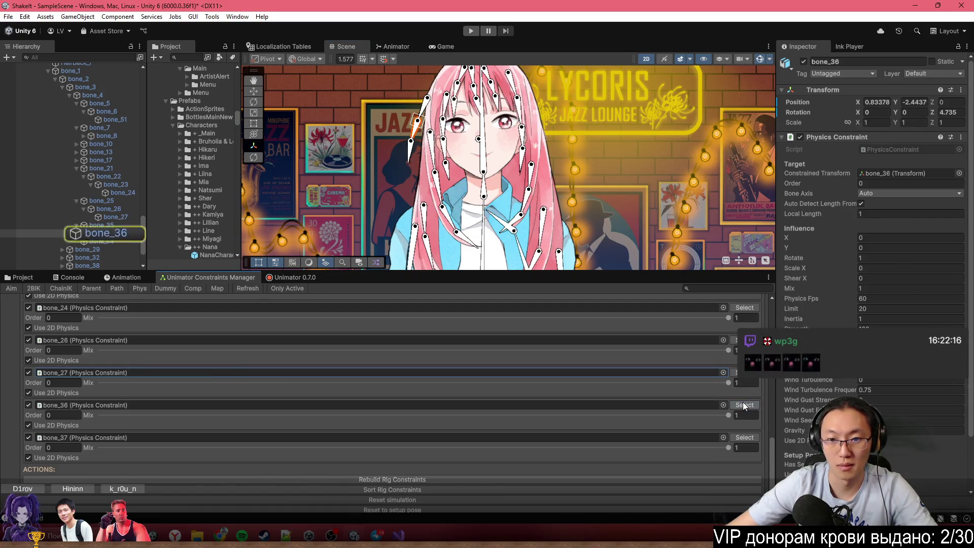
{"action": "left_click", "coordinate": [745, 437]}
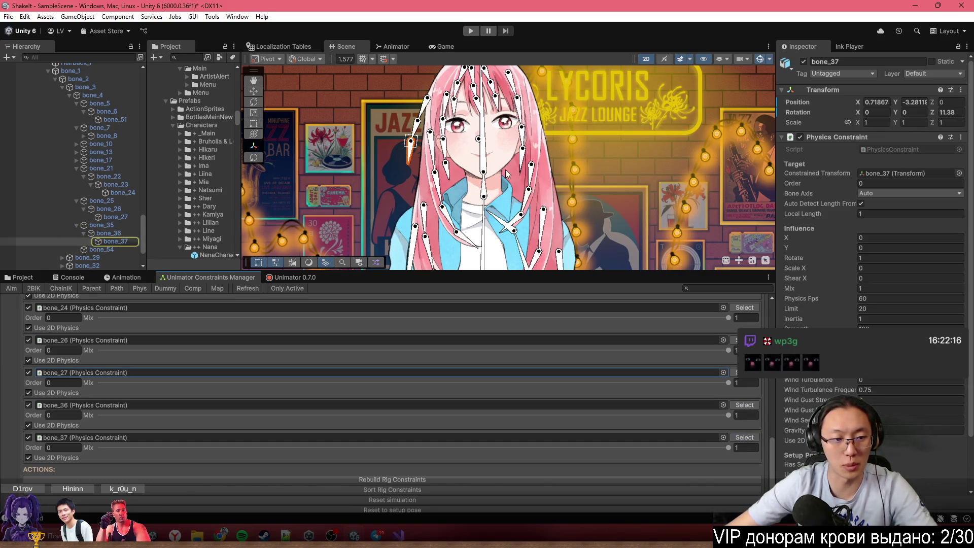
Select the forehead hair bone bone_8 and frame the view on Nana's hair bones
{"action": "scroll", "coordinate": [504, 162], "scroll_direction": "up", "scroll_amount": 5}
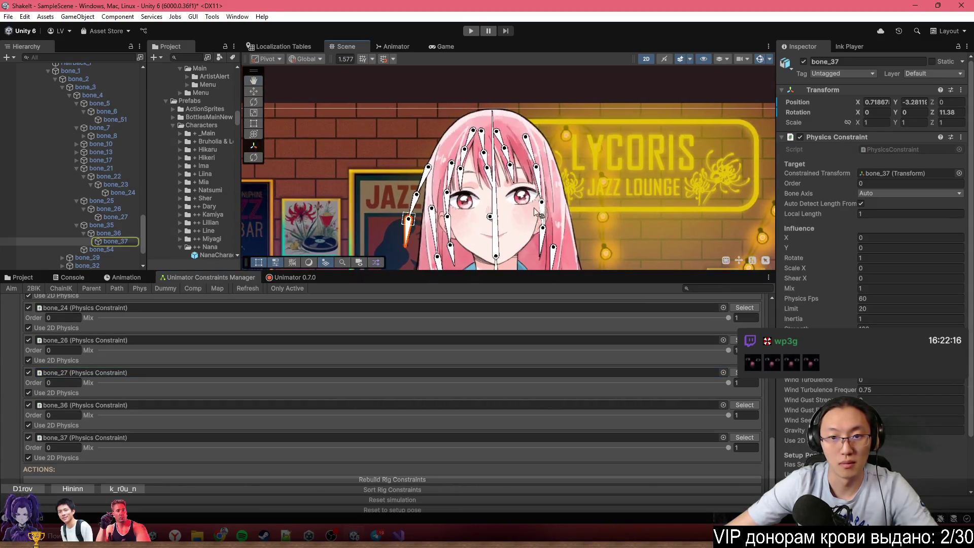
{"action": "left_click", "coordinate": [485, 160]}
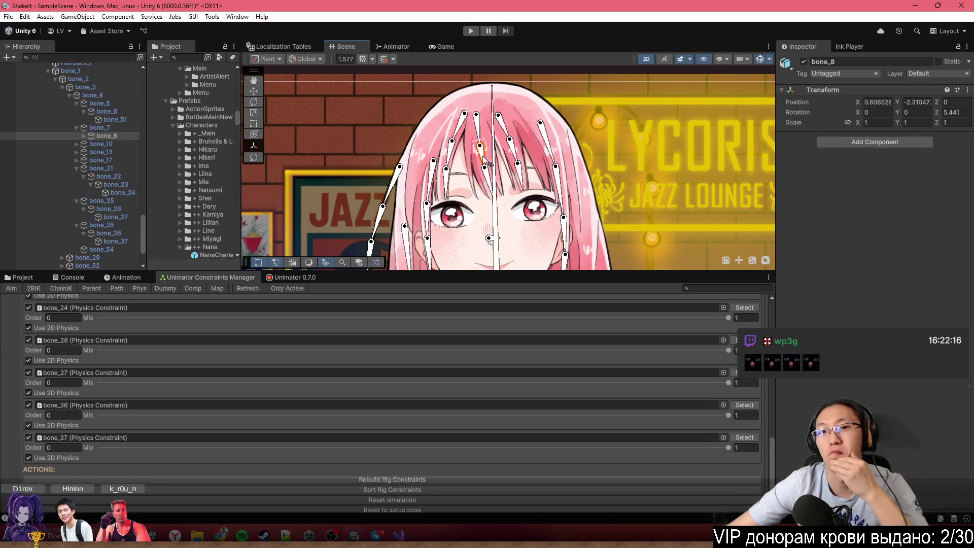
{"action": "scroll", "coordinate": [487, 200], "scroll_direction": "down", "scroll_amount": 4}
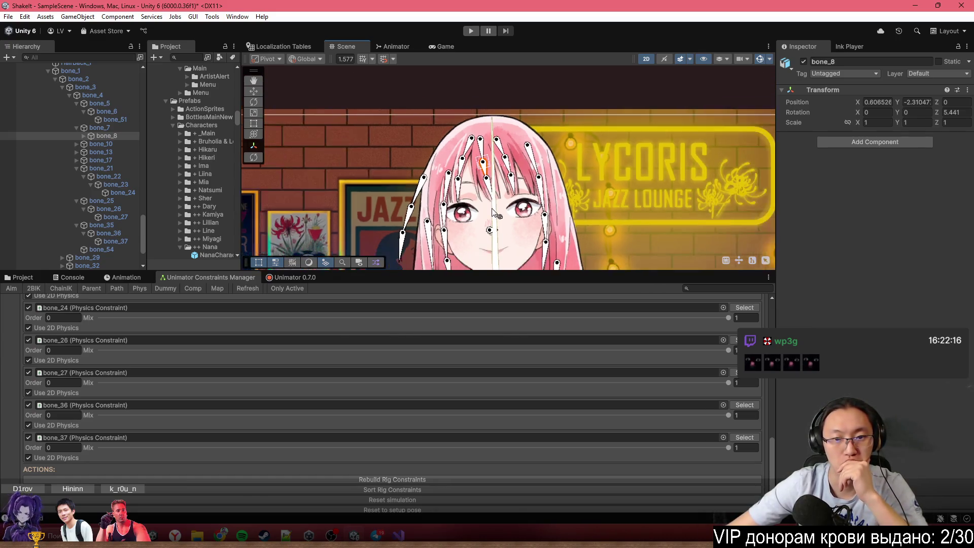
{"action": "scroll", "coordinate": [521, 381], "scroll_direction": "down", "scroll_amount": 1}
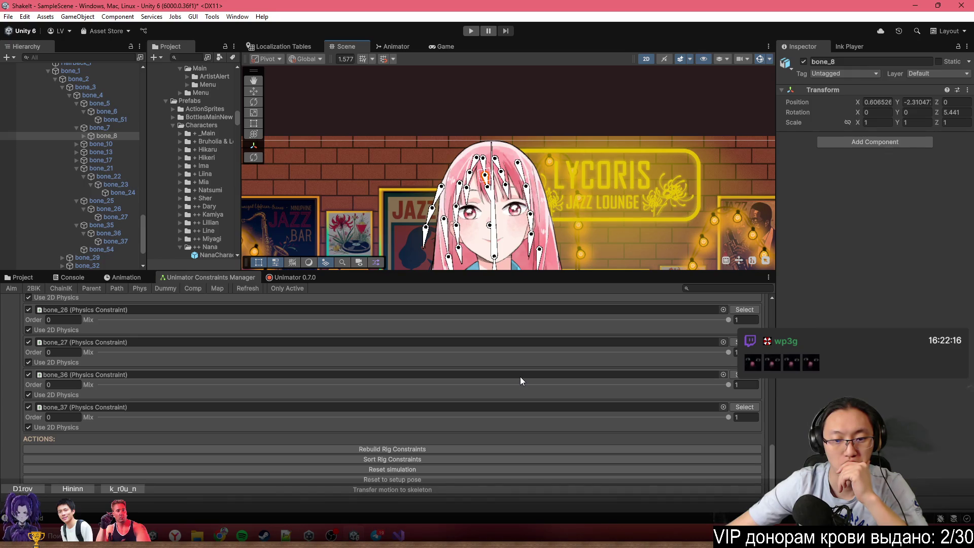
{"action": "scroll", "coordinate": [297, 405], "scroll_direction": "up", "scroll_amount": 3}
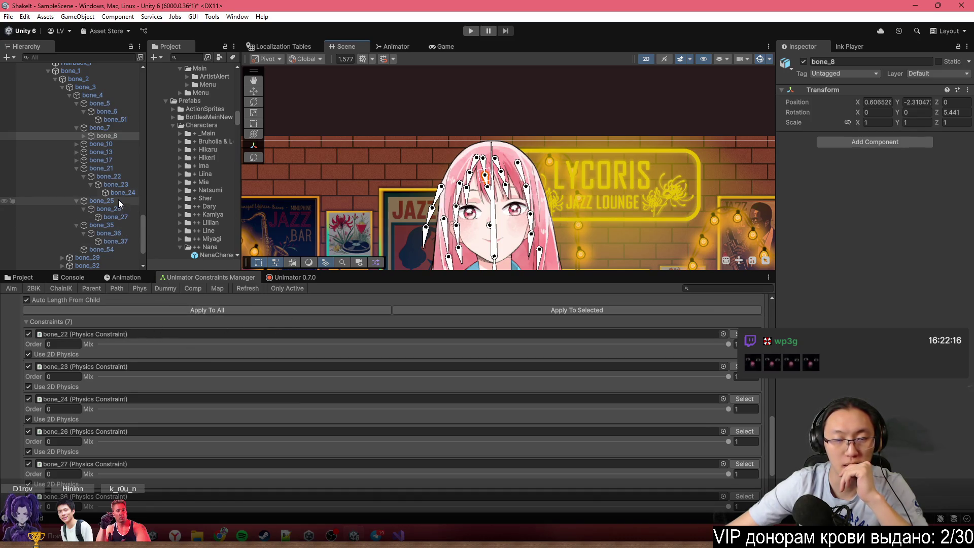
{"action": "key", "text": "f"}
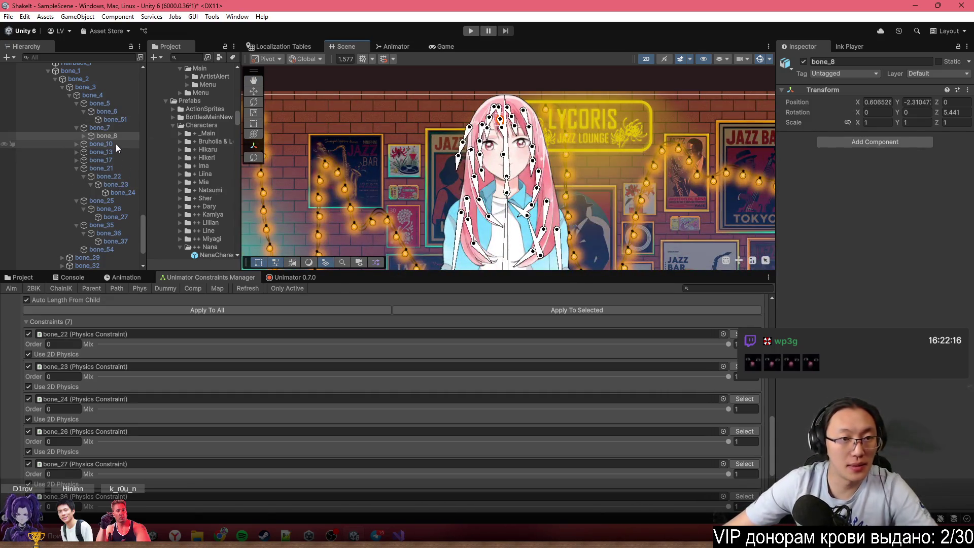
Remove the Physics Constraint component from the seven selected hair bones, bone_22 through bone_37
{"action": "left_click", "coordinate": [127, 193]}
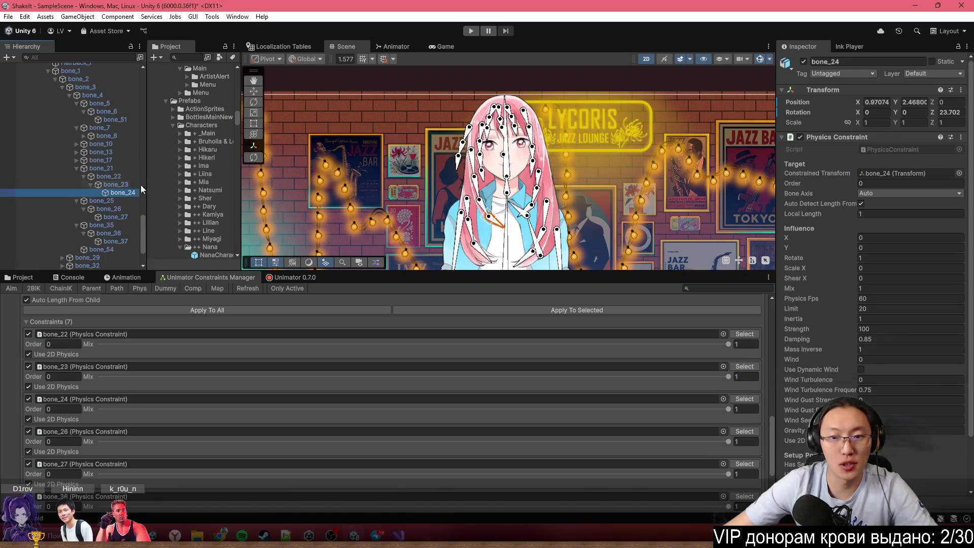
{"action": "key", "text": "Up"}
{"action": "key", "text": "Up"}
{"action": "left_click", "coordinate": [122, 192], "text": "ctrl"}
{"action": "left_click", "coordinate": [113, 209], "text": "ctrl"}
{"action": "left_click", "coordinate": [120, 218], "text": "ctrl"}
{"action": "left_click", "coordinate": [109, 233], "text": "ctrl"}
{"action": "left_click", "coordinate": [116, 242], "text": "ctrl"}
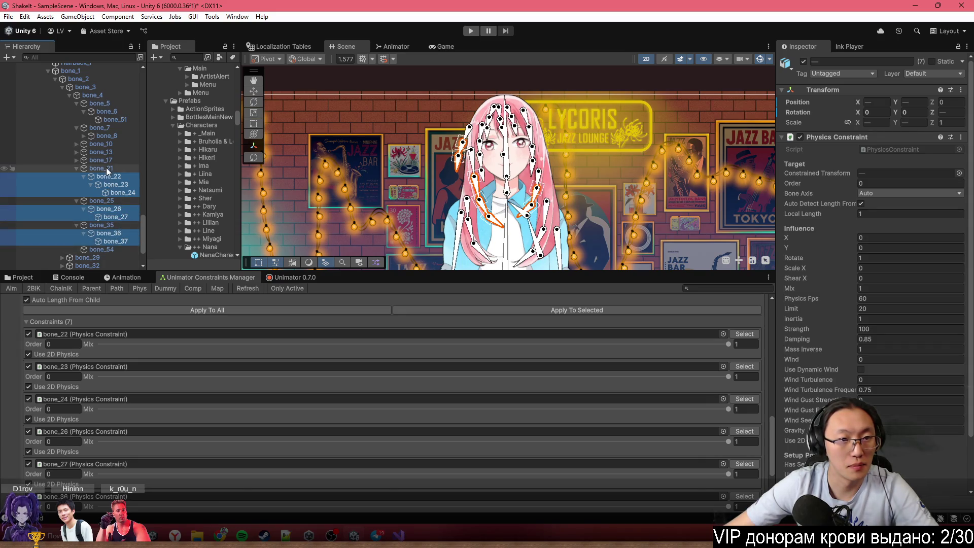
{"action": "left_click", "coordinate": [114, 138], "text": "ctrl"}
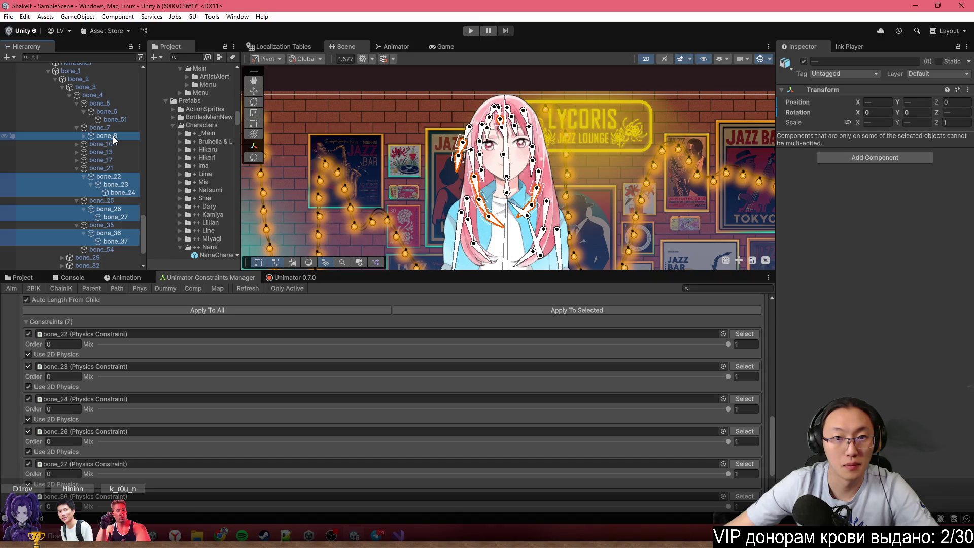
{"action": "left_click", "coordinate": [114, 137], "text": "ctrl"}
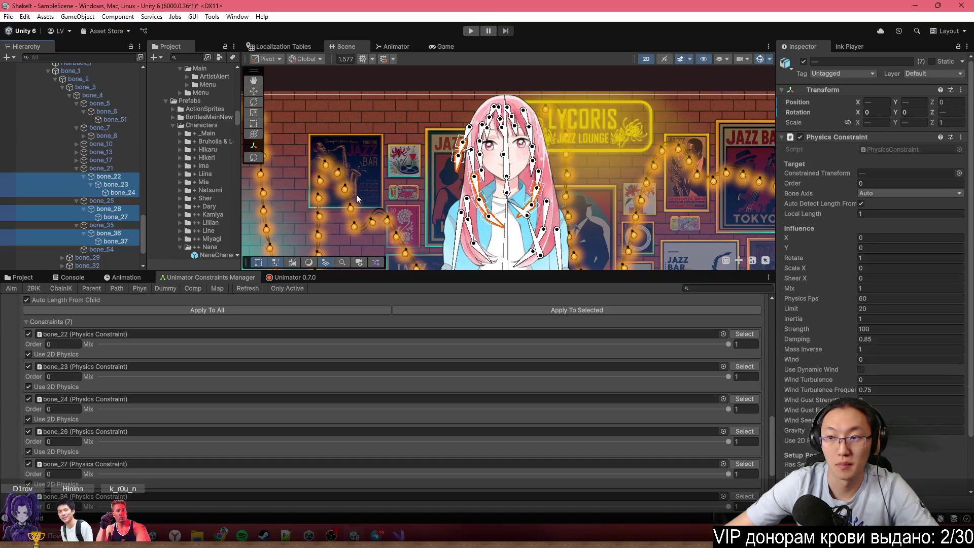
{"action": "left_click", "coordinate": [961, 137]}
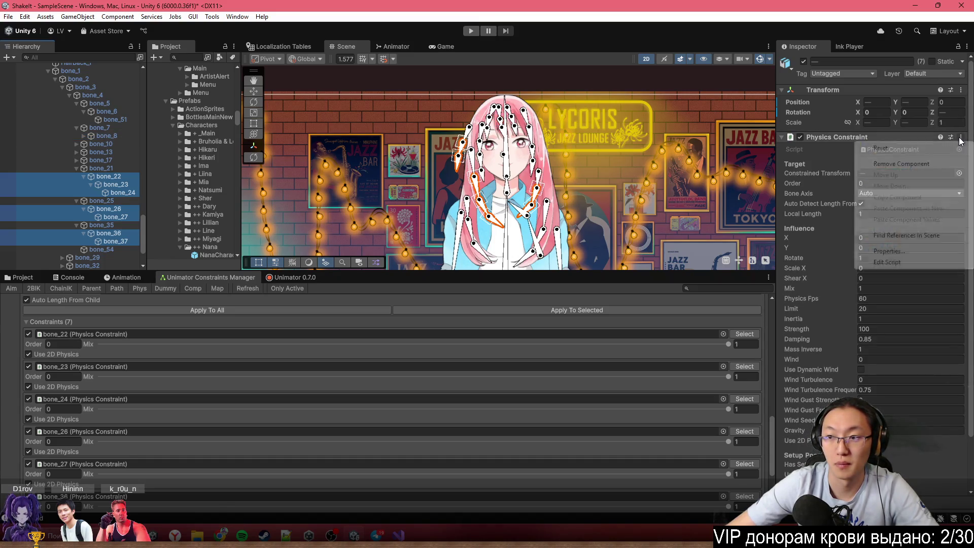
{"action": "left_click", "coordinate": [890, 165]}
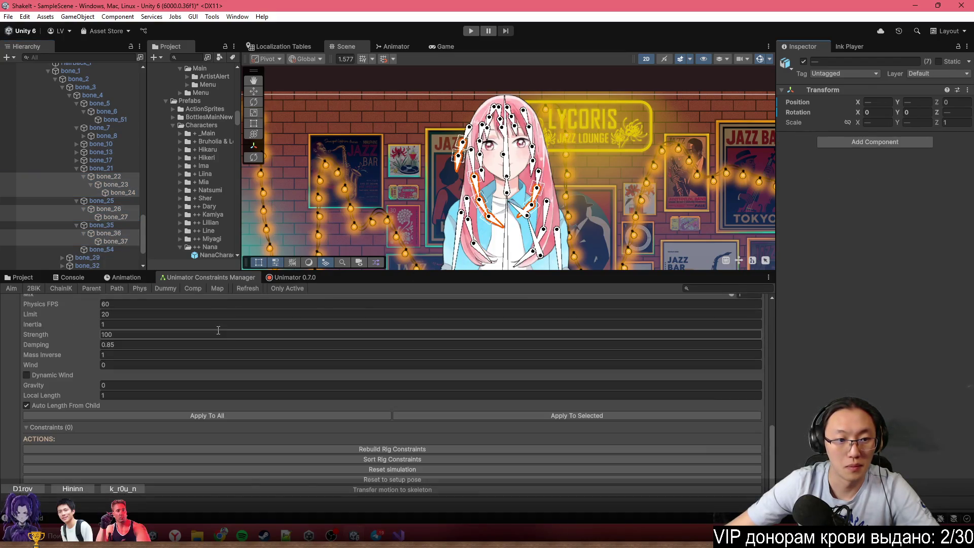
Delete the NanaPhys rig object from the Hierarchy and reselect NanaCharacter
{"action": "scroll", "coordinate": [254, 378], "scroll_direction": "up", "scroll_amount": 5}
{"action": "scroll", "coordinate": [255, 378], "scroll_direction": "up", "scroll_amount": 1}
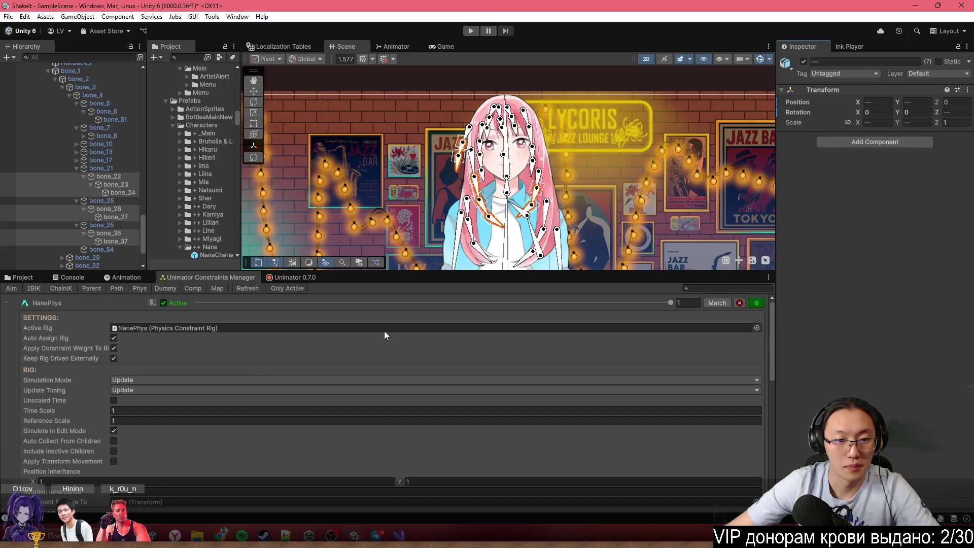
{"action": "scroll", "coordinate": [102, 228], "scroll_direction": "down", "scroll_amount": 3}
{"action": "left_click", "coordinate": [111, 257]}
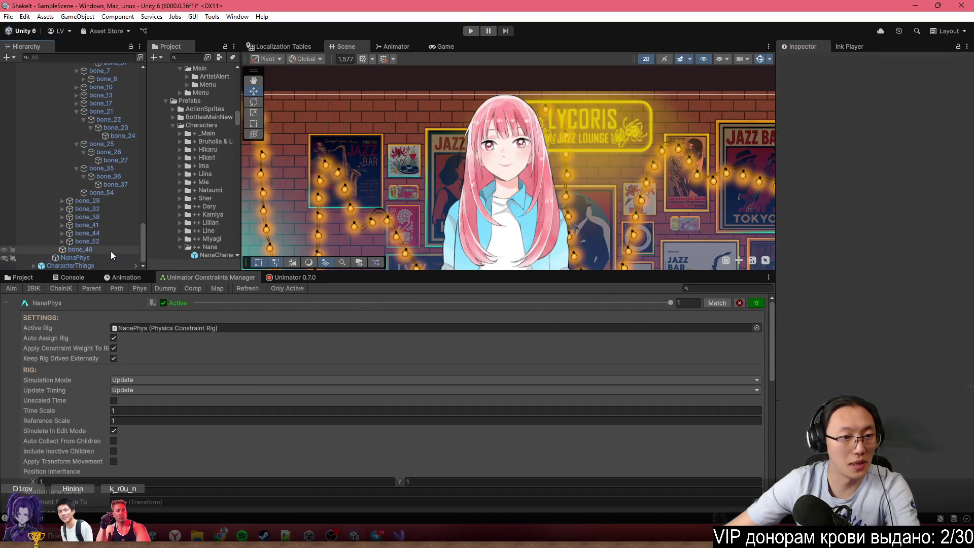
{"action": "key", "text": "Delete"}
{"action": "scroll", "coordinate": [112, 203], "scroll_direction": "up", "scroll_amount": 6}
{"action": "scroll", "coordinate": [112, 178], "scroll_direction": "up", "scroll_amount": 3}
{"action": "left_click", "coordinate": [61, 122]}
Frame Nana and multi-select hair bones bone_36, 37, 26, 27, 22, 23 and 24
{"action": "key", "text": "f"}
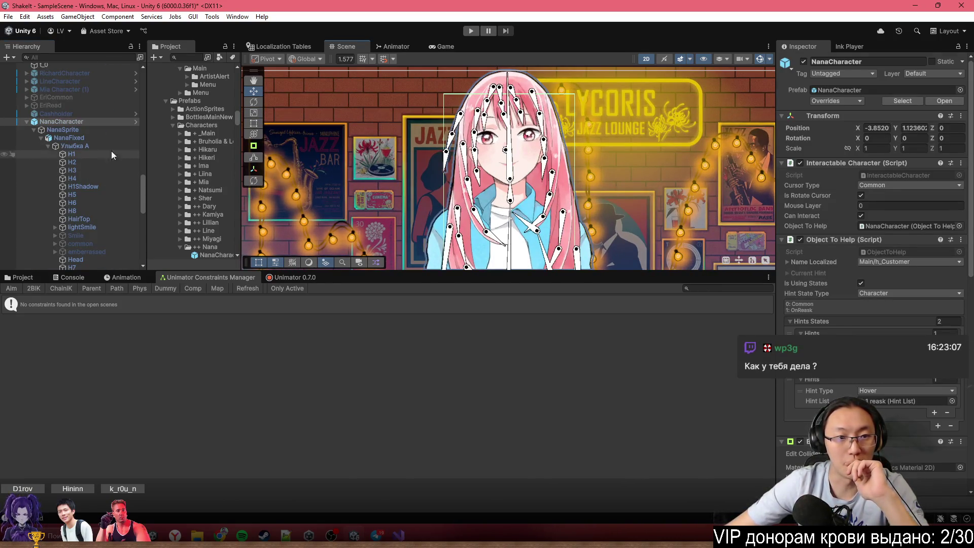
{"action": "scroll", "coordinate": [465, 137], "scroll_direction": "up", "scroll_amount": 3}
{"action": "left_click", "coordinate": [438, 140]}
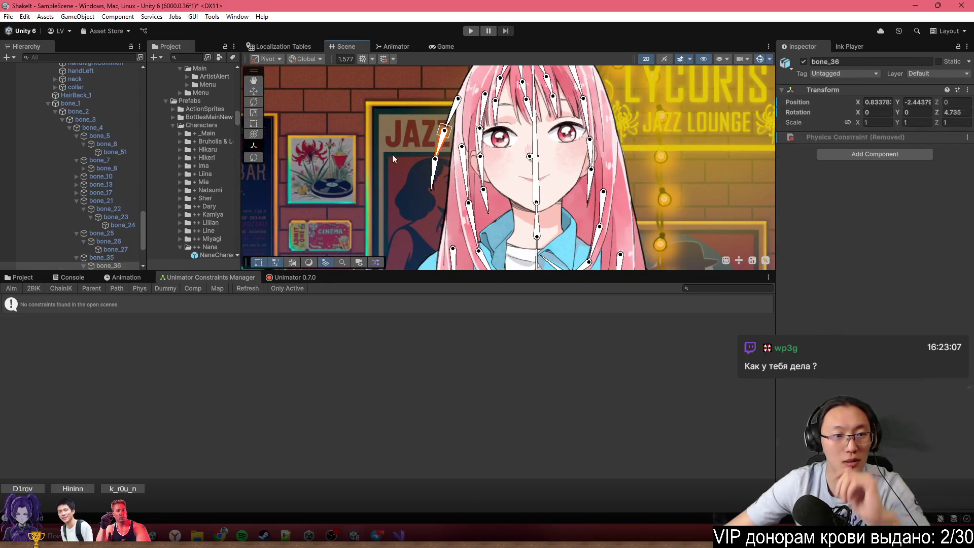
{"action": "left_click", "coordinate": [116, 193], "text": "ctrl"}
{"action": "left_click", "coordinate": [108, 160], "text": "ctrl"}
{"action": "left_click", "coordinate": [115, 169], "text": "ctrl"}
{"action": "left_click", "coordinate": [124, 144], "text": "ctrl"}
{"action": "left_click", "coordinate": [116, 136], "text": "ctrl"}
{"action": "left_click", "coordinate": [108, 128], "text": "ctrl"}
Expand the bone_17 chain and add bones 18 through 21 to the selection
{"action": "left_click", "coordinate": [76, 112]}
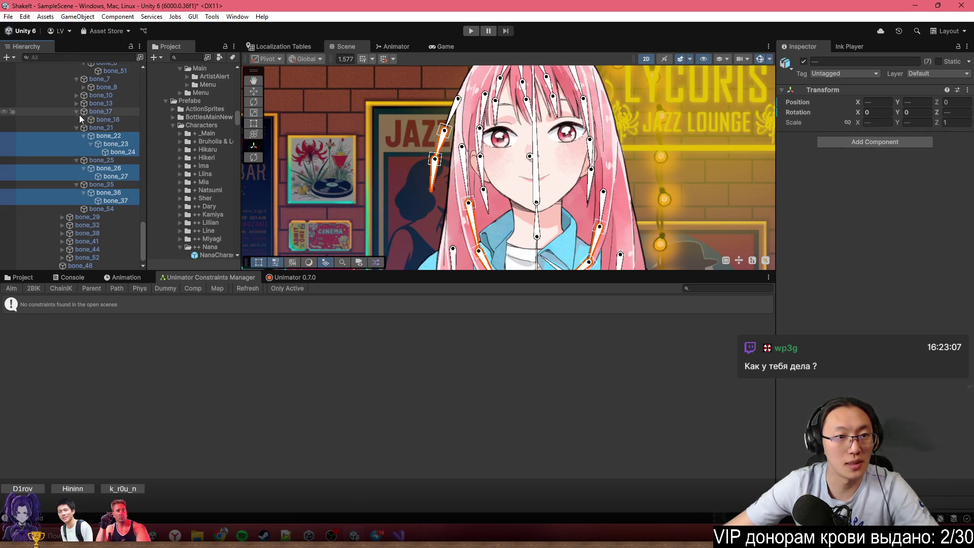
{"action": "left_click", "coordinate": [85, 120]}
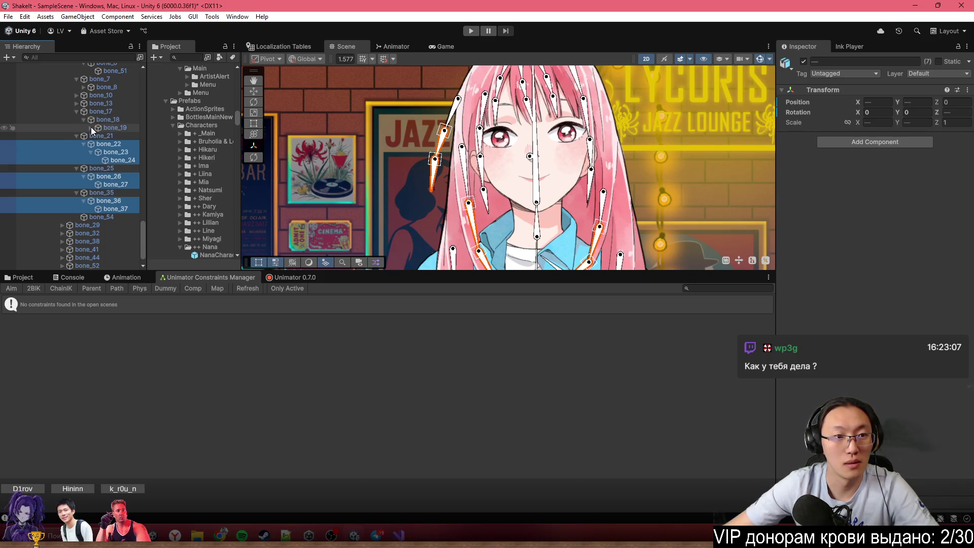
{"action": "left_click", "coordinate": [90, 127]}
{"action": "left_click", "coordinate": [108, 120], "text": "ctrl"}
{"action": "left_click", "coordinate": [115, 128], "text": "ctrl"}
{"action": "left_click", "coordinate": [116, 136], "text": "ctrl"}
{"action": "left_click", "coordinate": [101, 144], "text": "ctrl"}
{"action": "mouse_move", "coordinate": [450, 156]}
{"action": "left_mouse_down"}
{"action": "mouse_move", "coordinate": [364, 120]}
{"action": "mouse_move", "coordinate": [328, 51]}
{"action": "mouse_move", "coordinate": [364, 166]}
{"action": "left_mouse_up"}
Expand the bone_13 chain and add bones 14, 15 and 16 to the selection
{"action": "left_click", "coordinate": [76, 104]}
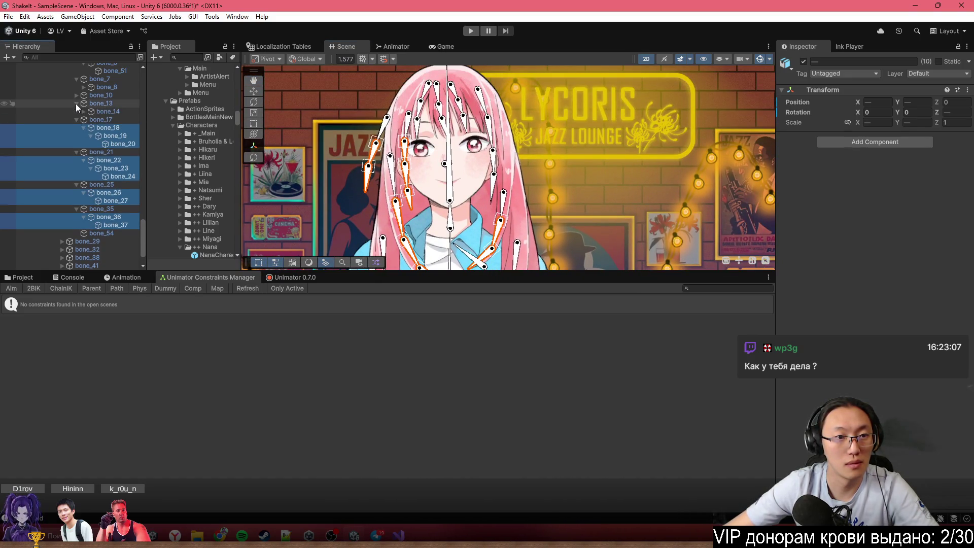
{"action": "left_click", "coordinate": [84, 112]}
{"action": "left_click", "coordinate": [94, 121]}
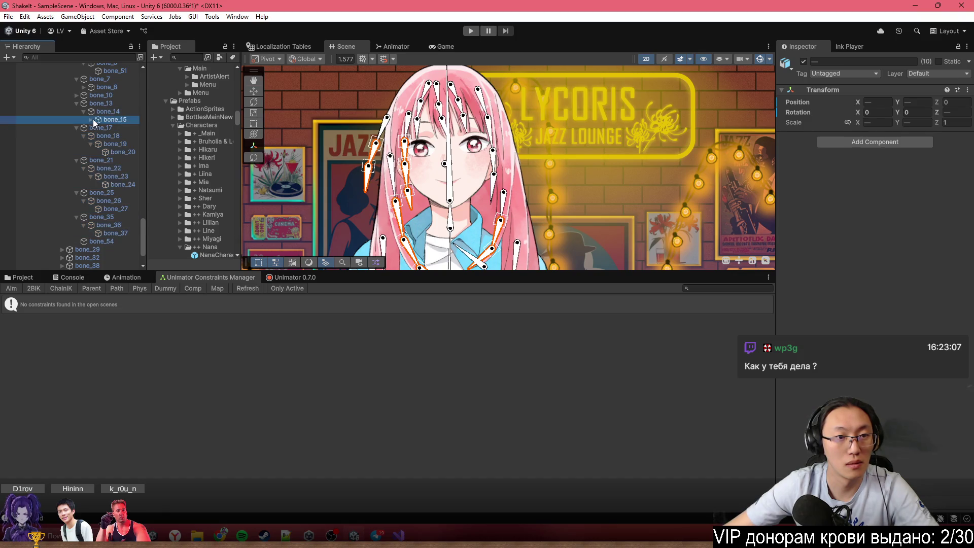
{"action": "key", "text": "ctrl+z"}
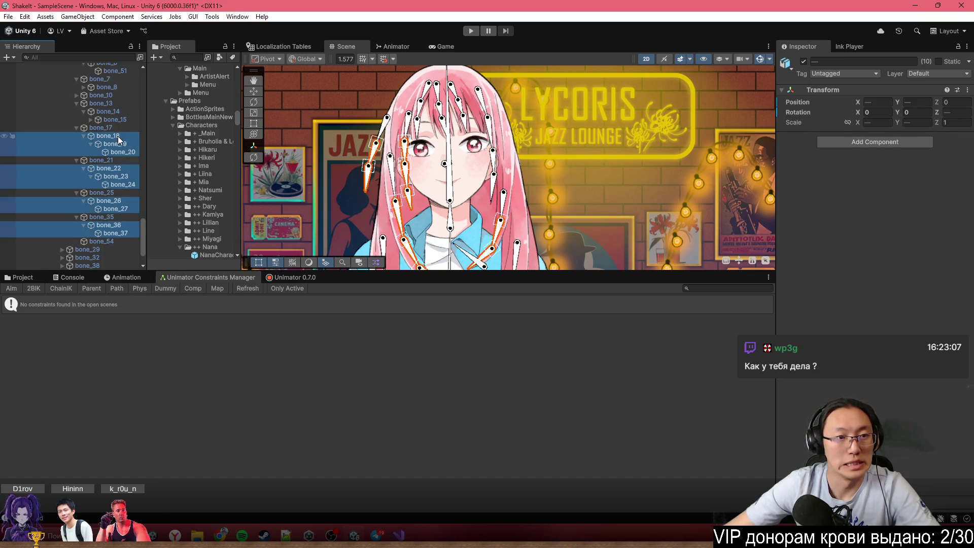
{"action": "left_click", "coordinate": [92, 121]}
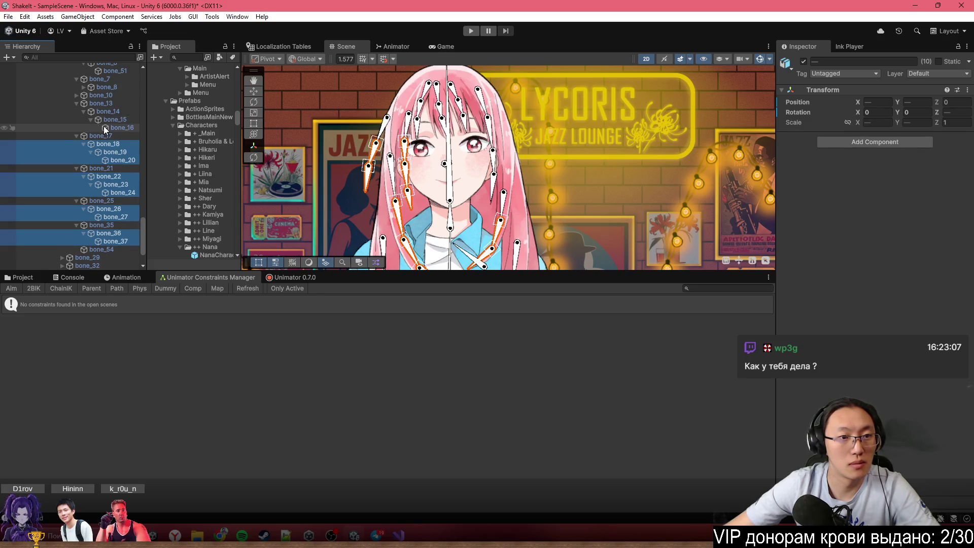
{"action": "left_click", "coordinate": [111, 126], "text": "ctrl"}
{"action": "left_click", "coordinate": [112, 121], "text": "ctrl"}
{"action": "left_click", "coordinate": [107, 112], "text": "ctrl"}
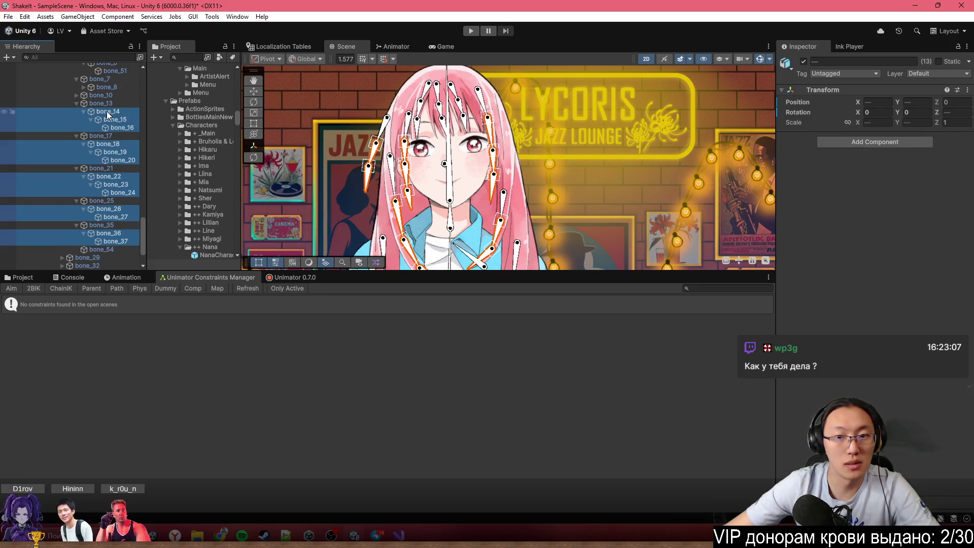
{"action": "scroll", "coordinate": [425, 136], "scroll_direction": "up", "scroll_amount": 2}
{"action": "scroll", "coordinate": [426, 136], "scroll_direction": "up", "scroll_amount": 2}
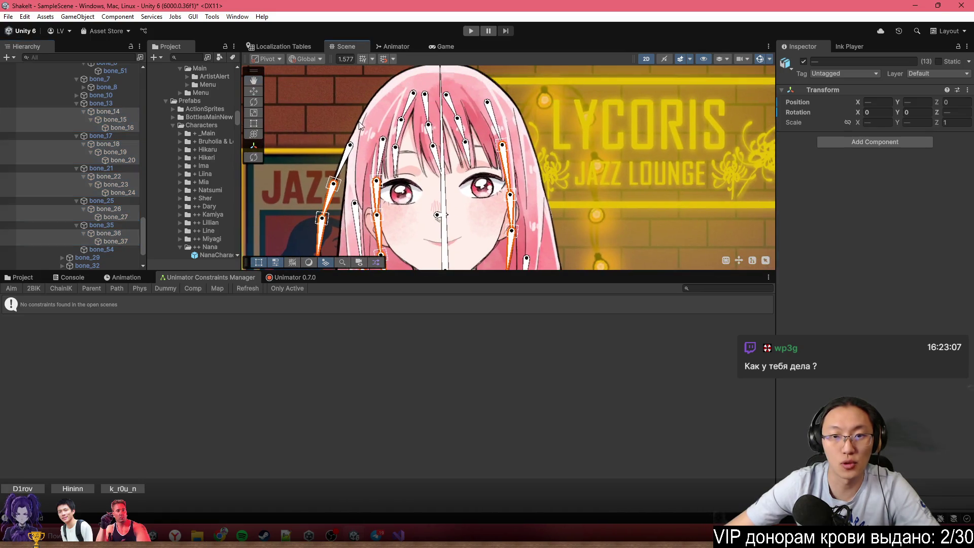
{"action": "scroll", "coordinate": [94, 192], "scroll_direction": "up", "scroll_amount": 5}
Expand the bone_8 and bone_10 chains and add bones 6, 8, 9, 11, 12 and 51
{"action": "left_click", "coordinate": [77, 216]}
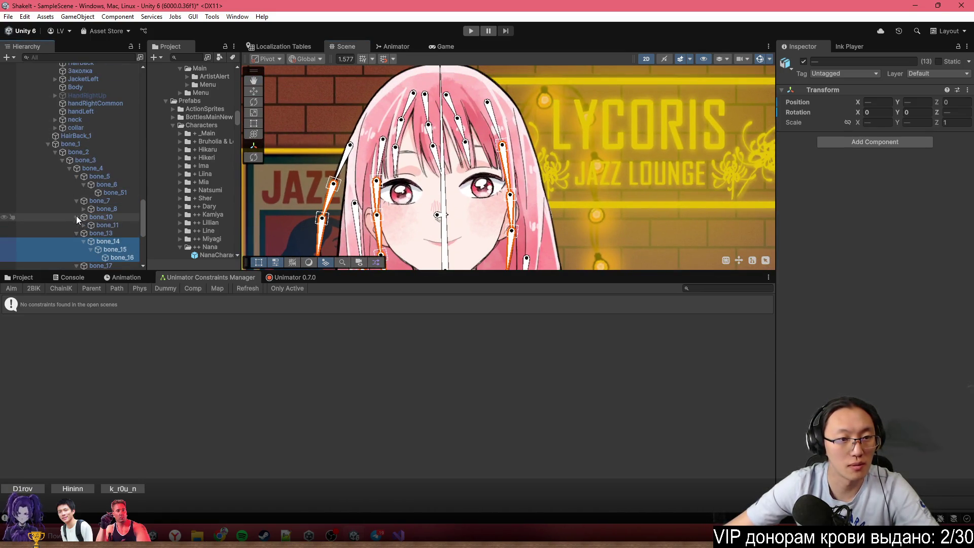
{"action": "left_click", "coordinate": [84, 225]}
{"action": "left_click", "coordinate": [115, 233], "text": "ctrl"}
{"action": "left_click", "coordinate": [107, 225], "text": "ctrl"}
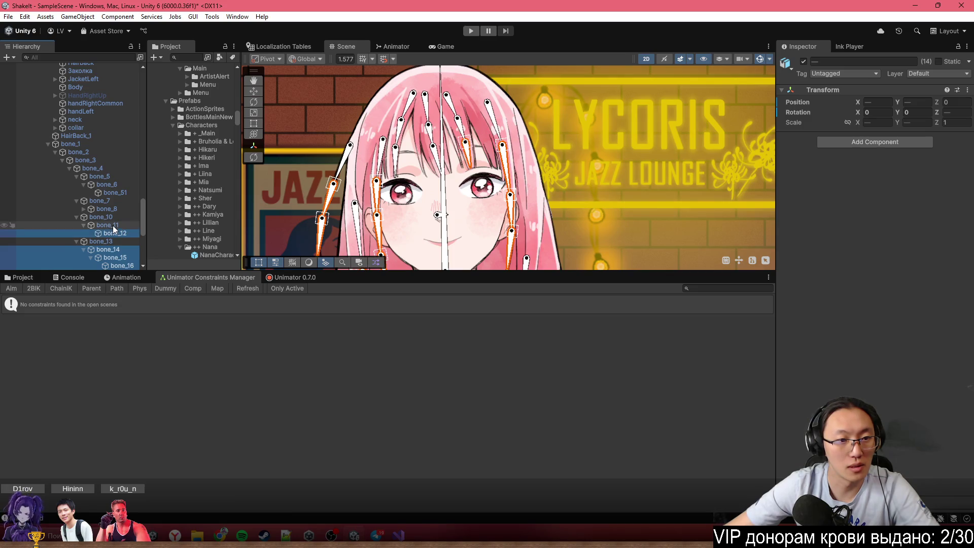
{"action": "left_click", "coordinate": [84, 209]}
{"action": "left_click", "coordinate": [107, 208], "text": "ctrl"}
{"action": "left_click", "coordinate": [114, 216], "text": "ctrl"}
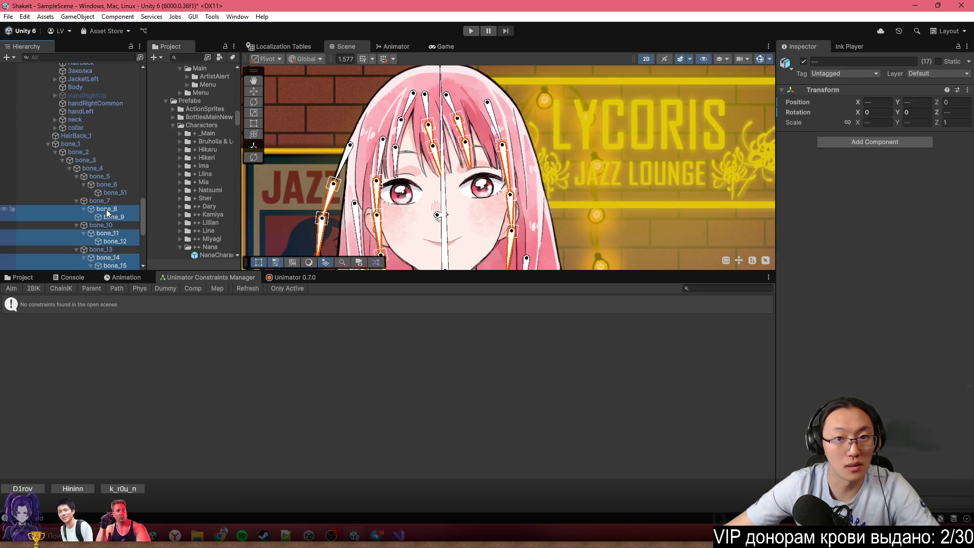
{"action": "left_click", "coordinate": [115, 192], "text": "ctrl"}
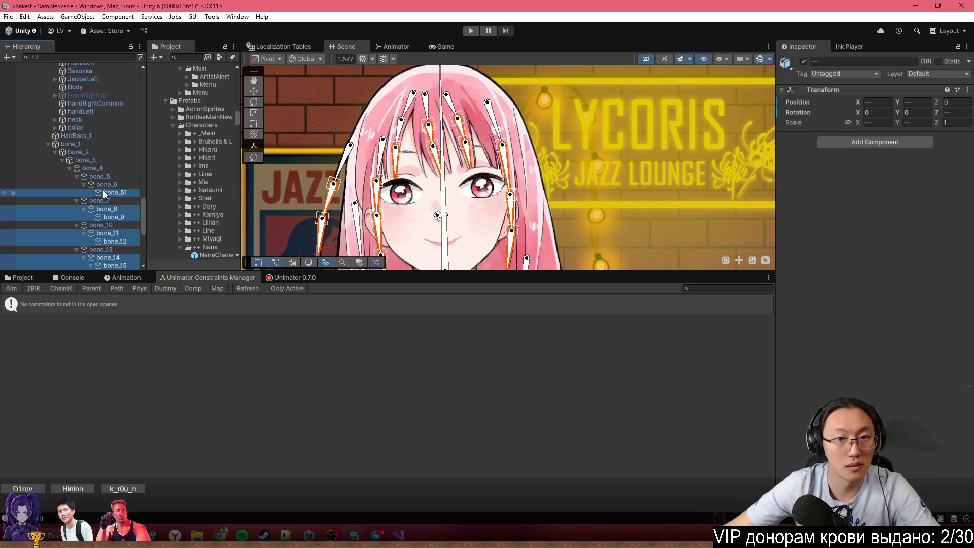
{"action": "left_click", "coordinate": [107, 185], "text": "ctrl"}
{"action": "scroll", "coordinate": [444, 147], "scroll_direction": "down", "scroll_amount": 3}
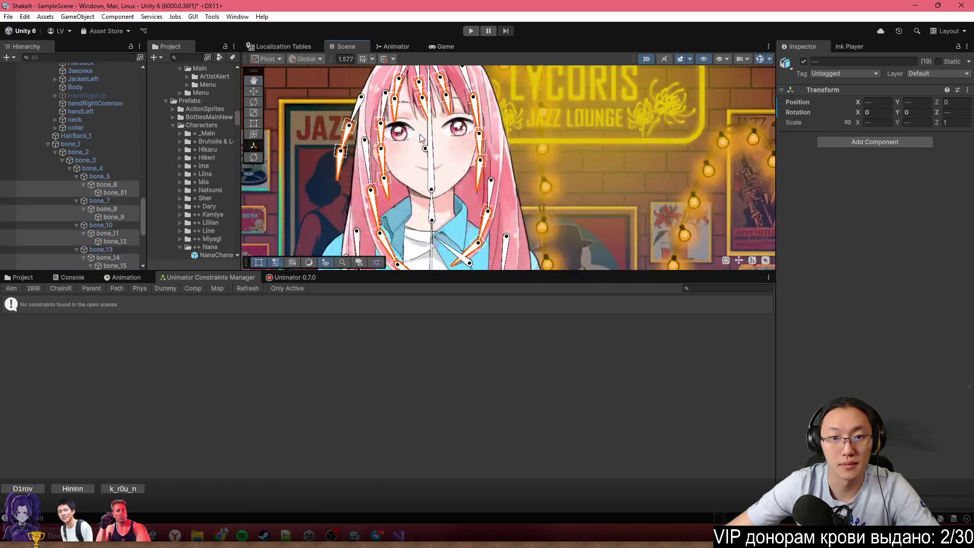
{"action": "scroll", "coordinate": [445, 147], "scroll_direction": "up", "scroll_amount": 5}
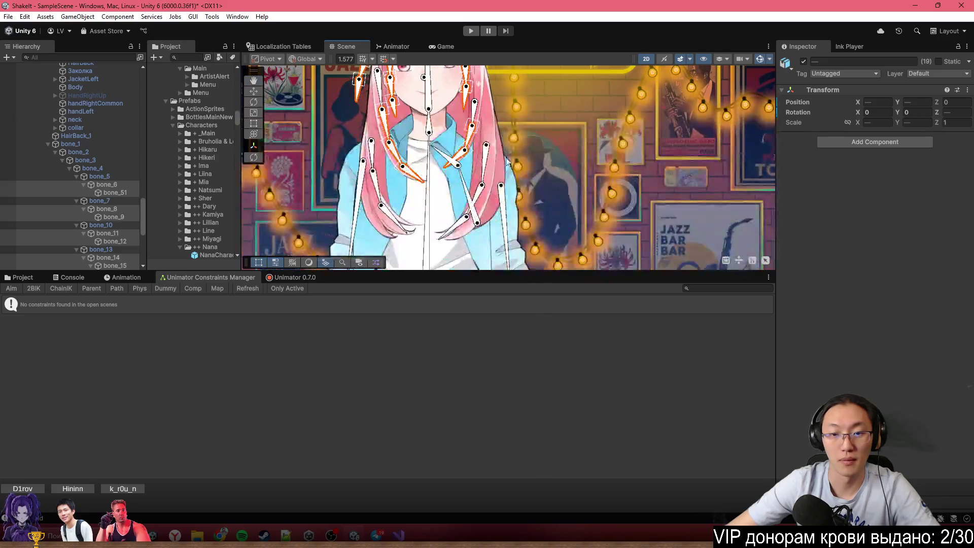
{"action": "scroll", "coordinate": [483, 190], "scroll_direction": "up", "scroll_amount": 2}
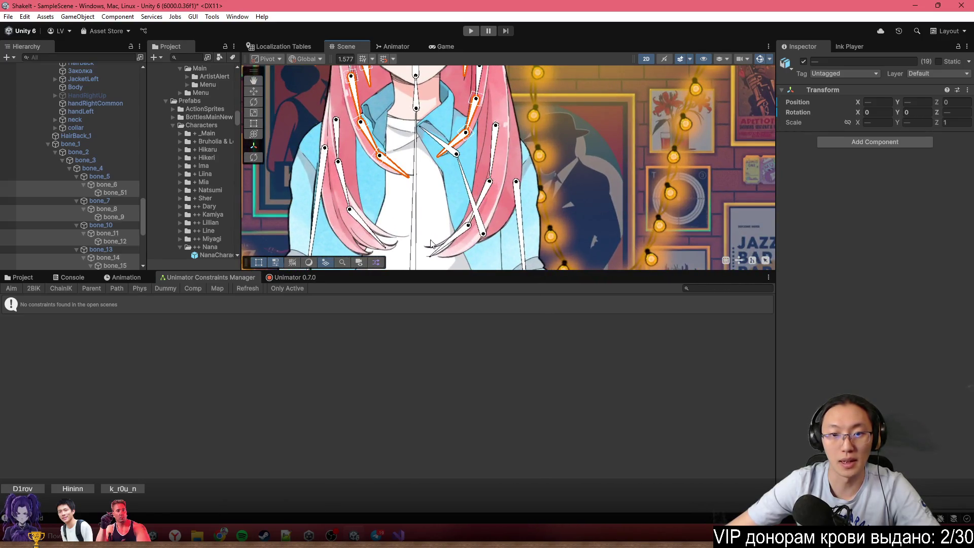
{"action": "scroll", "coordinate": [121, 215], "scroll_direction": "down", "scroll_amount": 5}
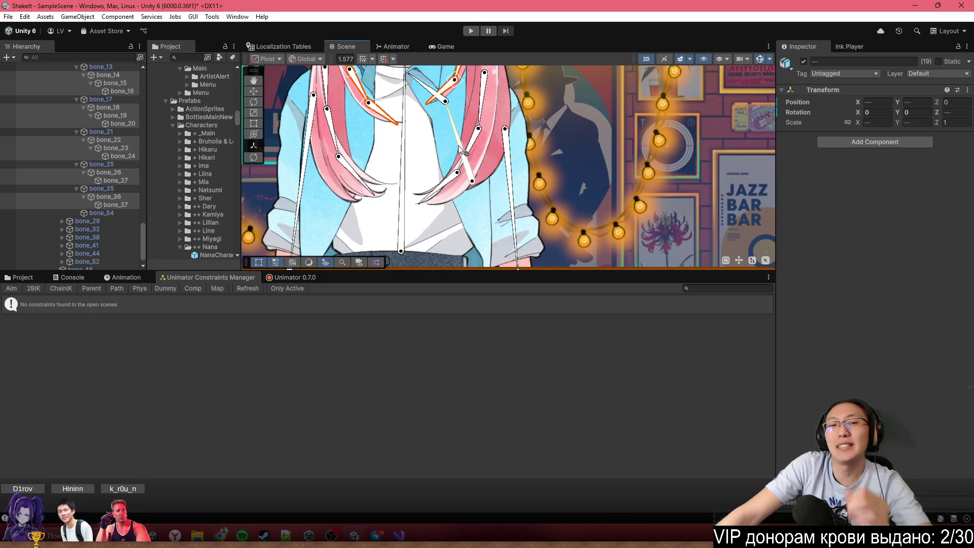
Expand the bone_29 and bone_32 chains and add bones 30, 31, 33 and 34
{"action": "key", "text": "Up"}
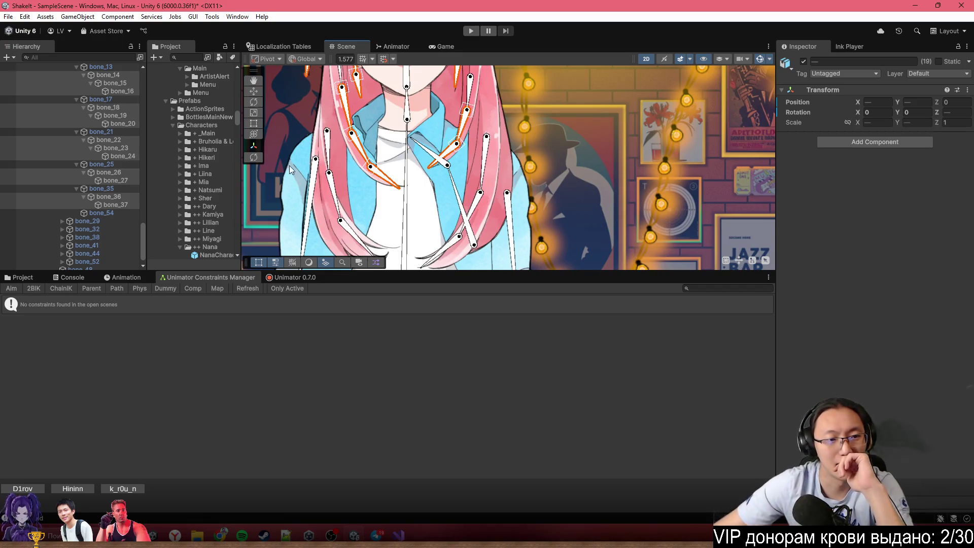
{"action": "scroll", "coordinate": [168, 218], "scroll_direction": "down", "scroll_amount": 2}
{"action": "scroll", "coordinate": [107, 213], "scroll_direction": "down", "scroll_amount": 1}
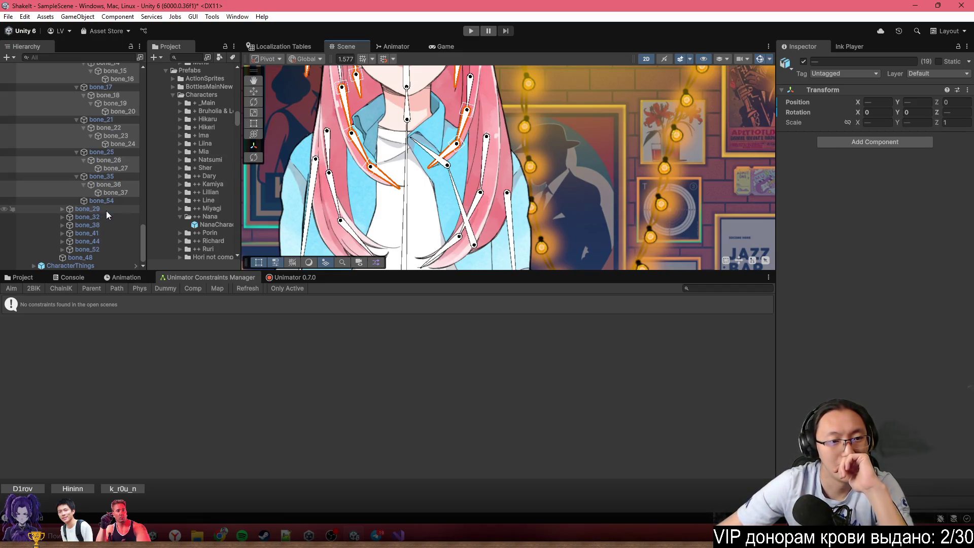
{"action": "left_click", "coordinate": [62, 209]}
{"action": "left_click", "coordinate": [69, 218]}
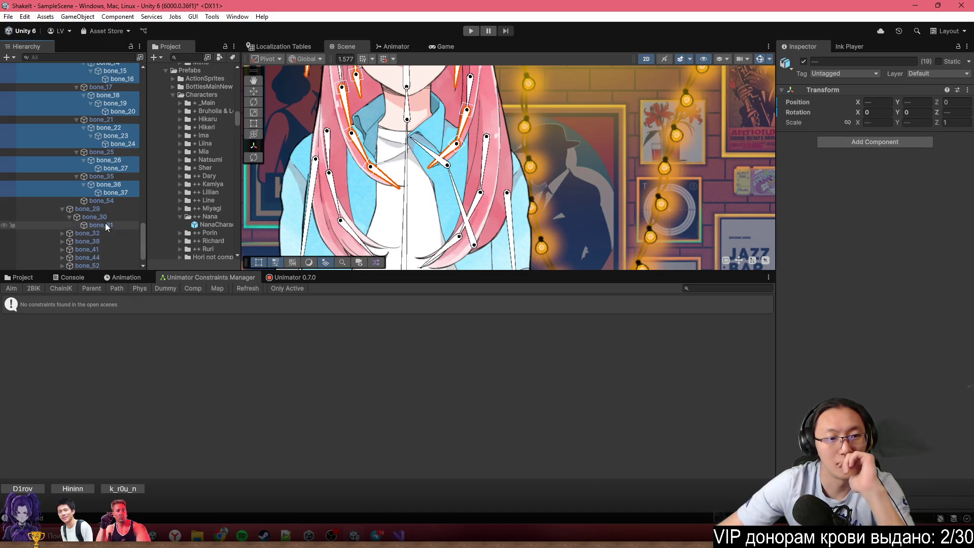
{"action": "left_click", "coordinate": [94, 225], "text": "ctrl"}
{"action": "left_click", "coordinate": [100, 217], "text": "ctrl"}
{"action": "left_click", "coordinate": [62, 233]}
{"action": "left_click", "coordinate": [69, 242]}
{"action": "left_click", "coordinate": [88, 248], "text": "ctrl"}
{"action": "left_click", "coordinate": [88, 244], "text": "ctrl"}
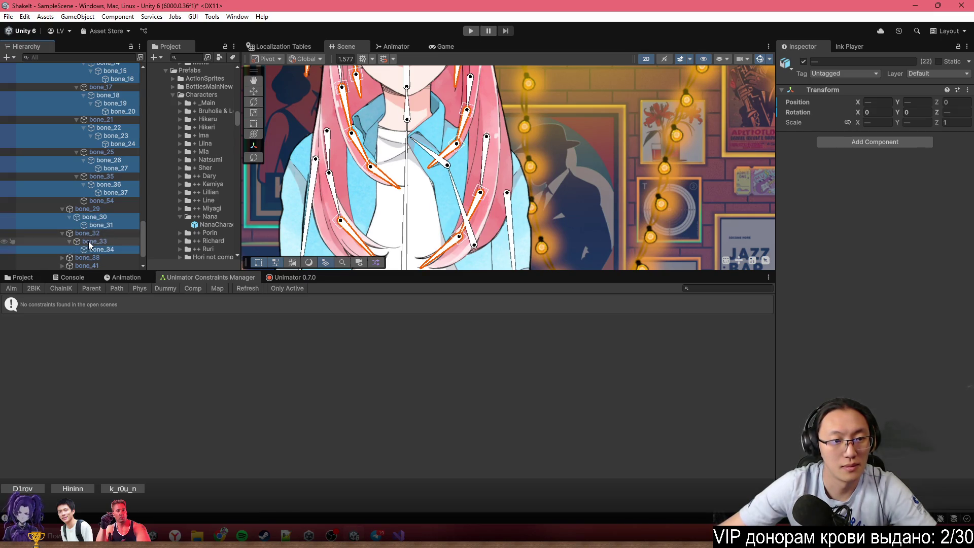
{"action": "scroll", "coordinate": [435, 199], "scroll_direction": "down", "scroll_amount": 2}
{"action": "left_click_drag", "start_coordinate": [462, 177], "coordinate": [485, 186]}
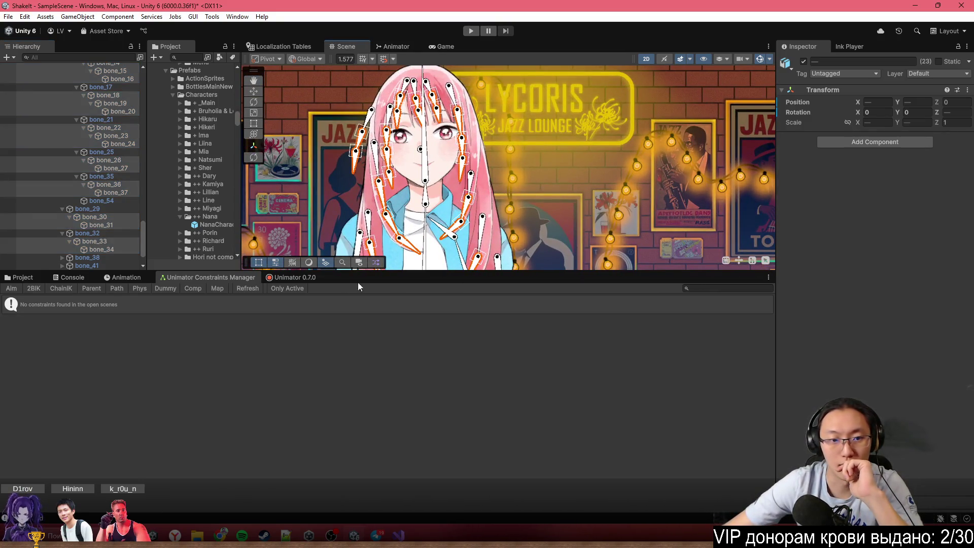
Create a physics rig named NanaPhysics from the selected bones
{"action": "left_click", "coordinate": [143, 289]}
{"action": "left_click", "coordinate": [868, 258]}
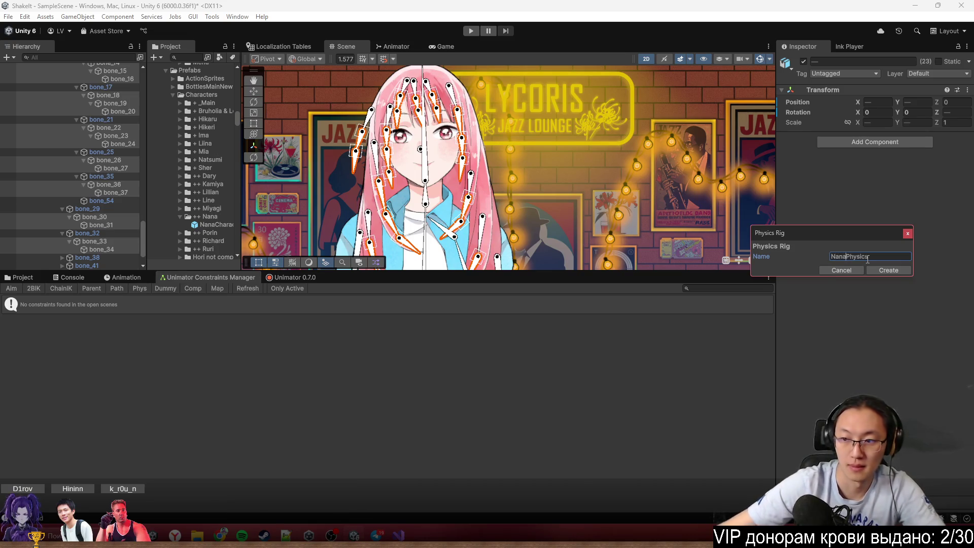
{"action": "left_click", "coordinate": [876, 270]}
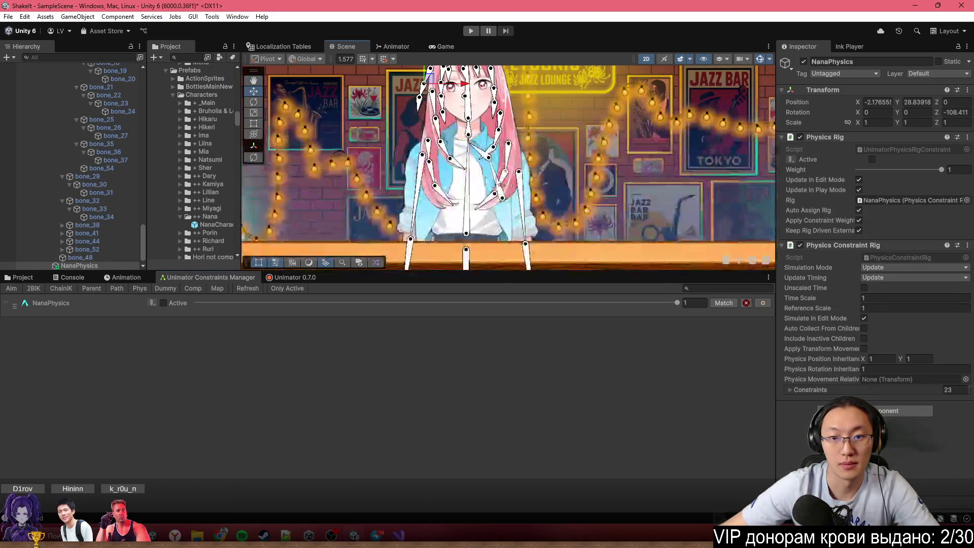
Activate the NanaPhysics rig and test the hair swing by rotating bone_2, then undo it
{"action": "left_click", "coordinate": [454, 177]}
{"action": "left_click", "coordinate": [687, 308]}
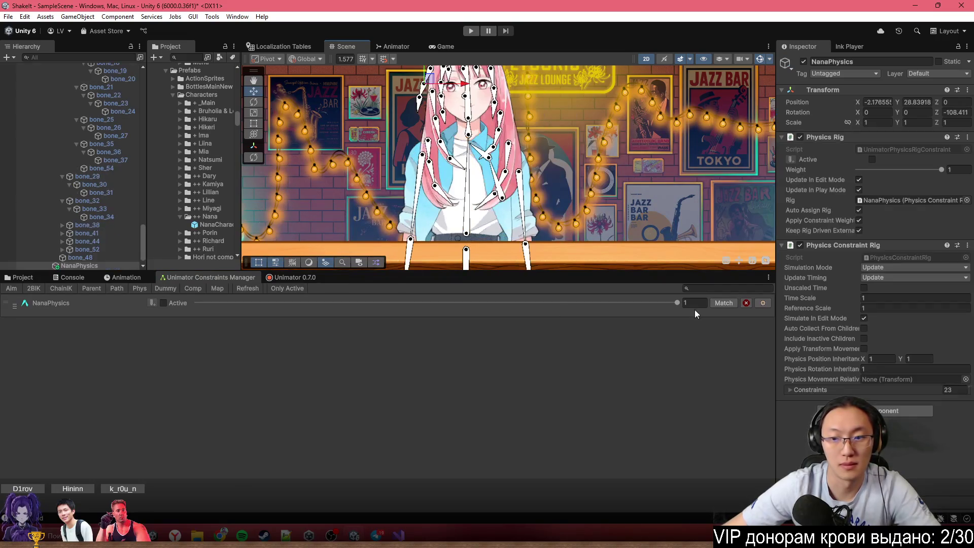
{"action": "left_click", "coordinate": [491, 195]}
{"action": "mouse_move", "coordinate": [491, 195]}
{"action": "left_mouse_down"}
{"action": "mouse_move", "coordinate": [523, 188]}
{"action": "mouse_move", "coordinate": [533, 213]}
{"action": "mouse_move", "coordinate": [370, 168]}
{"action": "mouse_move", "coordinate": [507, 168]}
{"action": "mouse_move", "coordinate": [395, 182]}
{"action": "mouse_move", "coordinate": [490, 176]}
{"action": "left_mouse_up"}
{"action": "key", "text": "ctrl+z"}
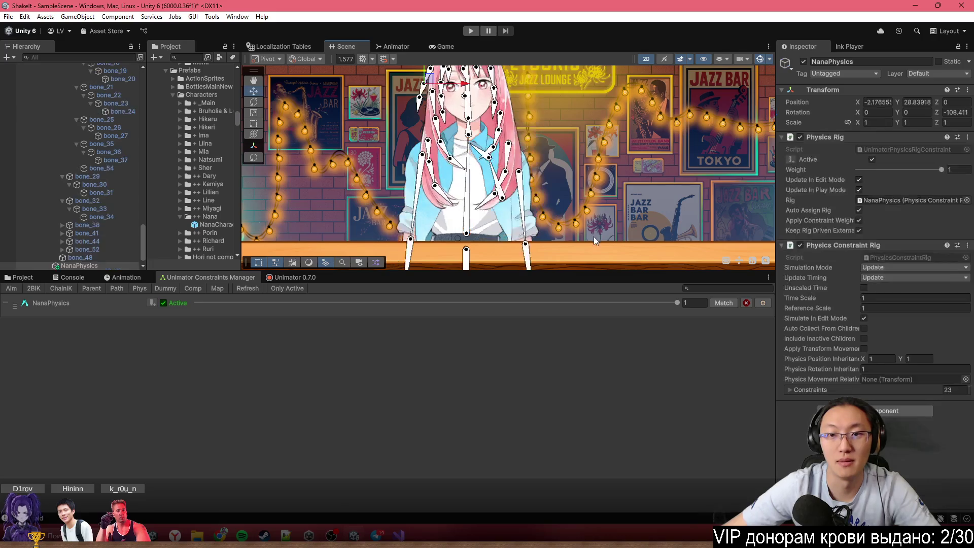
{"action": "key", "text": "ctrl+z"}
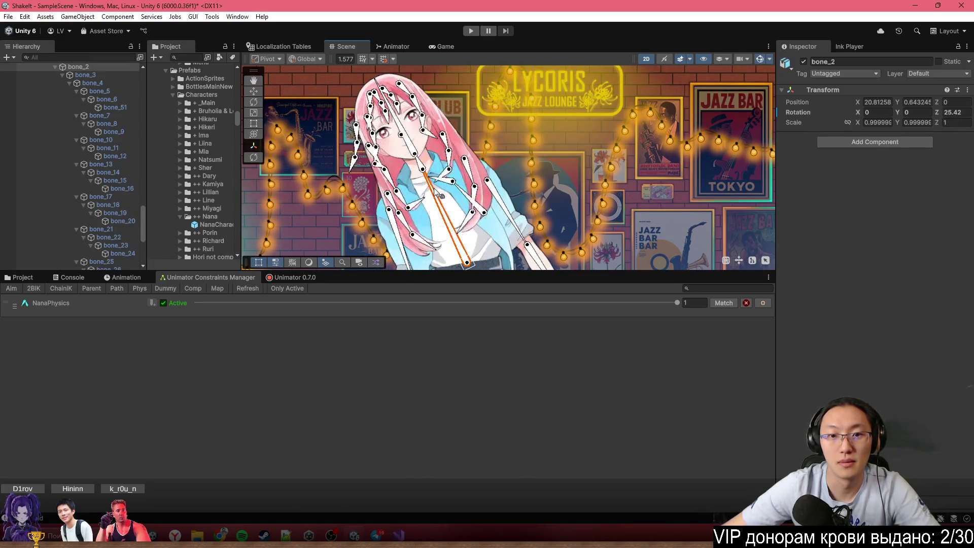
Select NanaCharacter and review its prefab overrides
{"action": "key", "text": "ctrl+y"}
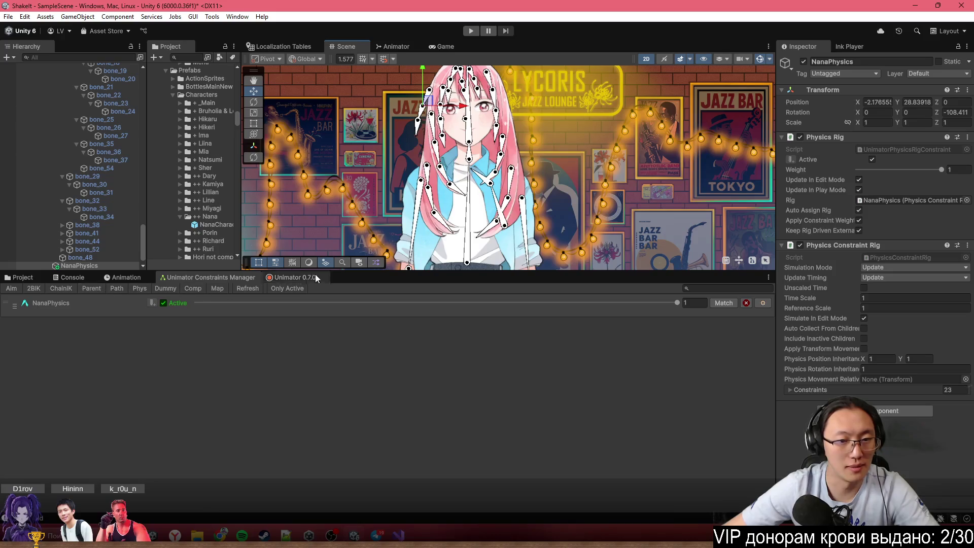
{"action": "scroll", "coordinate": [69, 170], "scroll_direction": "up", "scroll_amount": 10}
{"action": "left_click", "coordinate": [55, 198]}
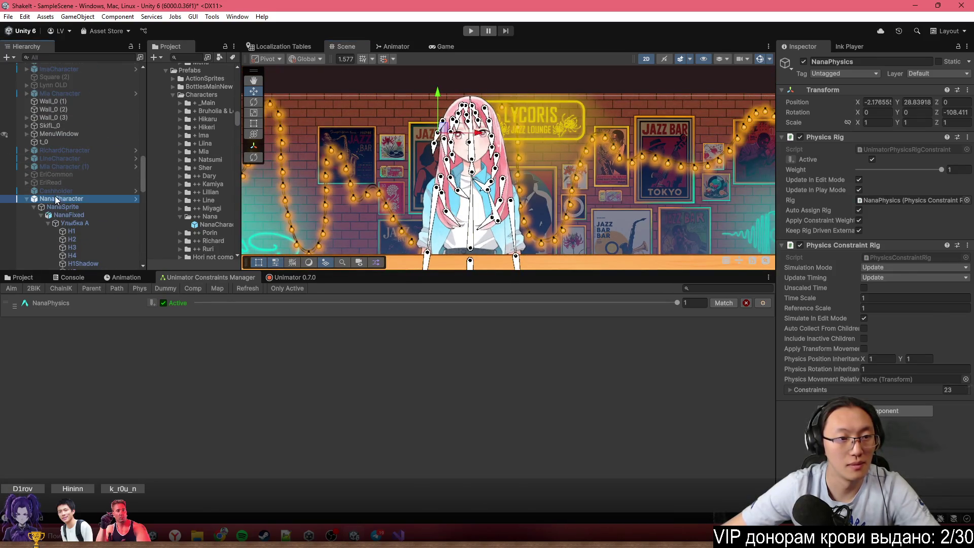
{"action": "left_click", "coordinate": [832, 101]}
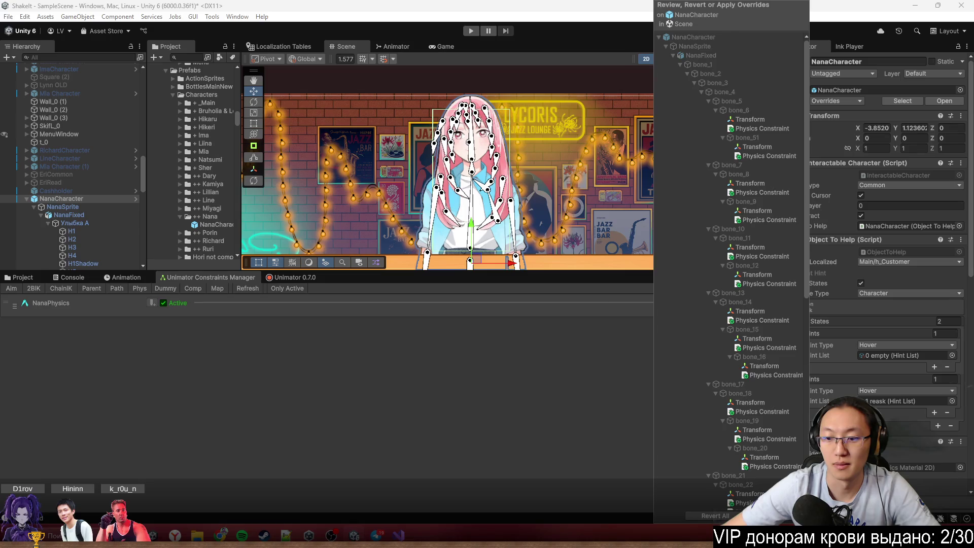
{"action": "key", "text": "Escape"}
Drag a NanaCharacter prefab copy into the scene, move it across the bar, then delete it
{"action": "left_click", "coordinate": [93, 199]}
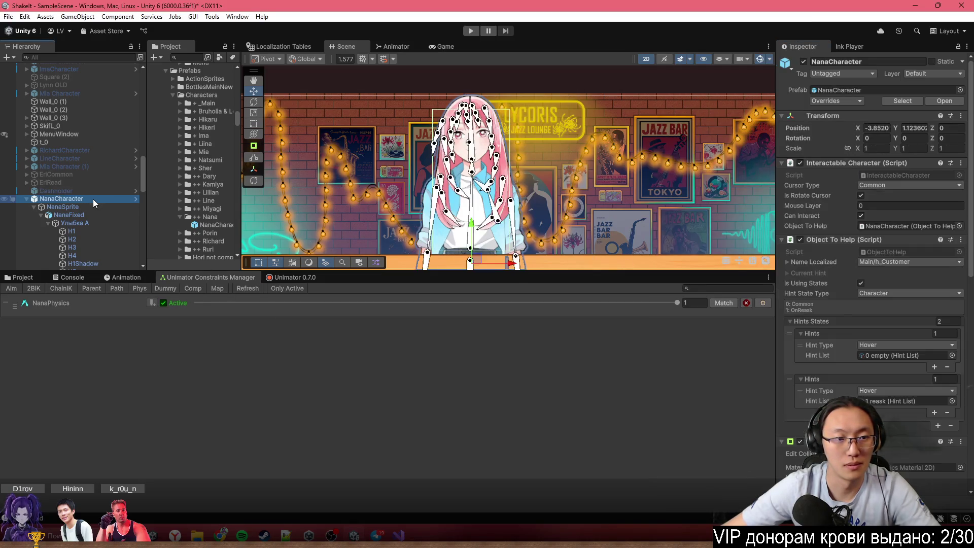
{"action": "left_click", "coordinate": [25, 278]}
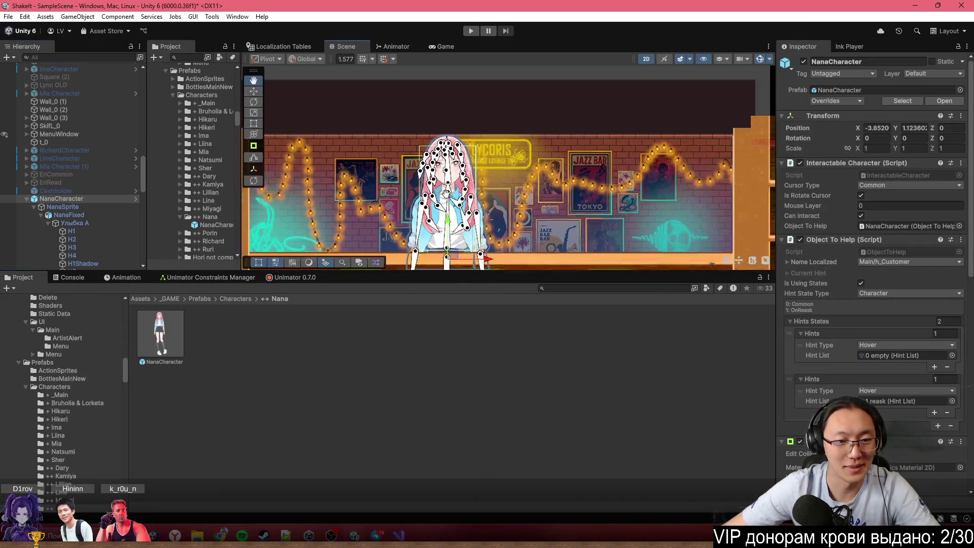
{"action": "mouse_move", "coordinate": [173, 331]}
{"action": "left_mouse_down"}
{"action": "mouse_move", "coordinate": [537, 227]}
{"action": "mouse_move", "coordinate": [502, 224]}
{"action": "mouse_move", "coordinate": [509, 215]}
{"action": "mouse_move", "coordinate": [475, 218]}
{"action": "mouse_move", "coordinate": [549, 210]}
{"action": "left_mouse_up"}
{"action": "mouse_move", "coordinate": [544, 204]}
{"action": "left_mouse_down"}
{"action": "mouse_move", "coordinate": [452, 216]}
{"action": "mouse_move", "coordinate": [528, 208]}
{"action": "mouse_move", "coordinate": [492, 210]}
{"action": "mouse_move", "coordinate": [502, 208]}
{"action": "left_mouse_up"}
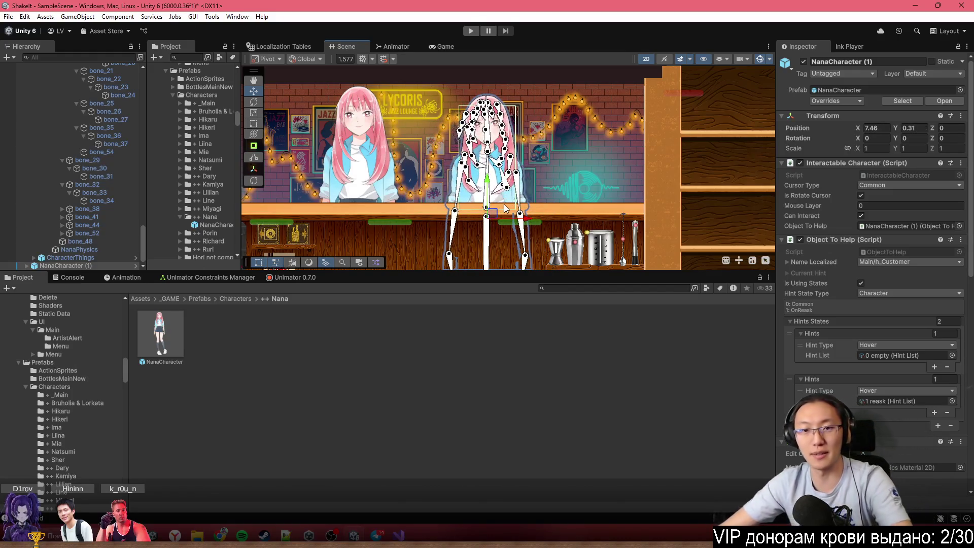
{"action": "key", "text": "Delete"}
{"action": "scroll", "coordinate": [429, 144], "scroll_direction": "up", "scroll_amount": 3}
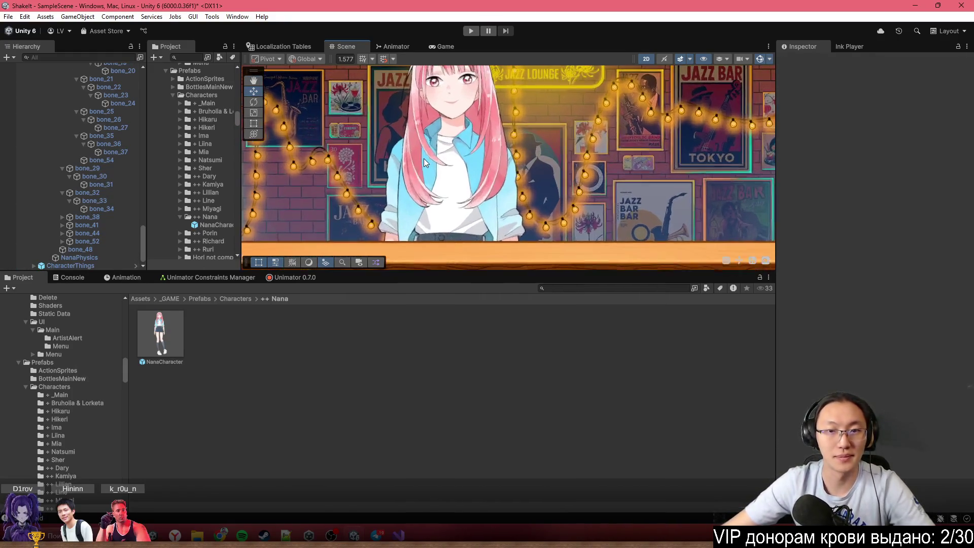
Inspect the NanaCharacter prefab's components from the Project files
{"action": "scroll", "coordinate": [537, 160], "scroll_direction": "up", "scroll_amount": 2}
{"action": "scroll", "coordinate": [537, 155], "scroll_direction": "up", "scroll_amount": 2}
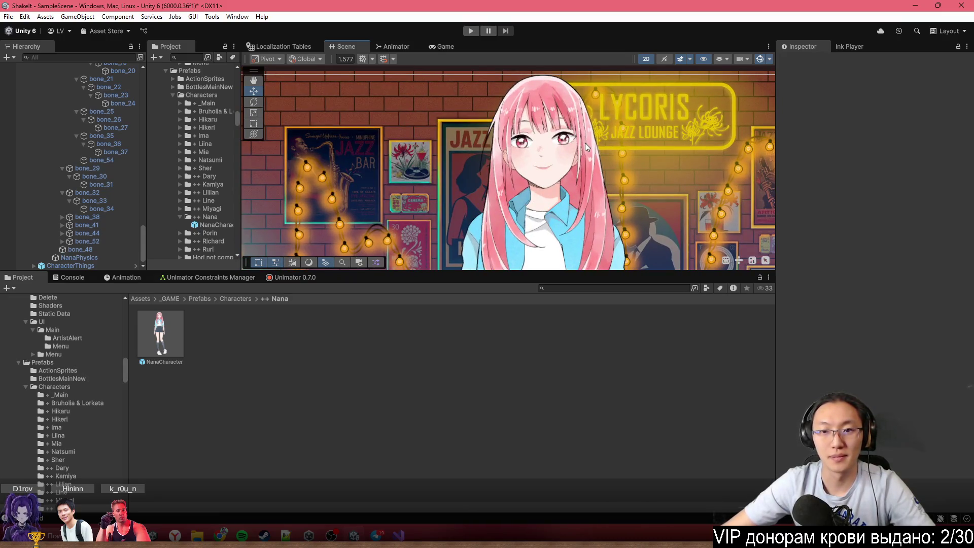
{"action": "scroll", "coordinate": [586, 142], "scroll_direction": "up", "scroll_amount": 1}
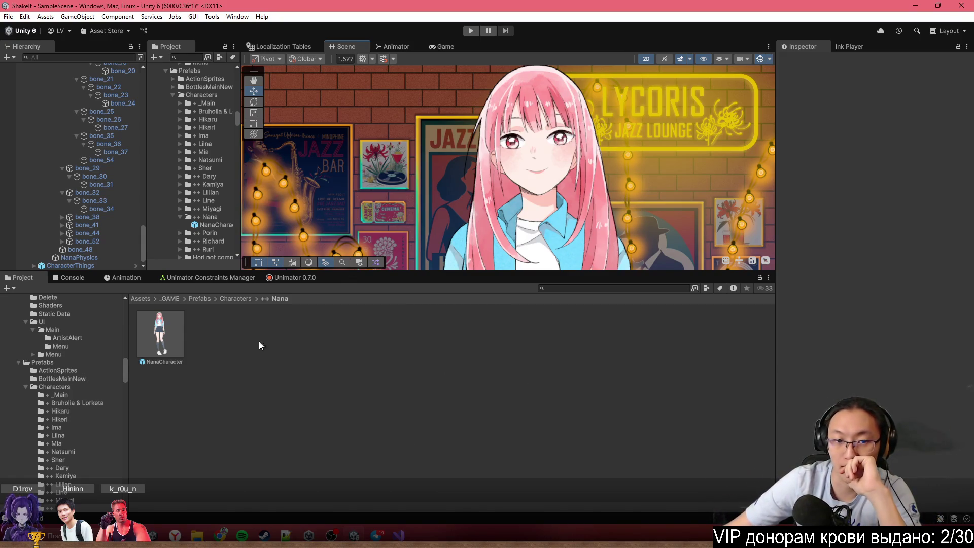
{"action": "left_click", "coordinate": [177, 345]}
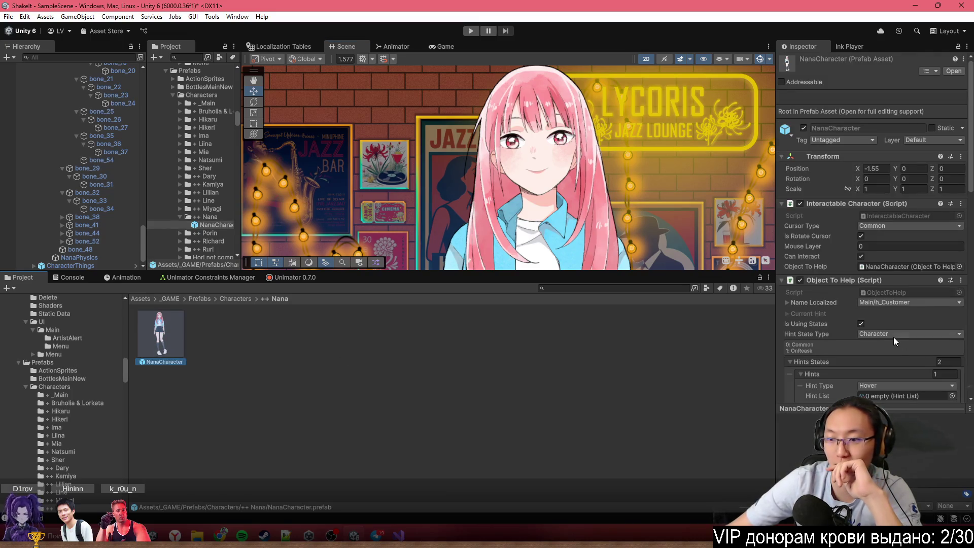
{"action": "scroll", "coordinate": [894, 341], "scroll_direction": "down", "scroll_amount": 5}
{"action": "scroll", "coordinate": [90, 187], "scroll_direction": "up", "scroll_amount": 6}
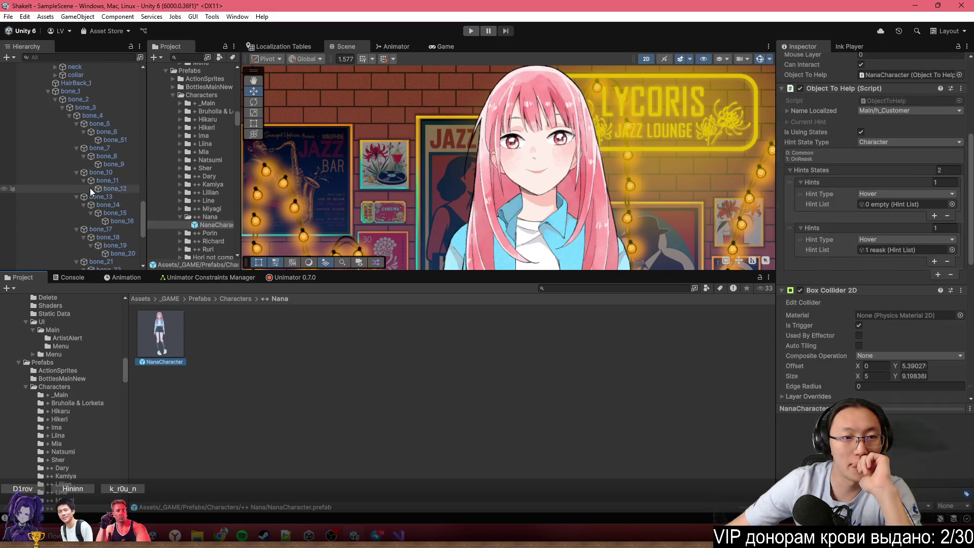
{"action": "scroll", "coordinate": [397, 236], "scroll_direction": "down", "scroll_amount": 2}
{"action": "scroll", "coordinate": [139, 175], "scroll_direction": "up", "scroll_amount": 3}
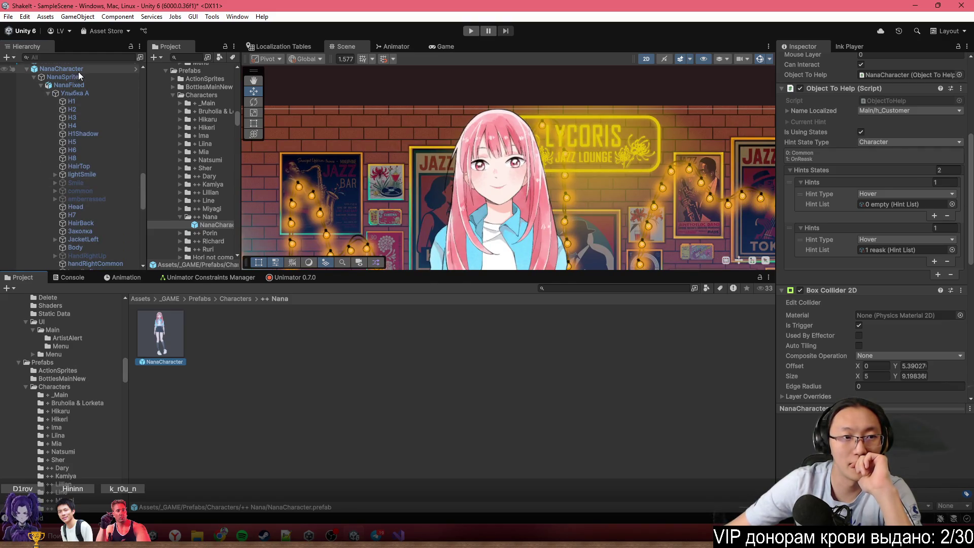
Delete NanaCharacter from the bar scene and pan the view down to the counter
{"action": "left_click", "coordinate": [78, 71]}
{"action": "scroll", "coordinate": [365, 176], "scroll_direction": "down", "scroll_amount": 3}
{"action": "key", "text": "Delete"}
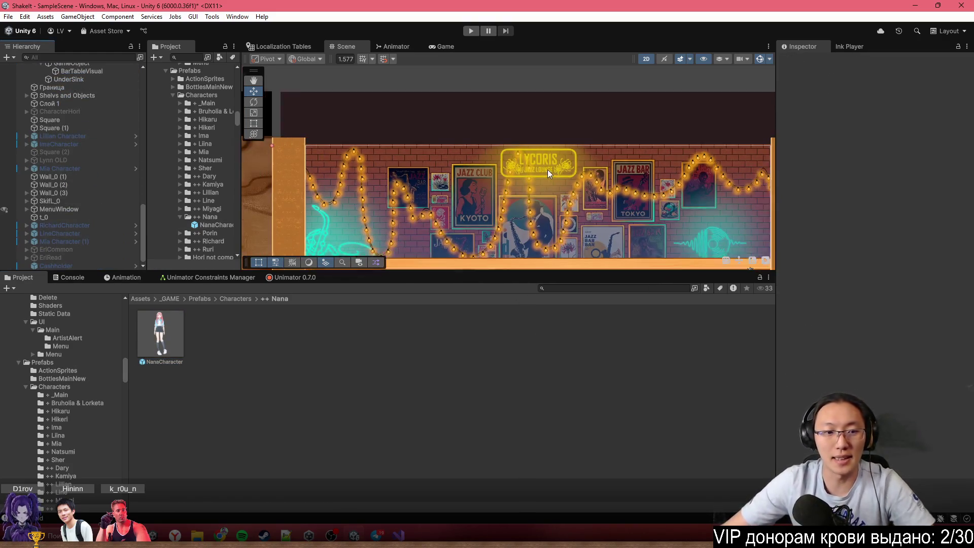
{"action": "mouse_move", "coordinate": [161, 334]}
{"action": "left_mouse_down"}
{"action": "mouse_move", "coordinate": [229, 305]}
{"action": "mouse_move", "coordinate": [498, 264]}
{"action": "mouse_move", "coordinate": [462, 263]}
{"action": "mouse_move", "coordinate": [471, 256]}
{"action": "mouse_move", "coordinate": [477, 284]}
{"action": "left_mouse_up"}
{"action": "key", "text": "Down"}
{"action": "key", "text": "Down"}
{"action": "key", "text": "Down"}
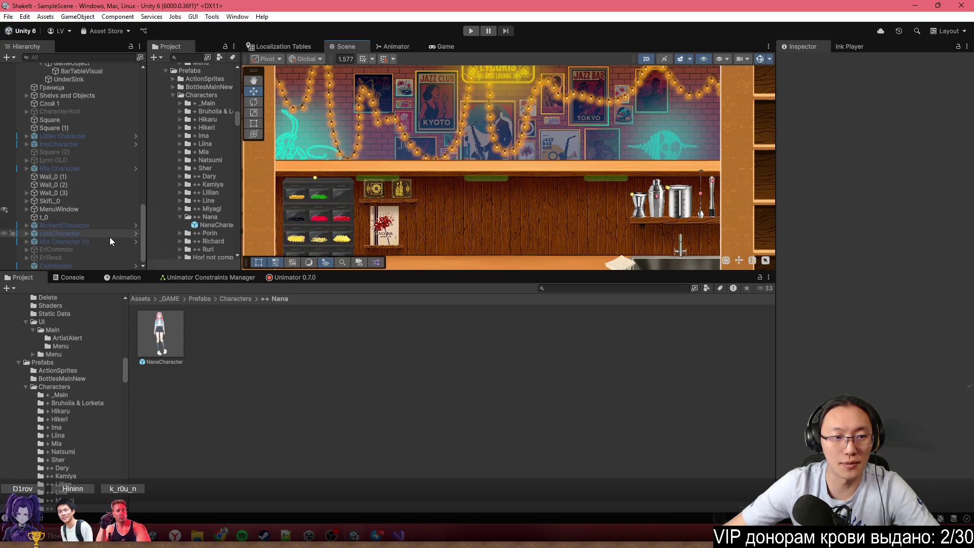
{"action": "scroll", "coordinate": [116, 239], "scroll_direction": "up", "scroll_amount": 10}
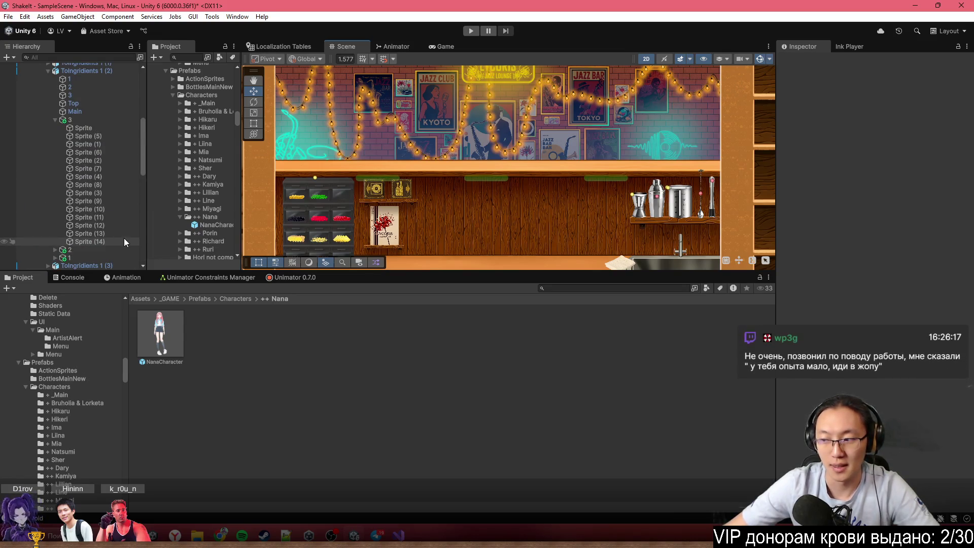
{"action": "scroll", "coordinate": [124, 238], "scroll_direction": "up", "scroll_amount": 3}
Navigate to the _GAME/_Data/Dialogs/Usual folder in the Project window
{"action": "left_click", "coordinate": [172, 299]}
{"action": "double_click", "coordinate": [171, 331]}
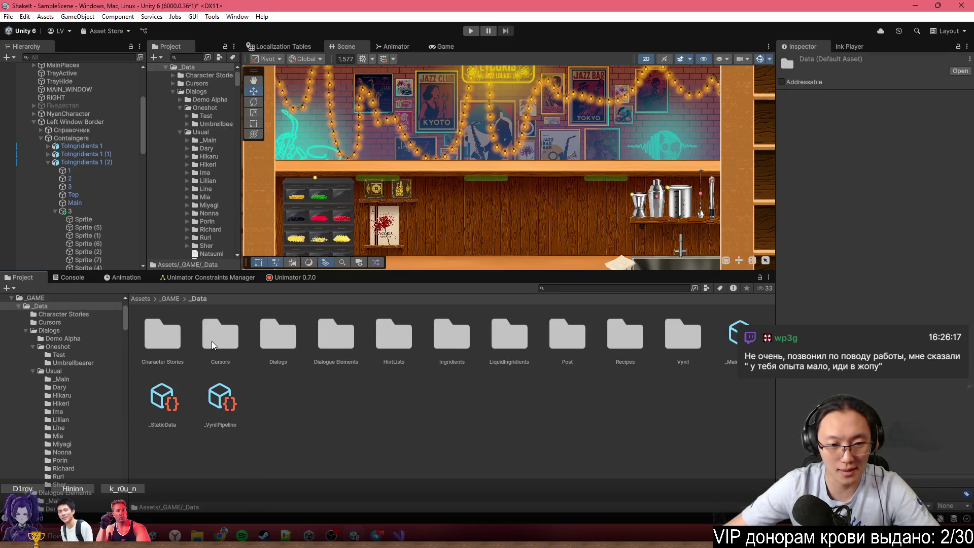
{"action": "double_click", "coordinate": [293, 341]}
{"action": "left_click", "coordinate": [260, 337]}
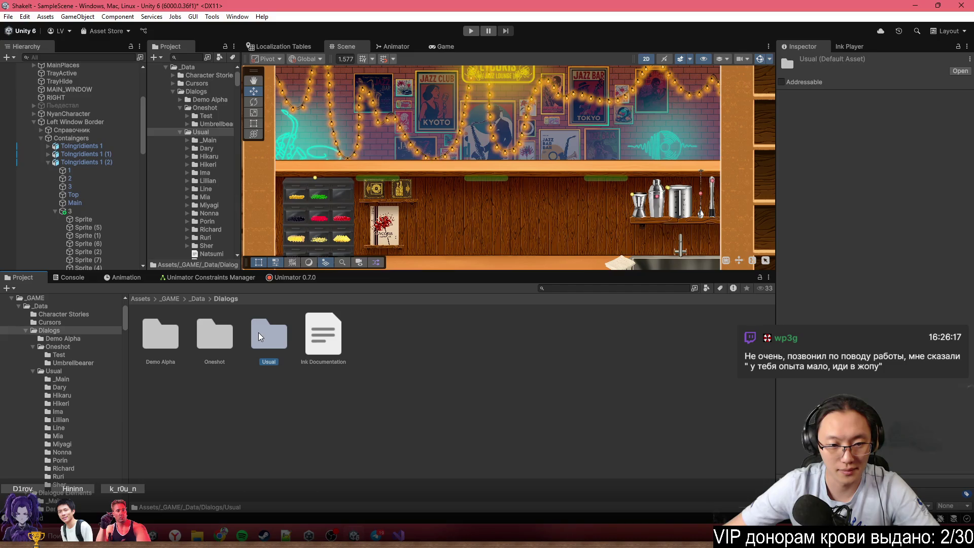
{"action": "double_click", "coordinate": [260, 337]}
Create a new folder there, rename it to Nana, and open it
{"action": "right_click", "coordinate": [534, 451]}
{"action": "mouse_move", "coordinate": [662, 136]}
{"action": "left_click", "coordinate": [755, 135]}
{"action": "type", "text": "Nona"}
{"action": "key", "text": "Return"}
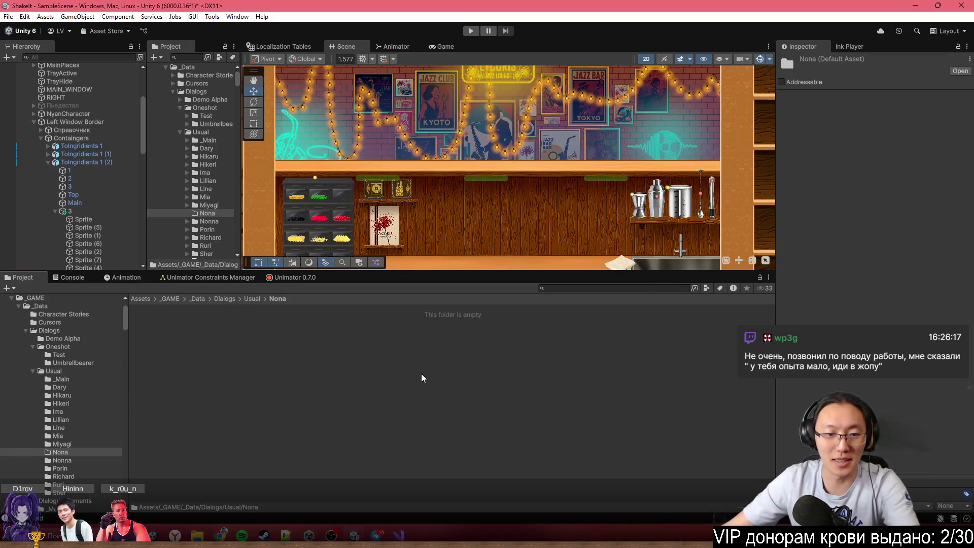
{"action": "left_click", "coordinate": [684, 362]}
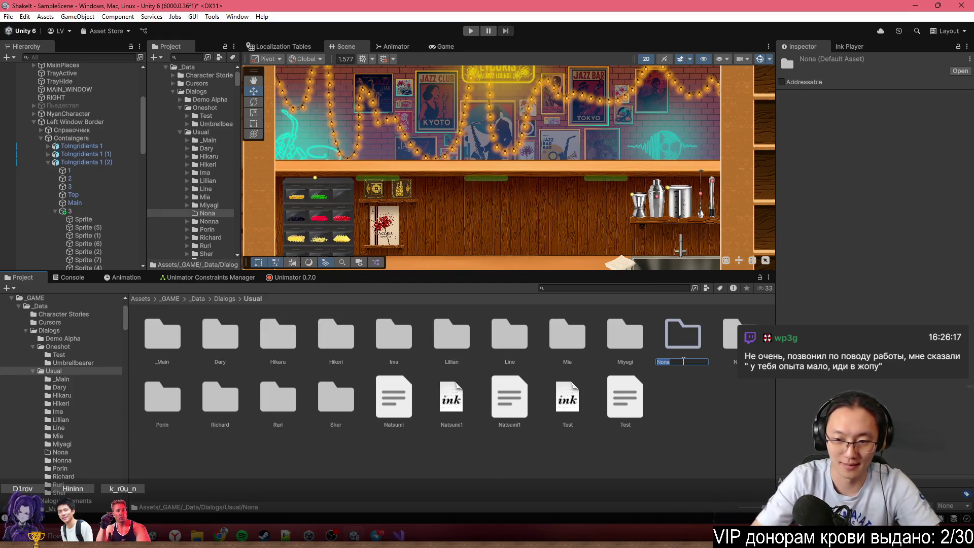
{"action": "type", "text": "Nana"}
{"action": "key", "text": "Return"}
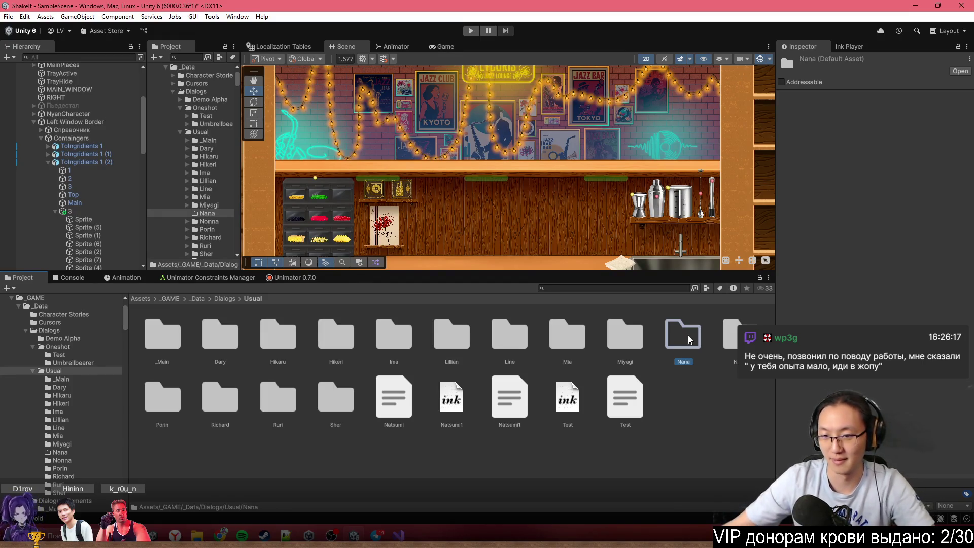
{"action": "double_click", "coordinate": [686, 338]}
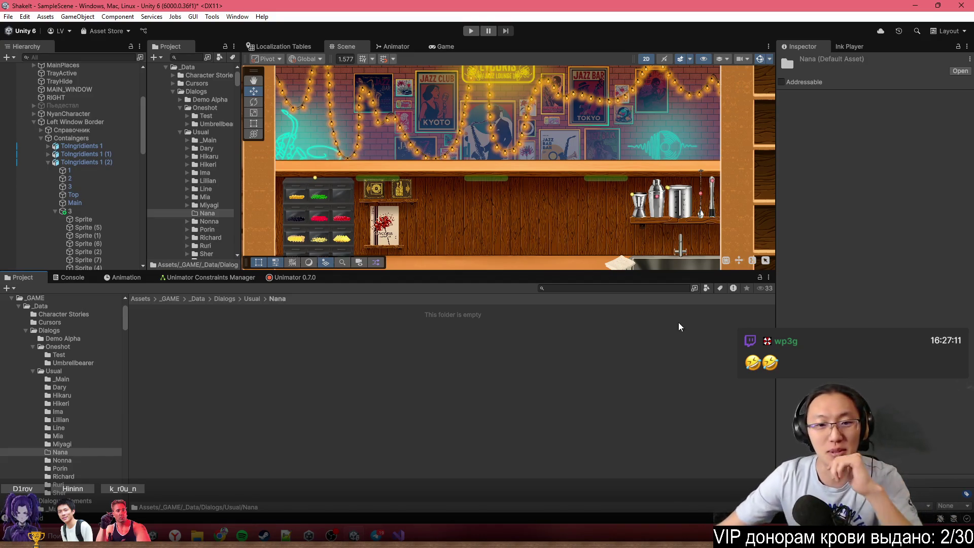
{"action": "right_click", "coordinate": [291, 384]}
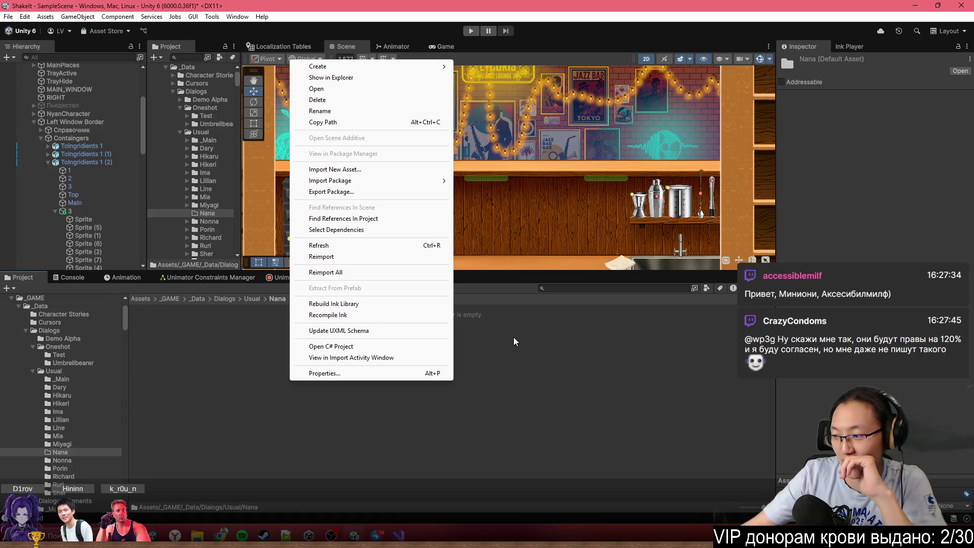
Find the Natsumi1 ink story and open Nana's empty folder under Dialogs/Usual
{"action": "left_click", "coordinate": [539, 375]}
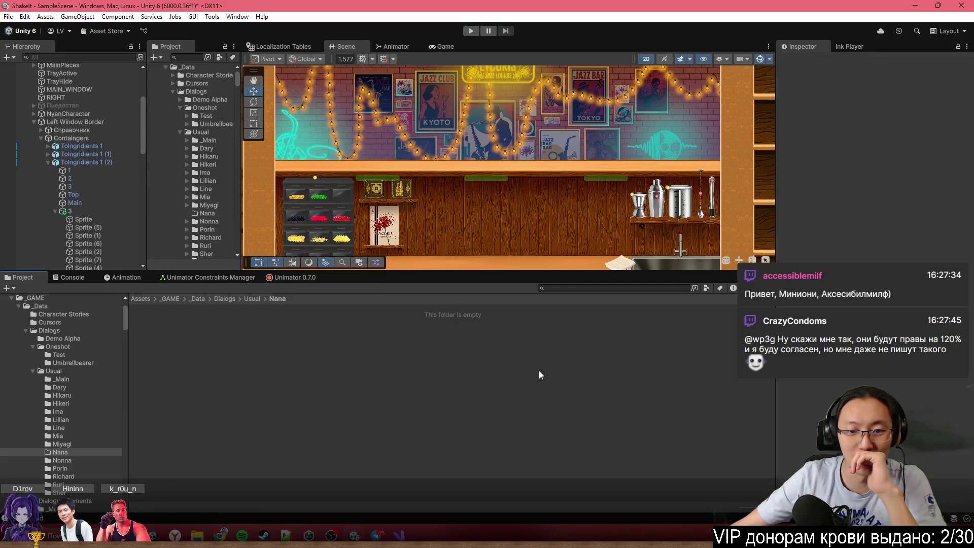
{"action": "right_click", "coordinate": [415, 330]}
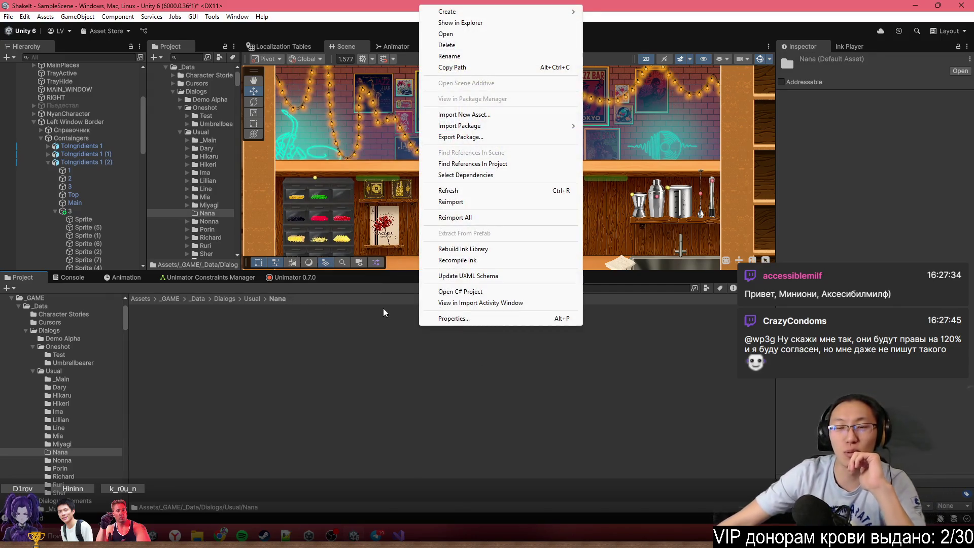
{"action": "mouse_move", "coordinate": [558, 12]}
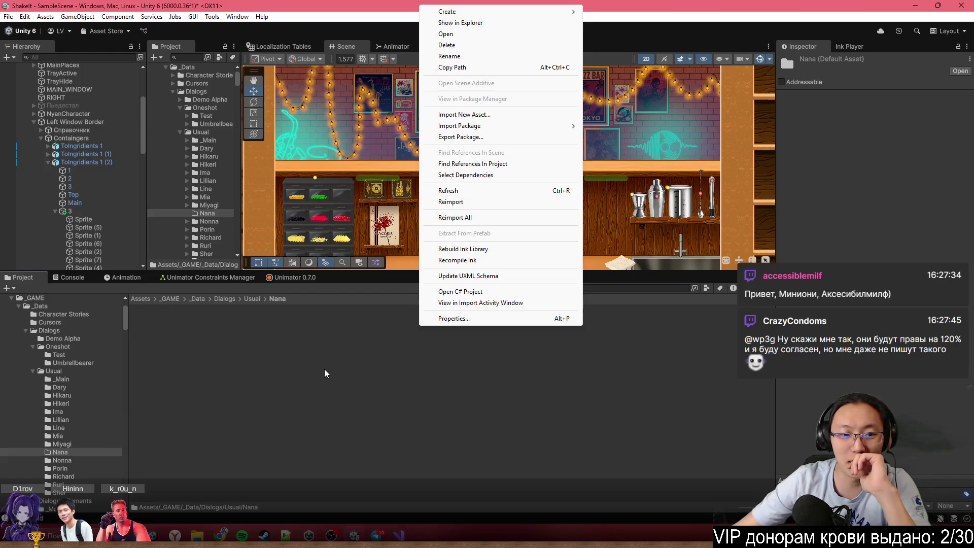
{"action": "left_click", "coordinate": [261, 316]}
{"action": "left_click", "coordinate": [252, 298]}
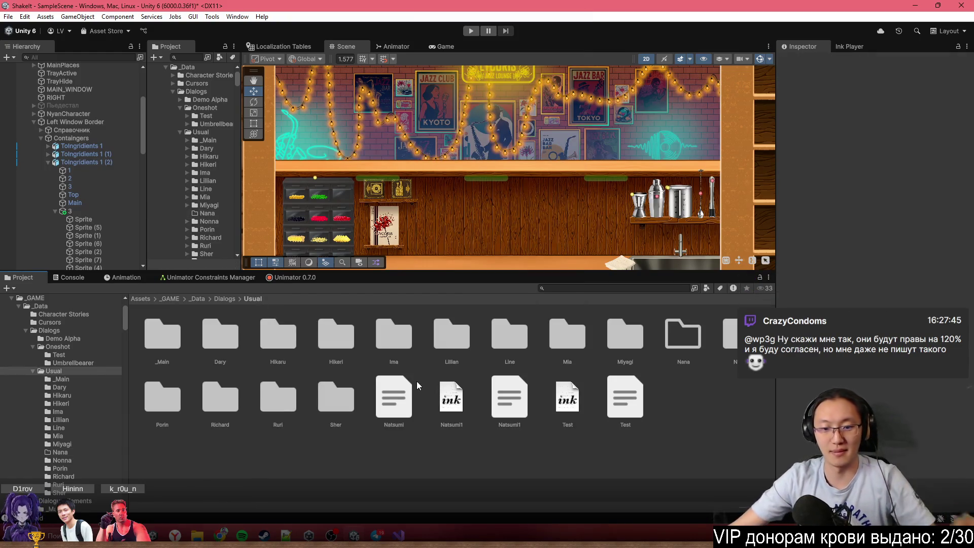
{"action": "left_click", "coordinate": [457, 403]}
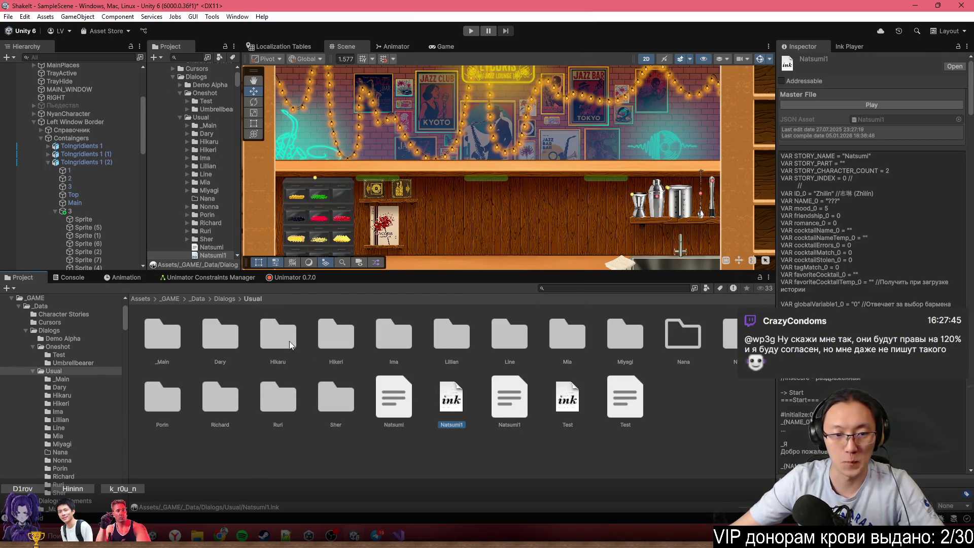
{"action": "left_click", "coordinate": [230, 299]}
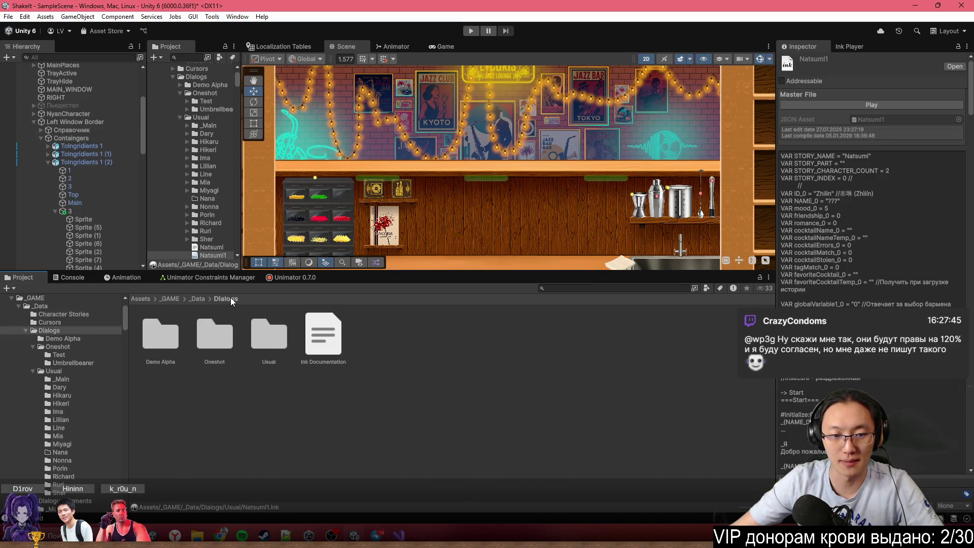
{"action": "double_click", "coordinate": [267, 342]}
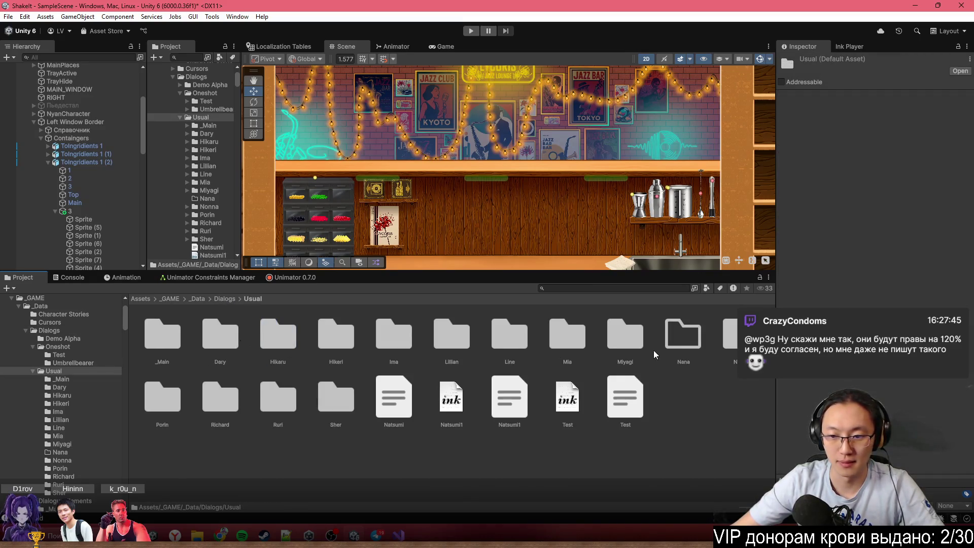
{"action": "double_click", "coordinate": [675, 345]}
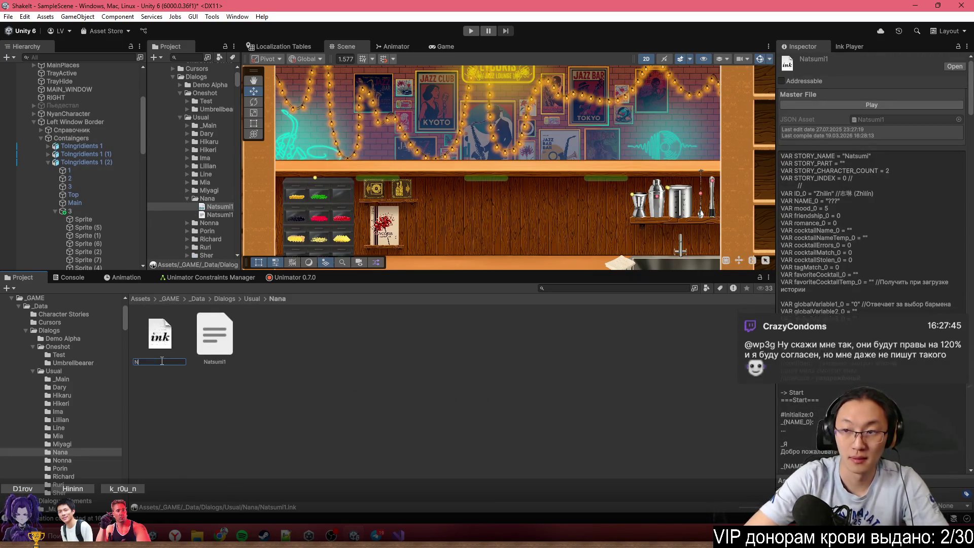
Rename the story file in Nana's folder to Nana_1
{"action": "type", "text": "Nana"}
{"action": "key", "text": "Return"}
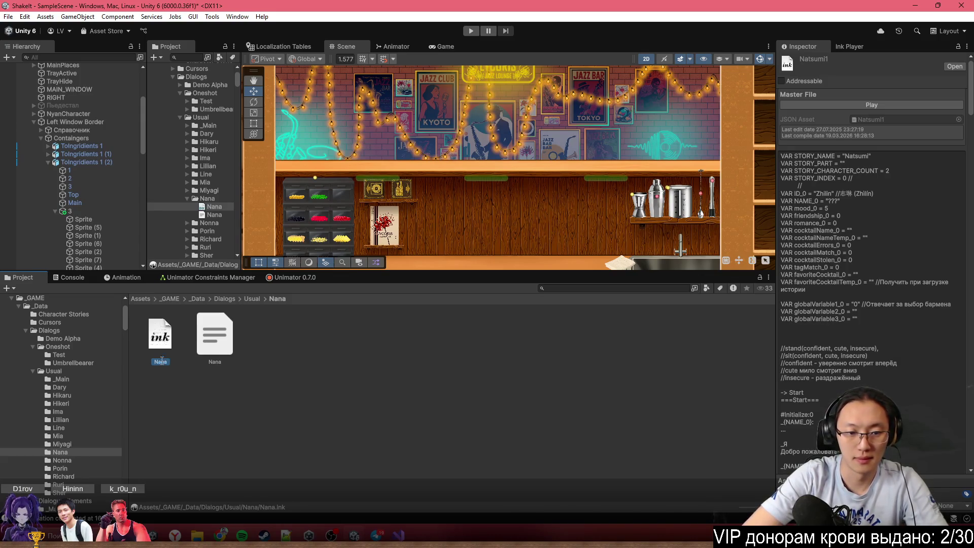
{"action": "left_click", "coordinate": [160, 361]}
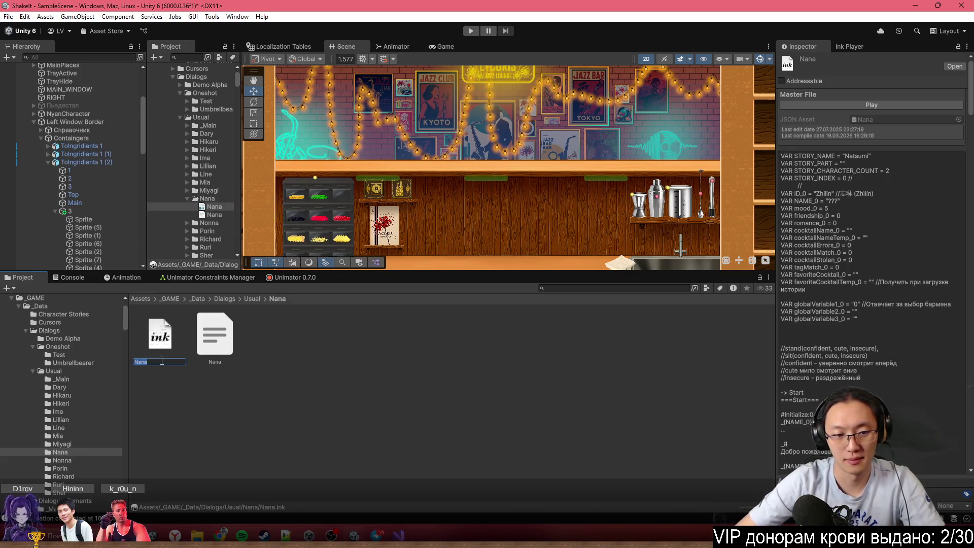
{"action": "type", "text": "1"}
{"action": "key", "text": "Return"}
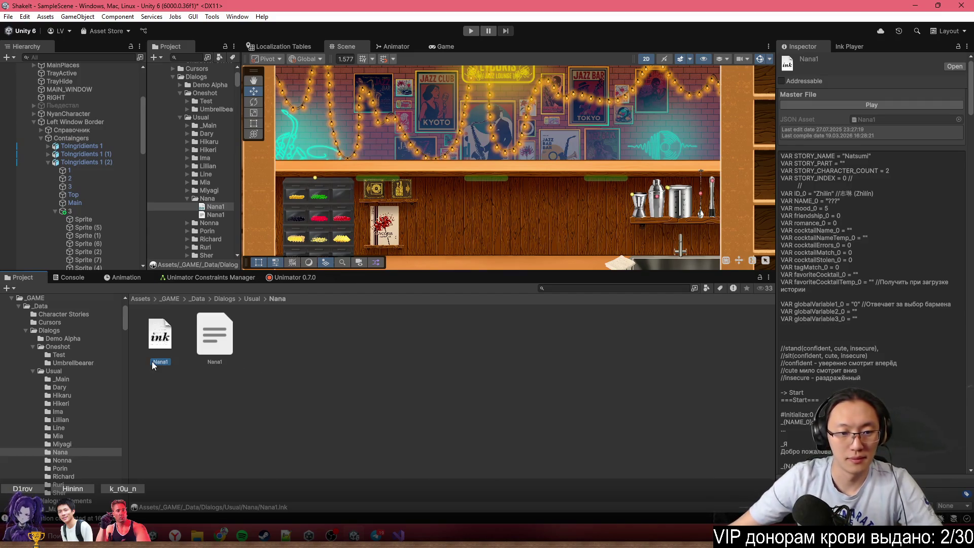
{"action": "left_click", "coordinate": [158, 361]}
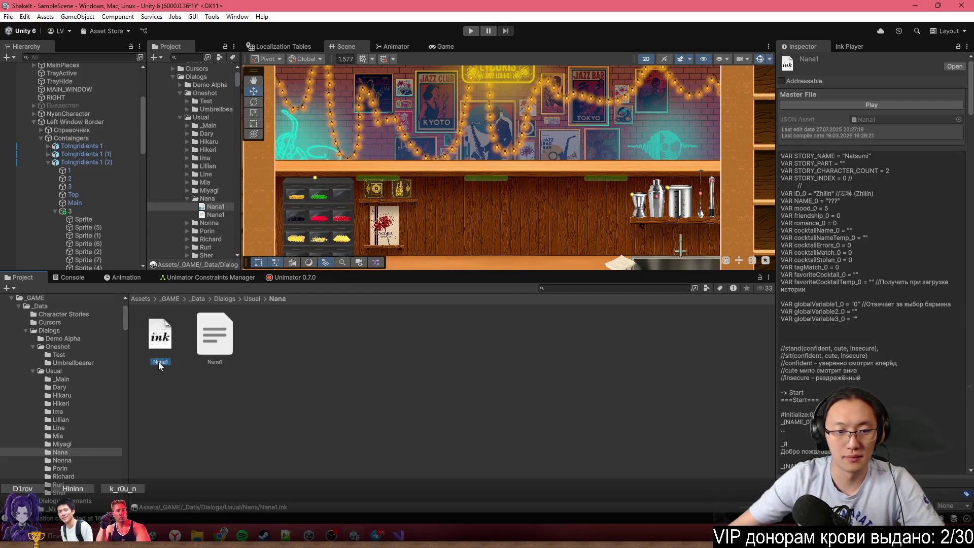
{"action": "type", "text": "_1"}
{"action": "key", "text": "Return"}
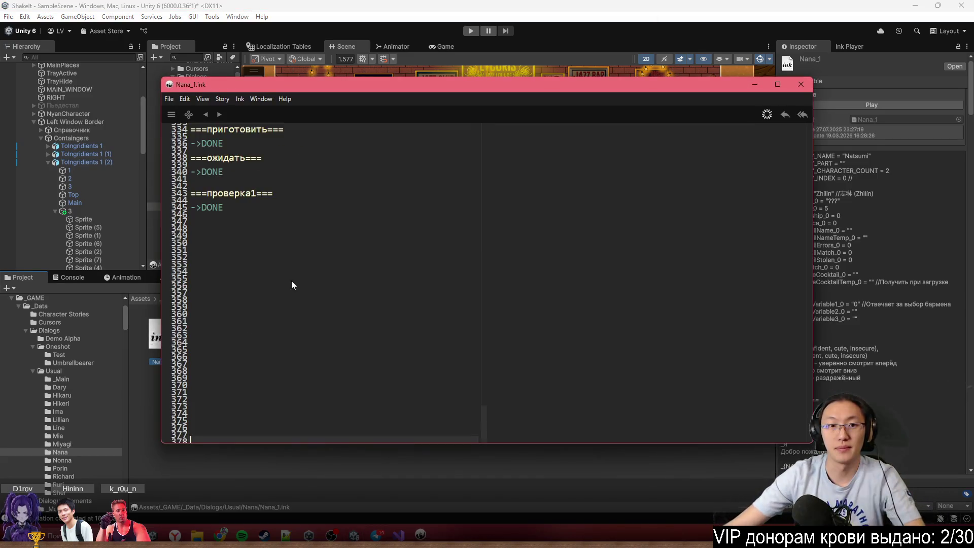
Open the Ink Documentation text file from the Dialogs folder
{"action": "left_click", "coordinate": [453, 473]}
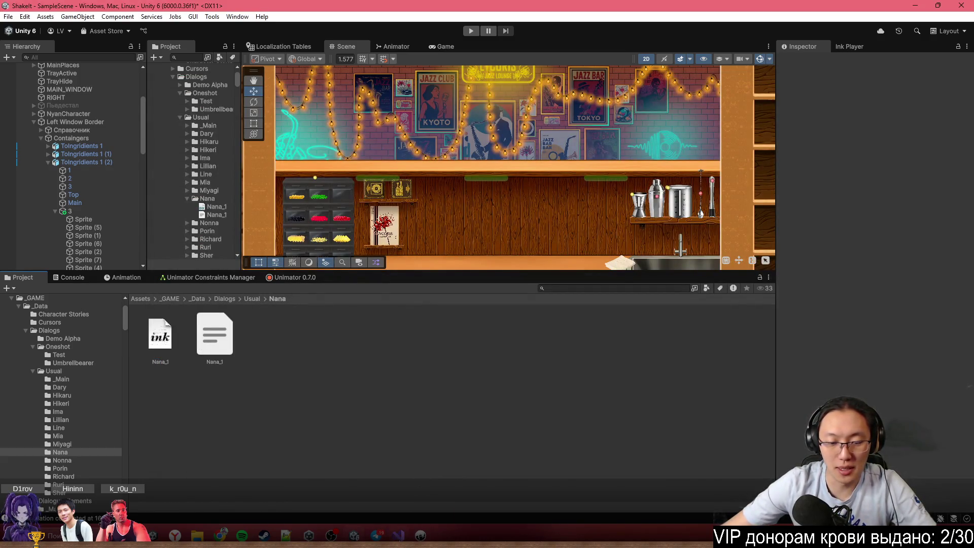
{"action": "left_click", "coordinate": [253, 299]}
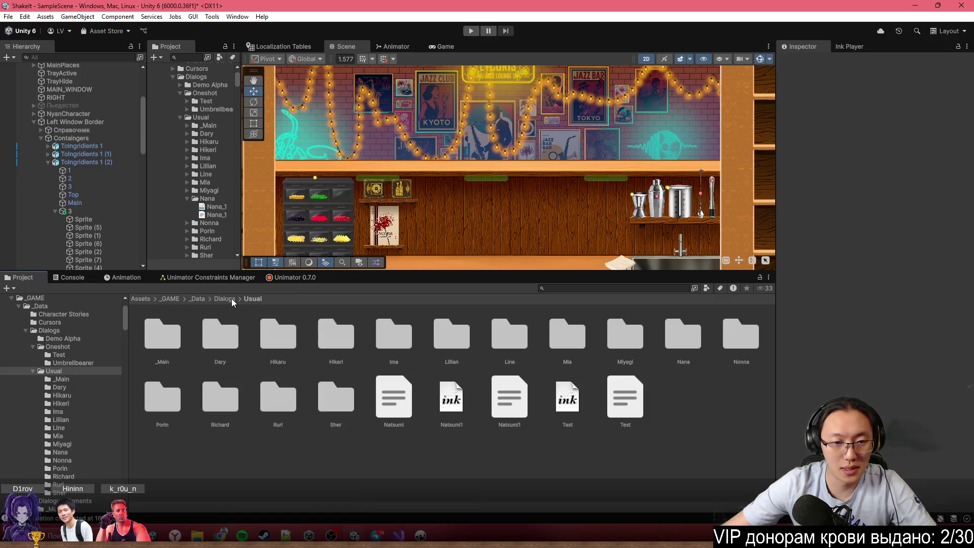
{"action": "left_click", "coordinate": [228, 298]}
{"action": "double_click", "coordinate": [337, 339]}
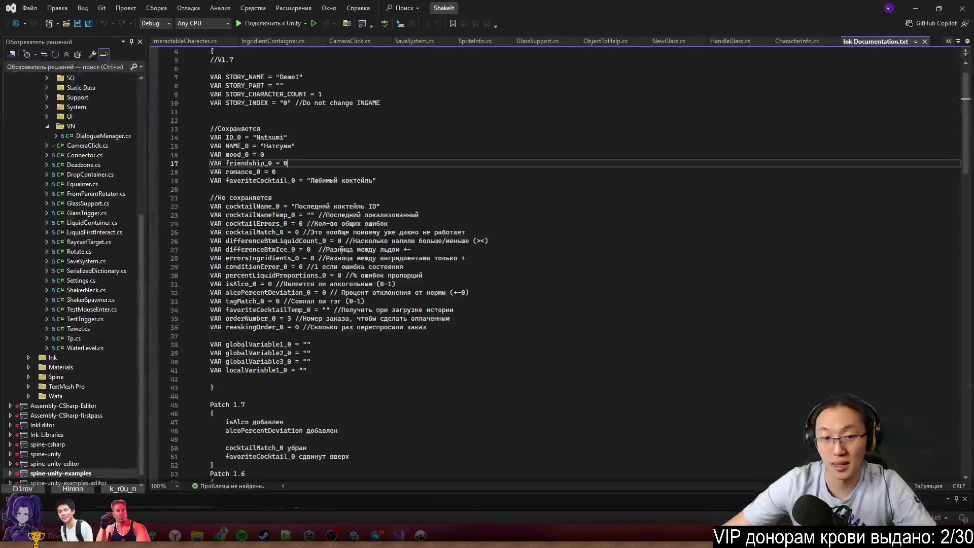
Copy the variable template from V1.7 to localVariable1, then bring Nana_1.ink to the front
{"action": "scroll", "coordinate": [271, 180], "scroll_direction": "up", "scroll_amount": 1}
{"action": "mouse_move", "coordinate": [211, 85]}
{"action": "left_mouse_down"}
{"action": "mouse_move", "coordinate": [254, 129]}
{"action": "mouse_move", "coordinate": [234, 89]}
{"action": "mouse_move", "coordinate": [308, 326]}
{"action": "mouse_move", "coordinate": [318, 395]}
{"action": "left_mouse_up"}
{"action": "key", "text": "ctrl+c"}
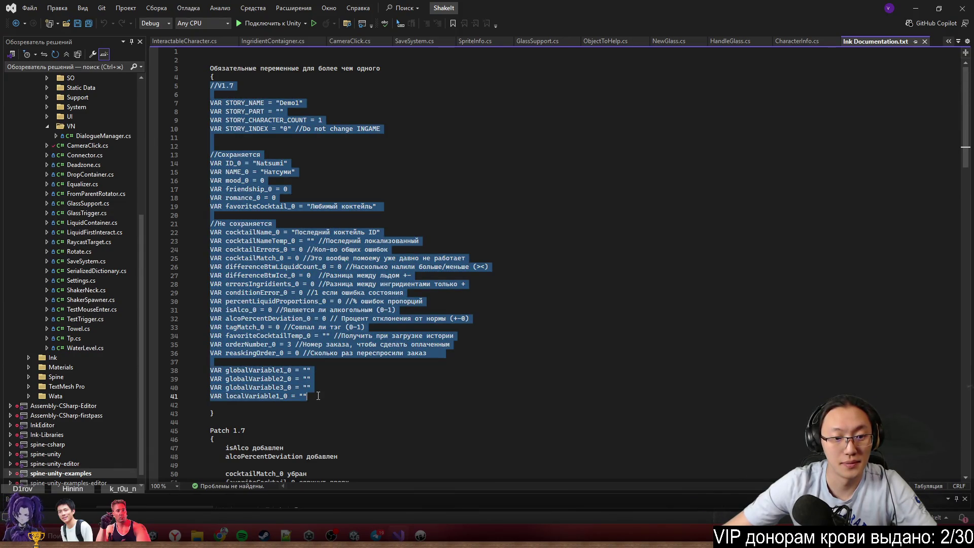
{"action": "key", "text": "alt+Tab"}
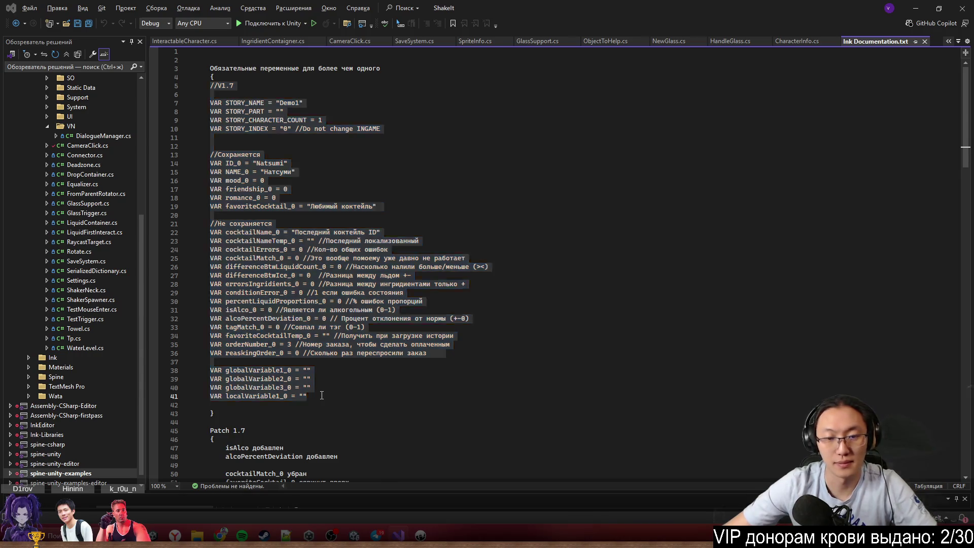
{"action": "left_click", "coordinate": [420, 535]}
{"action": "left_click", "coordinate": [418, 313]}
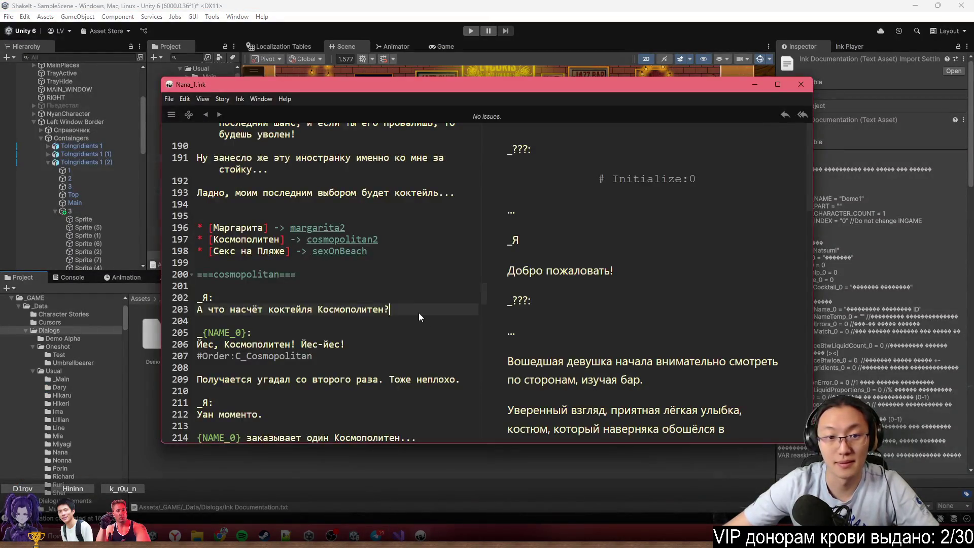
Replace the whole Nana_1 script with the copied variable block and maximize the editor
{"action": "key", "text": "ctrl+a"}
{"action": "key", "text": "ctrl+v"}
{"action": "scroll", "coordinate": [419, 313], "scroll_direction": "up", "scroll_amount": 5}
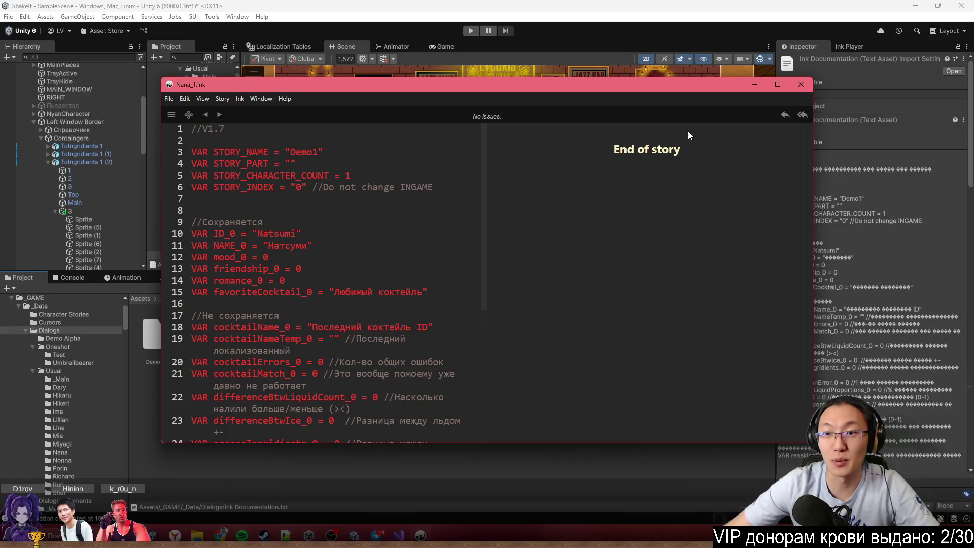
{"action": "double_click", "coordinate": [670, 84]}
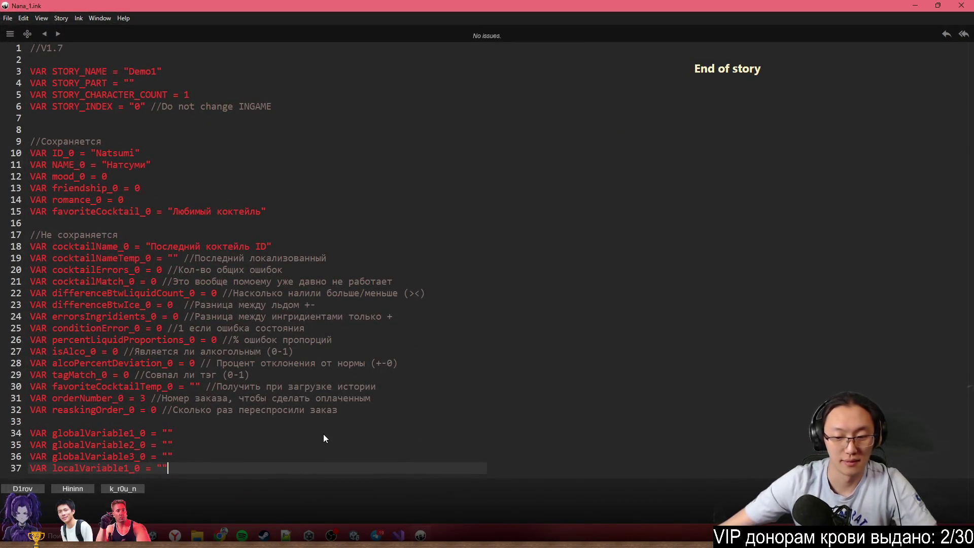
{"action": "key", "text": "Return"}
{"action": "key", "text": "Return"}
{"action": "key", "text": "Return"}
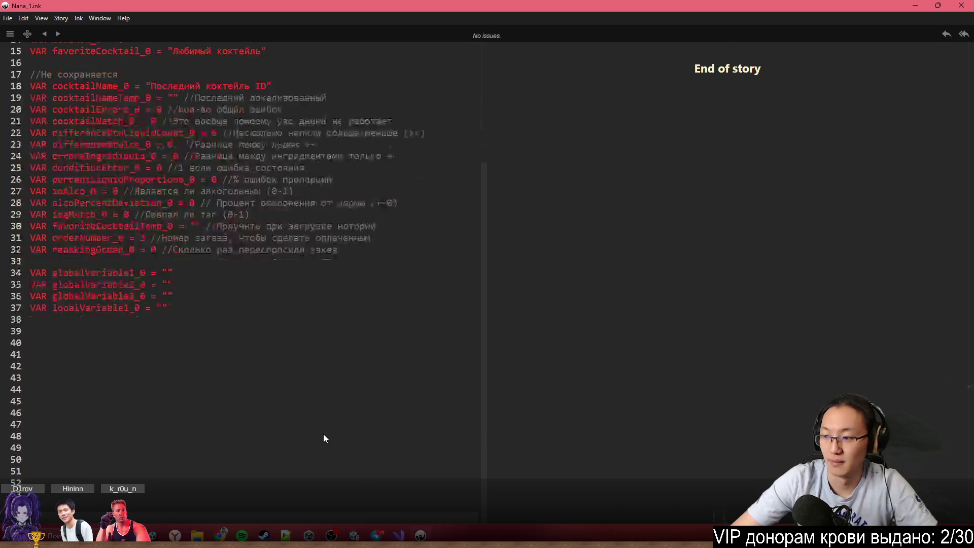
{"action": "scroll", "coordinate": [324, 434], "scroll_direction": "down", "scroll_amount": 5}
{"action": "scroll", "coordinate": [254, 365], "scroll_direction": "up", "scroll_amount": 6}
Add the greeting line '<>Новый посетитель' with an '#Initialize:0' tag above it
{"action": "left_click", "coordinate": [137, 373]}
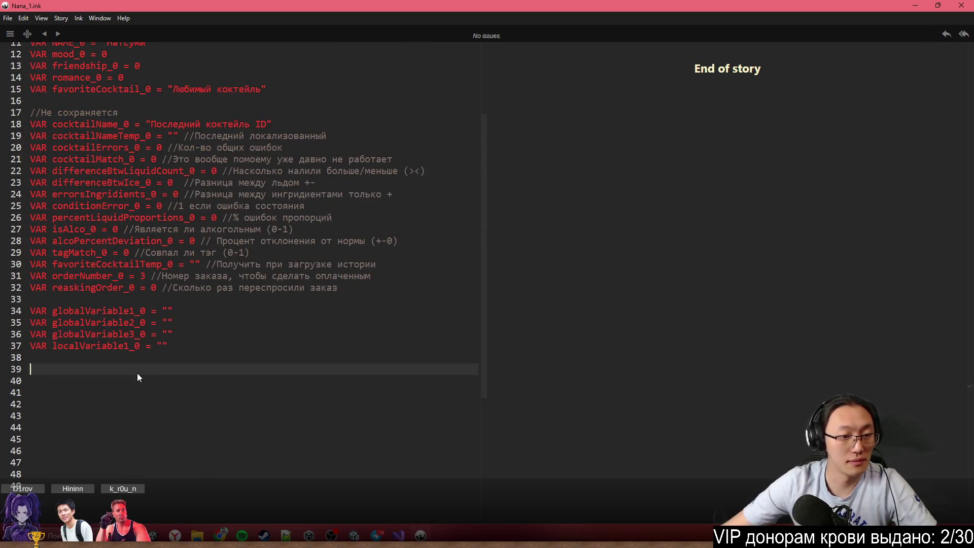
{"action": "type", "text": "Бю"}
{"action": "key", "text": "BackSpace"}
{"action": "key", "text": "BackSpace"}
{"action": "type", "text": "Бю"}
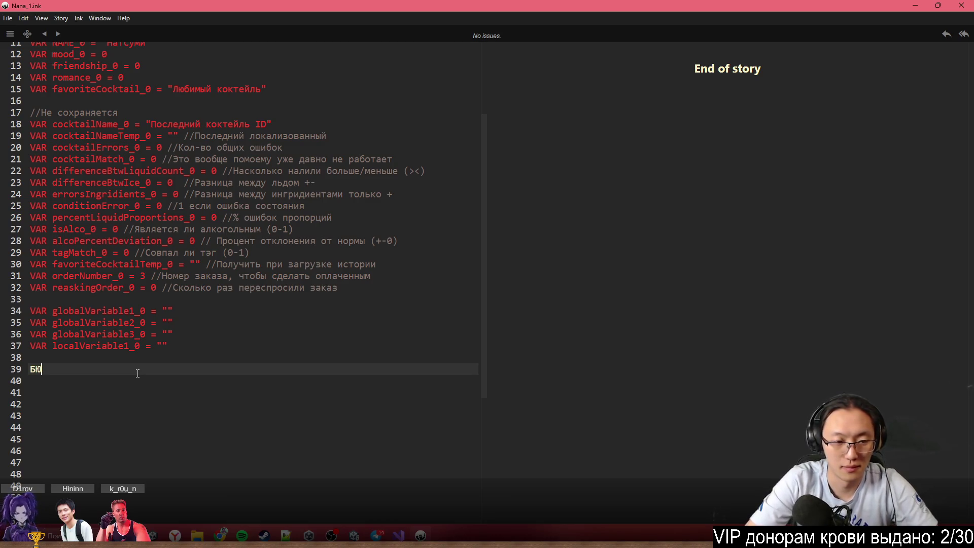
{"action": "key", "text": "BackSpace"}
{"action": "key", "text": "BackSpace"}
{"action": "type", "text": "<>"}
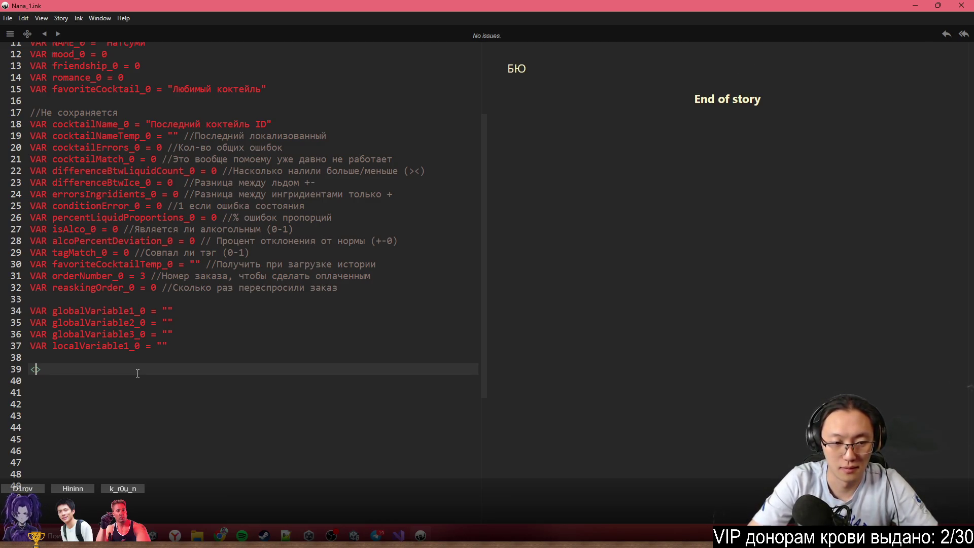
{"action": "type", "text": "Новый посетитель"}
{"action": "key", "text": "Home"}
{"action": "key", "text": "Return"}
{"action": "key", "text": "Up"}
{"action": "type", "text": "#Initialize:0"}
Insert '//Sprite:0,common' comment lines above the Initialize tag, starting a second 'common>' line
{"action": "key", "text": "Down"}
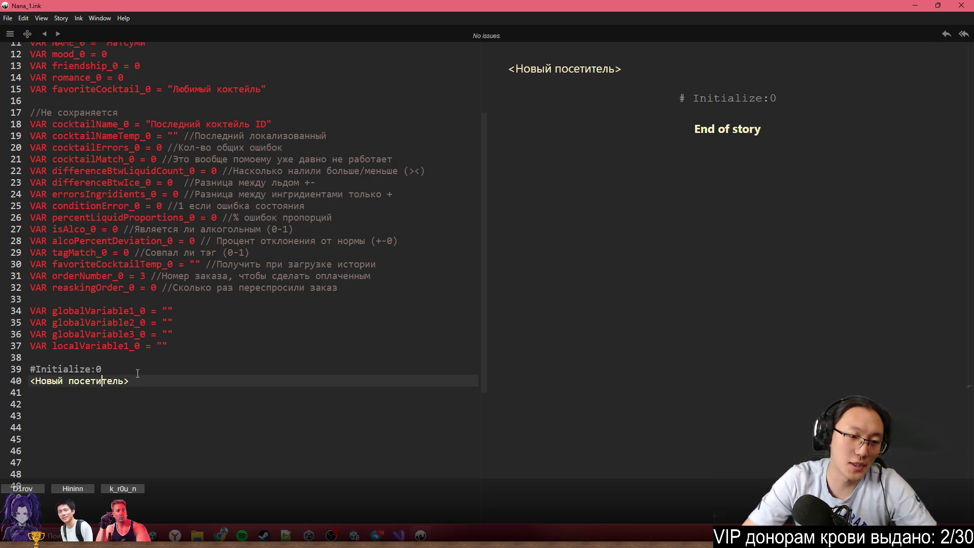
{"action": "key", "text": "Up"}
{"action": "key", "text": "Home"}
{"action": "key", "text": "Return"}
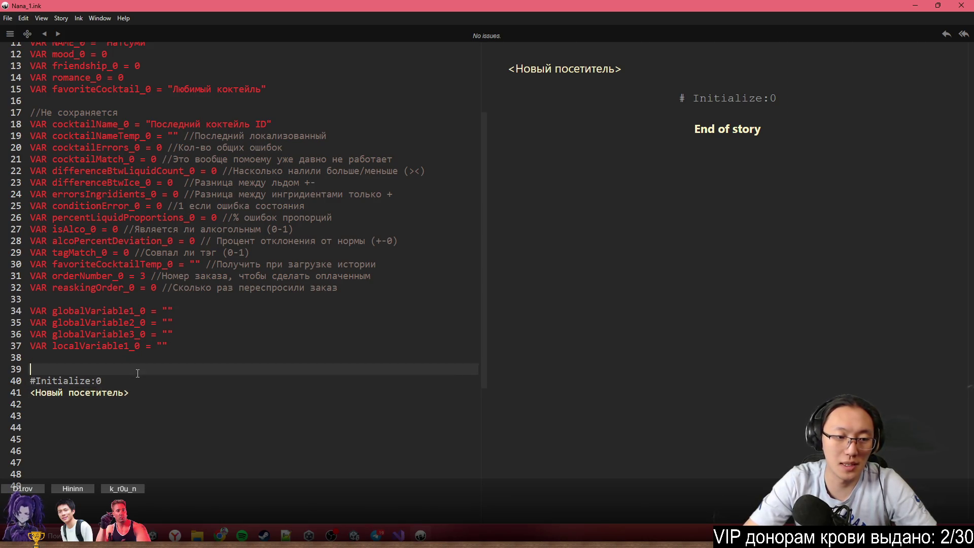
{"action": "key", "text": "Return"}
{"action": "key", "text": "Return"}
{"action": "key", "text": "Up"}
{"action": "key", "text": "Up"}
{"action": "key", "text": "Up"}
{"action": "type", "text": "//"}
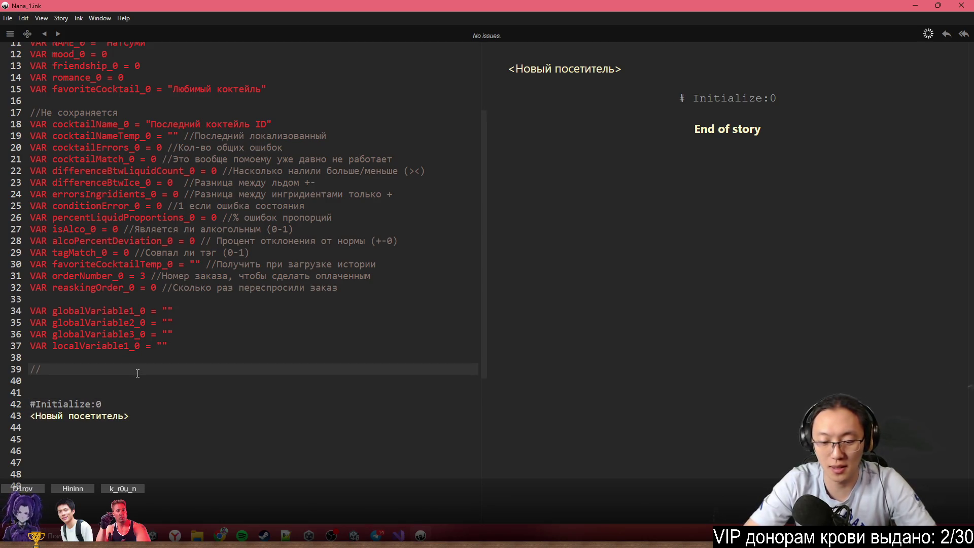
{"action": "type", "text": "Sprite:"}
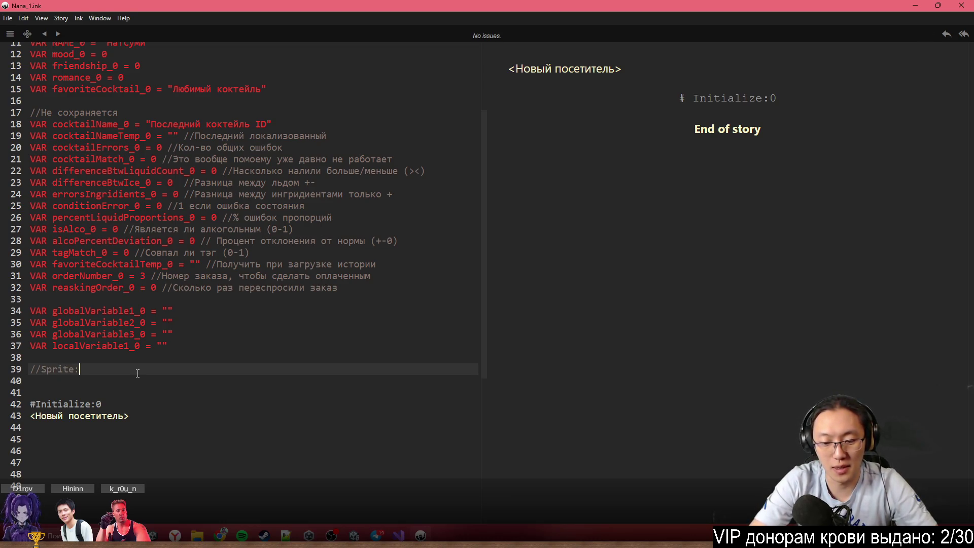
{"action": "type", "text": "0m,"}
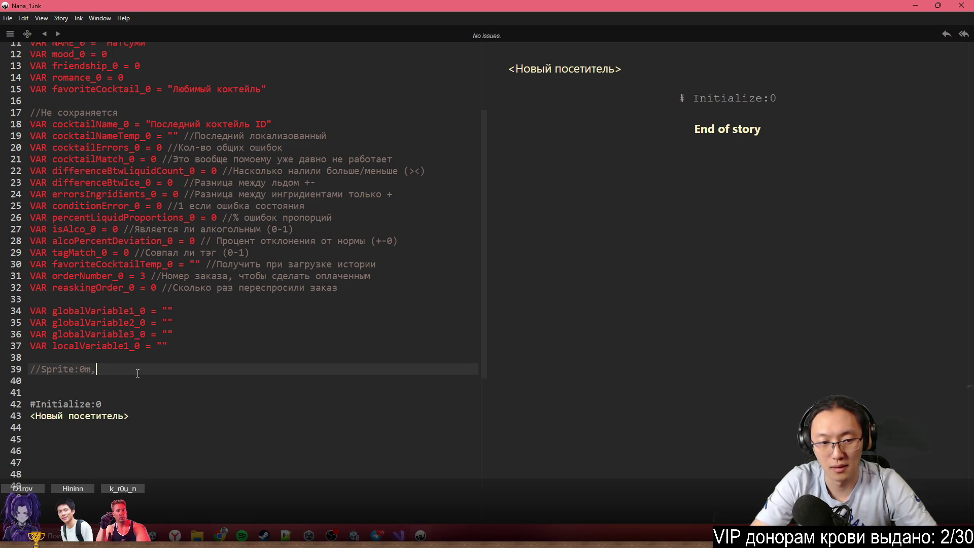
{"action": "key", "text": "BackSpace"}
{"action": "key", "text": "BackSpace"}
{"action": "type", "text": ",common"}
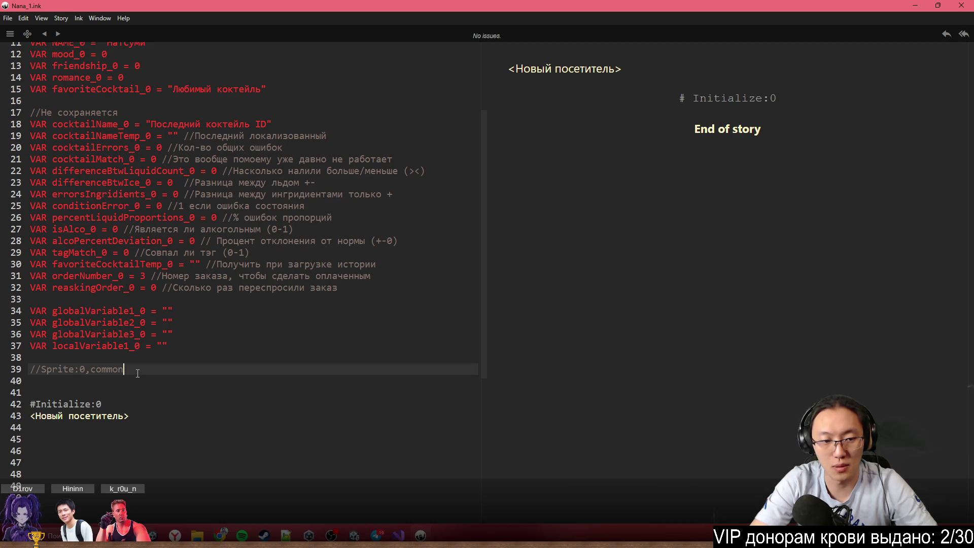
{"action": "key", "text": "Return"}
{"action": "type", "text": "//Sprite-"}
{"action": "key", "text": "BackSpace"}
{"action": "type", "text": "0"}
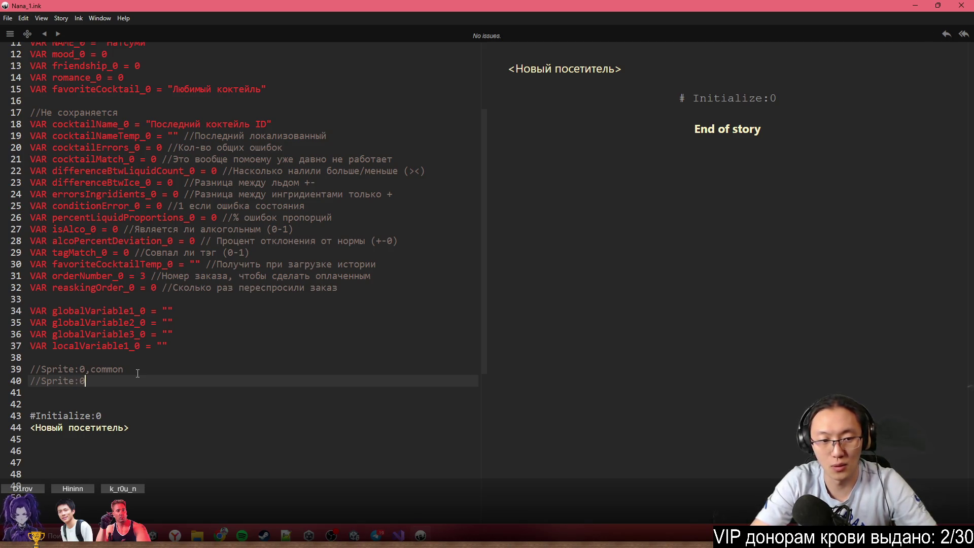
{"action": "type", "text": ",common<"}
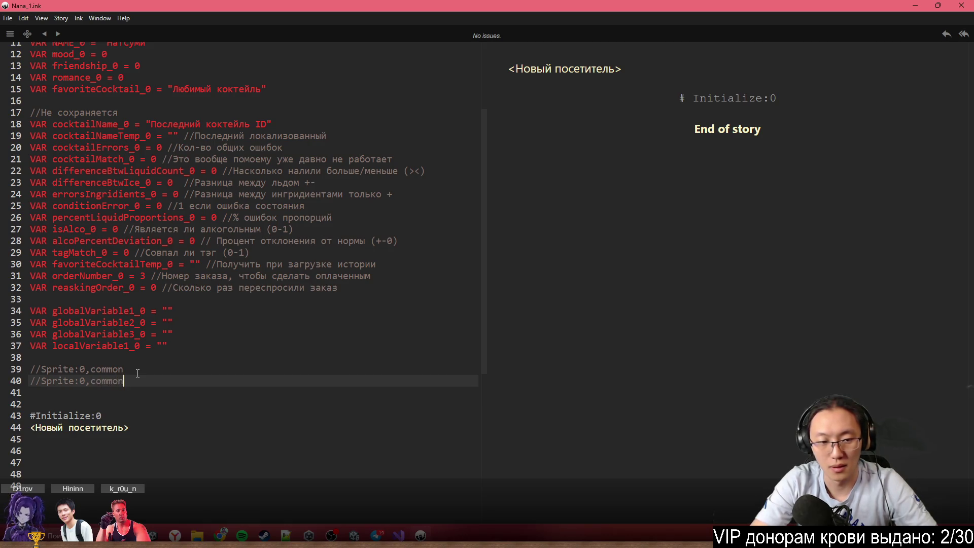
{"action": "key", "text": "BackSpace"}
{"action": "key", "text": "BackSpace"}
{"action": "type", "text": ">"}
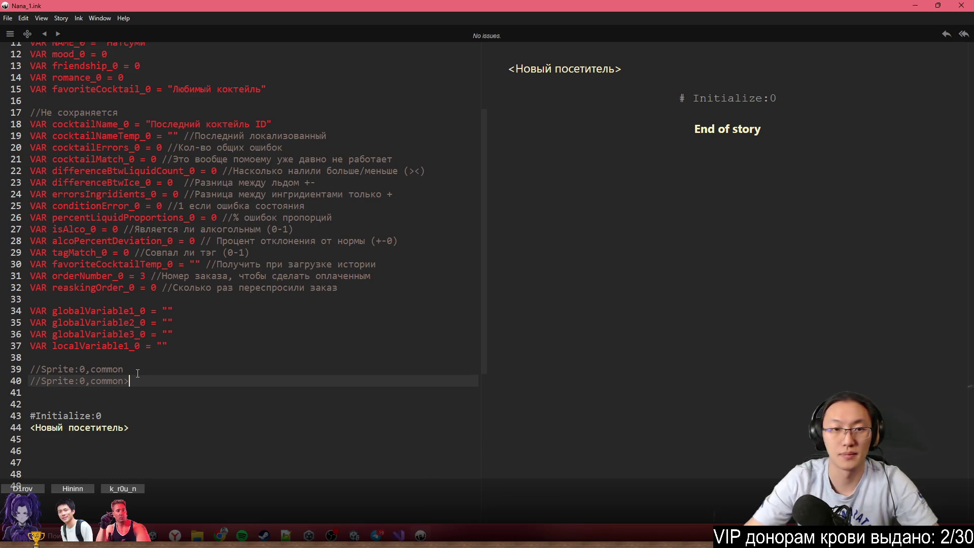
Move the Inky window aside and restore it to full size
{"action": "mouse_move", "coordinate": [340, 5]}
{"action": "left_mouse_down"}
{"action": "mouse_move", "coordinate": [553, 315]}
{"action": "mouse_move", "coordinate": [495, 464]}
{"action": "mouse_move", "coordinate": [507, 322]}
{"action": "left_mouse_up"}
{"action": "double_click", "coordinate": [507, 323]}
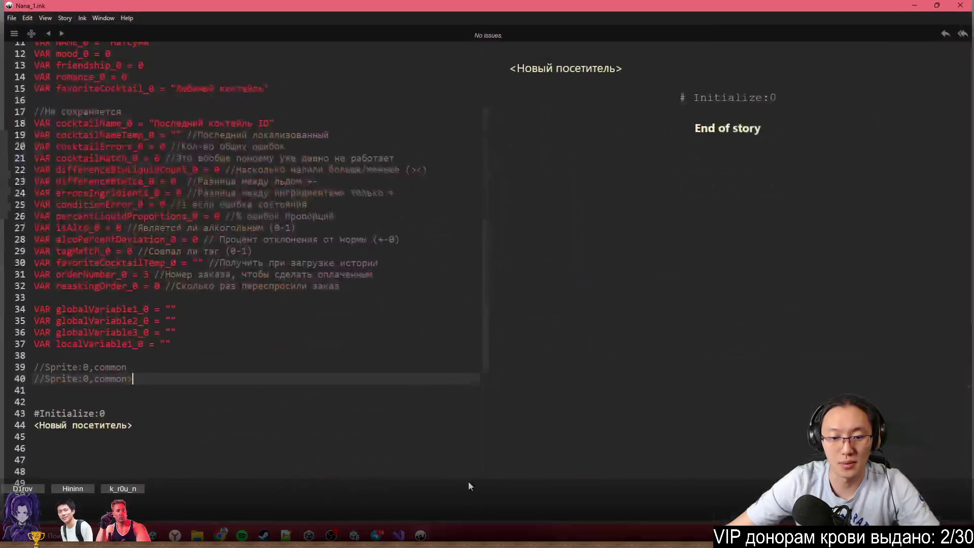
{"action": "left_click", "coordinate": [399, 535]}
Scroll Ink Documentation to the #Sprite:id,name and #Emotion:id,name entries, then return to Inky
{"action": "scroll", "coordinate": [430, 388], "scroll_direction": "down", "scroll_amount": 20}
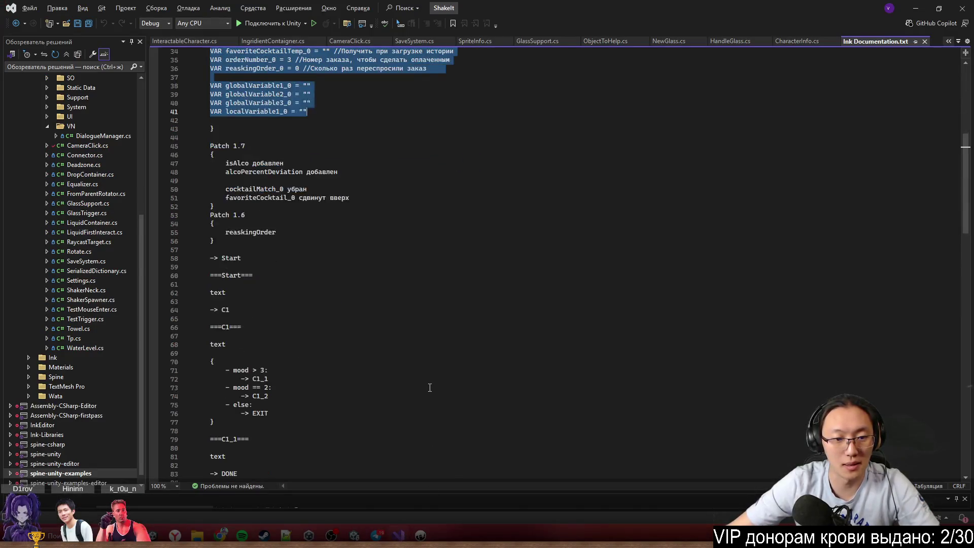
{"action": "scroll", "coordinate": [430, 388], "scroll_direction": "down", "scroll_amount": 3}
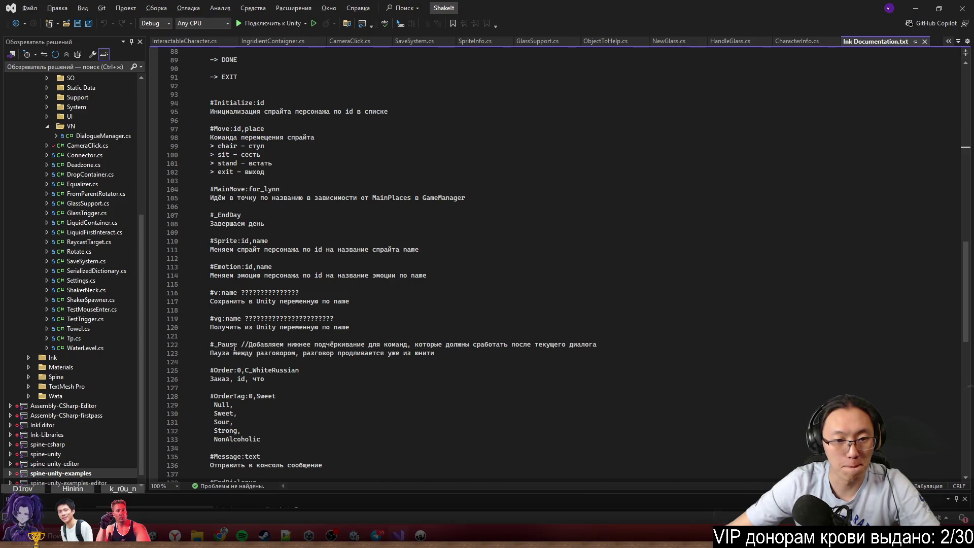
{"action": "scroll", "coordinate": [234, 345], "scroll_direction": "down", "scroll_amount": 5}
{"action": "scroll", "coordinate": [239, 376], "scroll_direction": "down", "scroll_amount": 5}
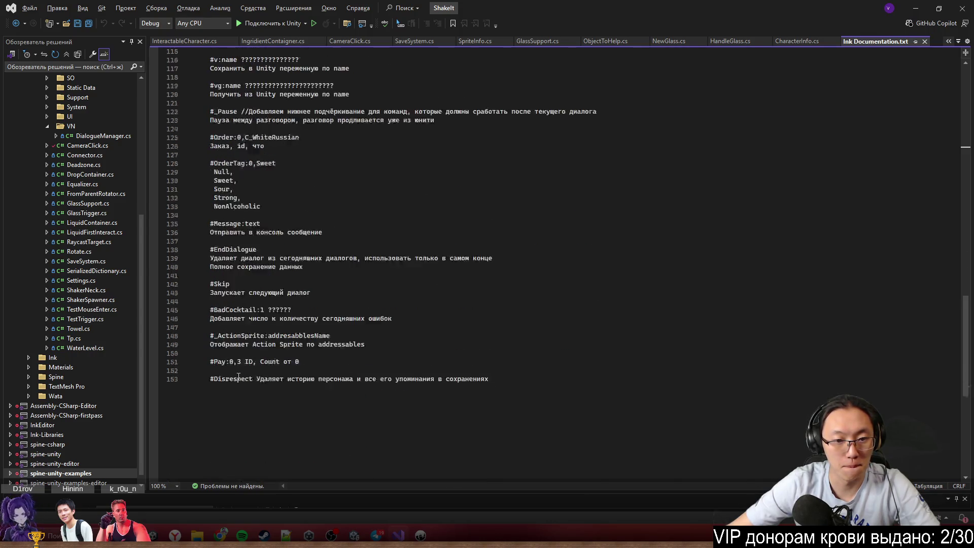
{"action": "scroll", "coordinate": [239, 376], "scroll_direction": "up", "scroll_amount": 7}
{"action": "scroll", "coordinate": [238, 376], "scroll_direction": "up", "scroll_amount": 5}
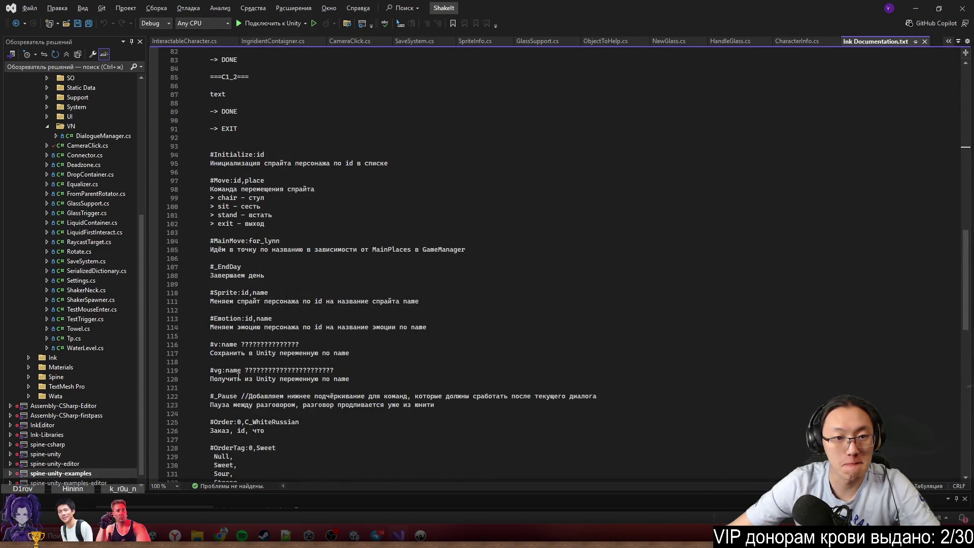
{"action": "left_click", "coordinate": [917, 4]}
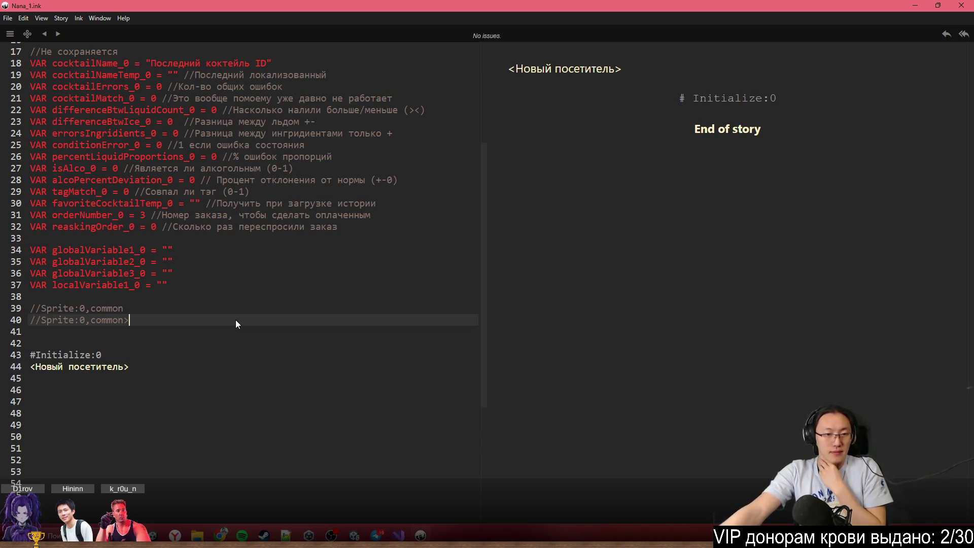
Finish the '//Sprite:0,common>handUp' line and add '//Sprite:0,common>handCommon'
{"action": "type", "text": "handUp"}
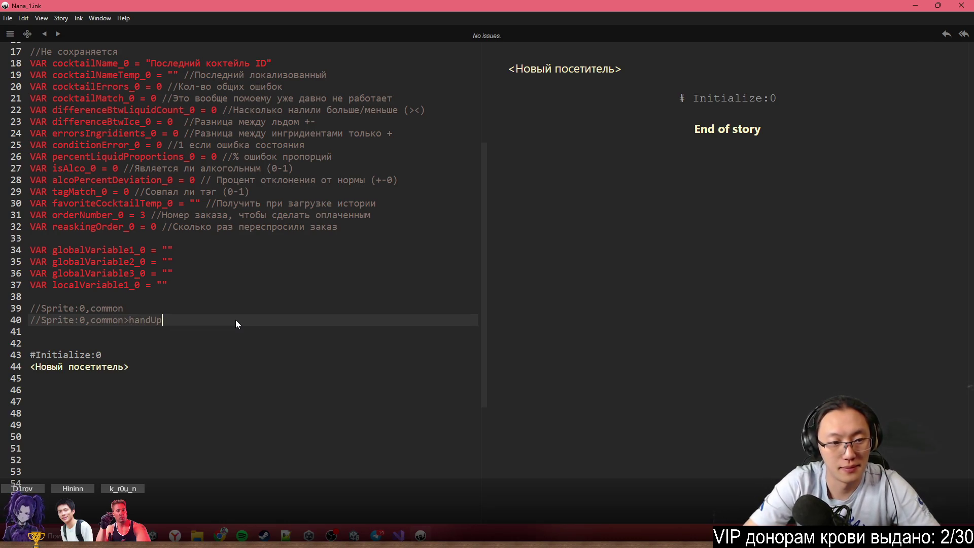
{"action": "key", "text": "Return"}
{"action": "type", "text": "//Sprite:"}
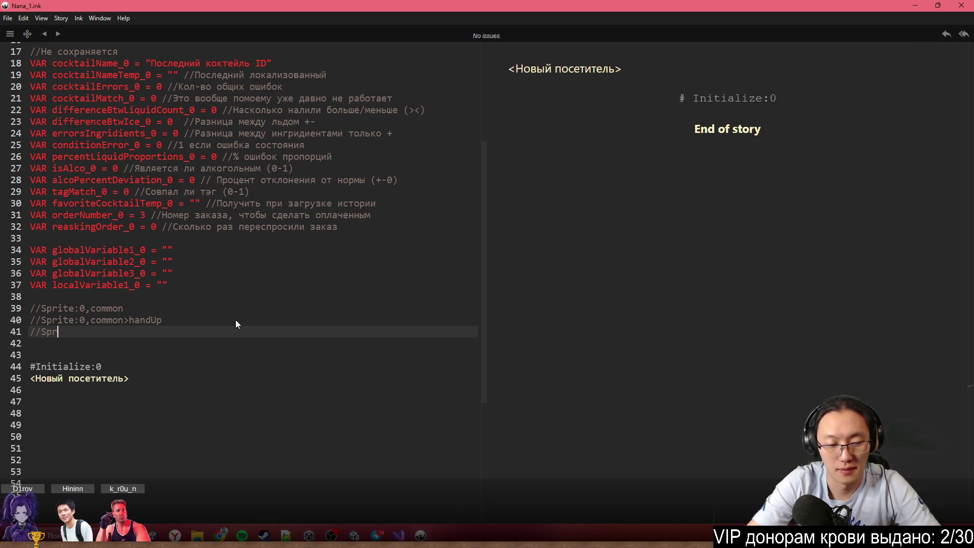
{"action": "type", "text": "0<"}
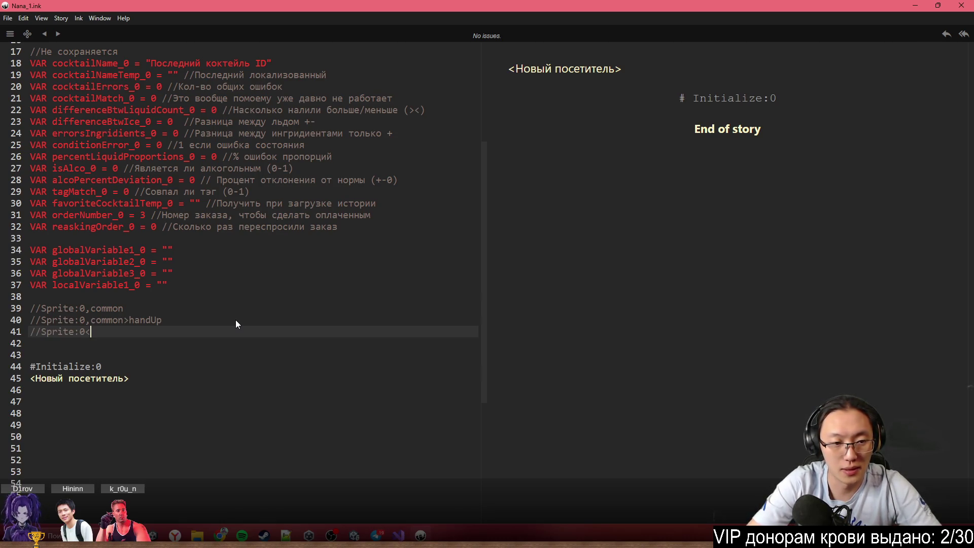
{"action": "key", "text": "BackSpace"}
{"action": "type", "text": ",hand"}
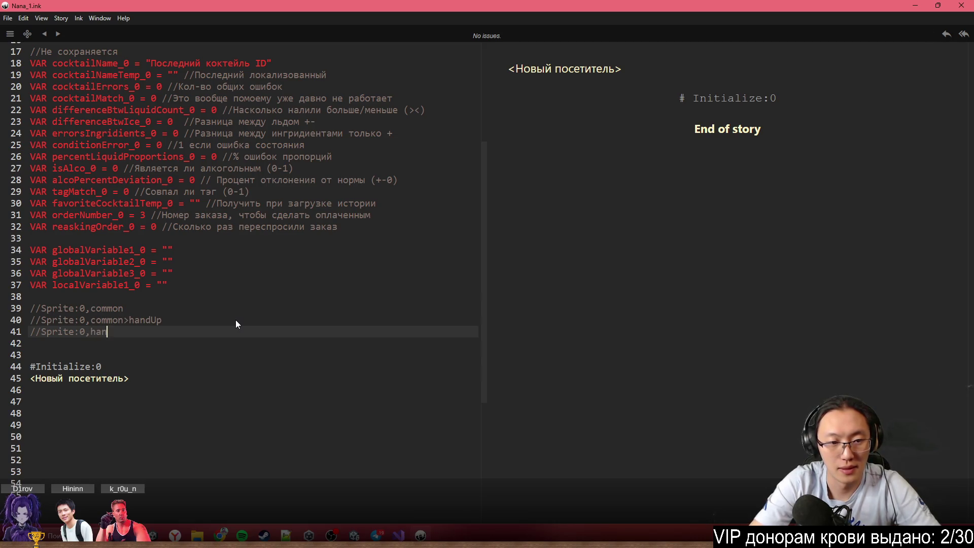
{"action": "key", "text": "BackSpace"}
{"action": "key", "text": "BackSpace"}
{"action": "key", "text": "BackSpace"}
{"action": "type", "text": "common"}
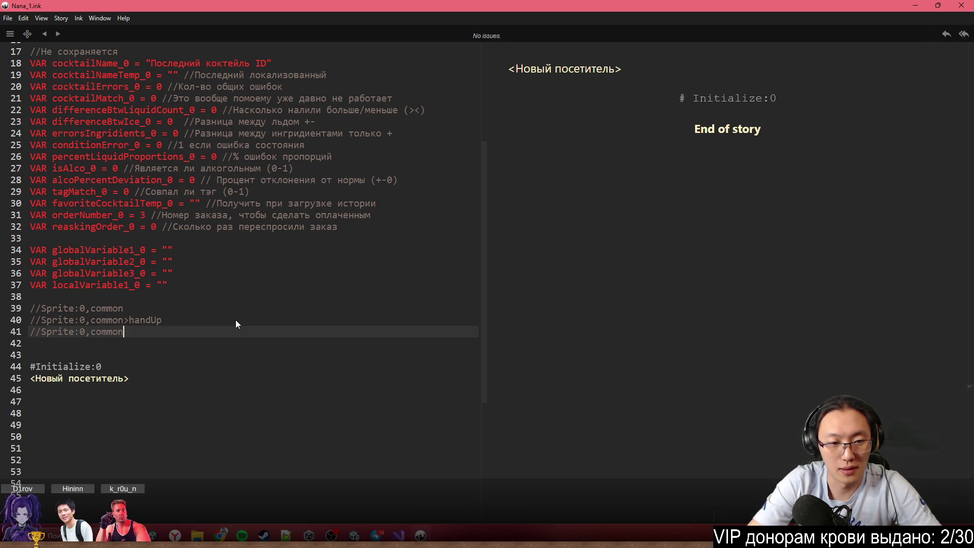
{"action": "type", "text": ">hand"}
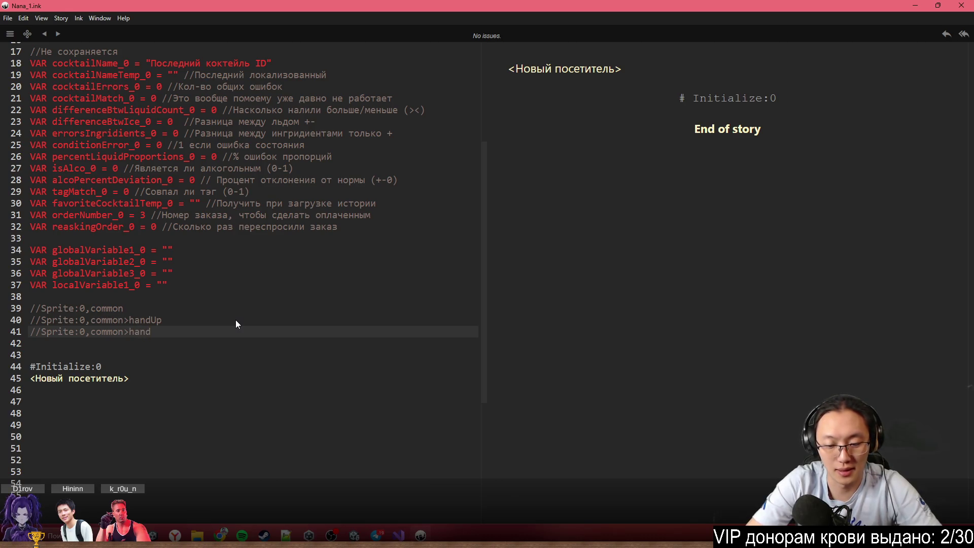
{"action": "type", "text": "Common"}
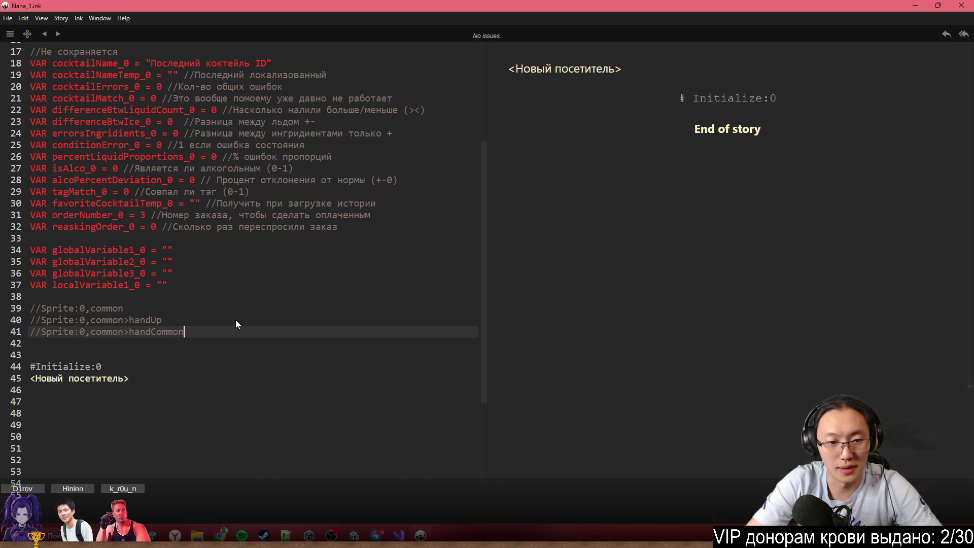
Add Emotion comments for lightSmile, smile, common and embaressed below the Sprite lines
{"action": "key", "text": "Return"}
{"action": "key", "text": "Return"}
{"action": "type", "text": "//"}
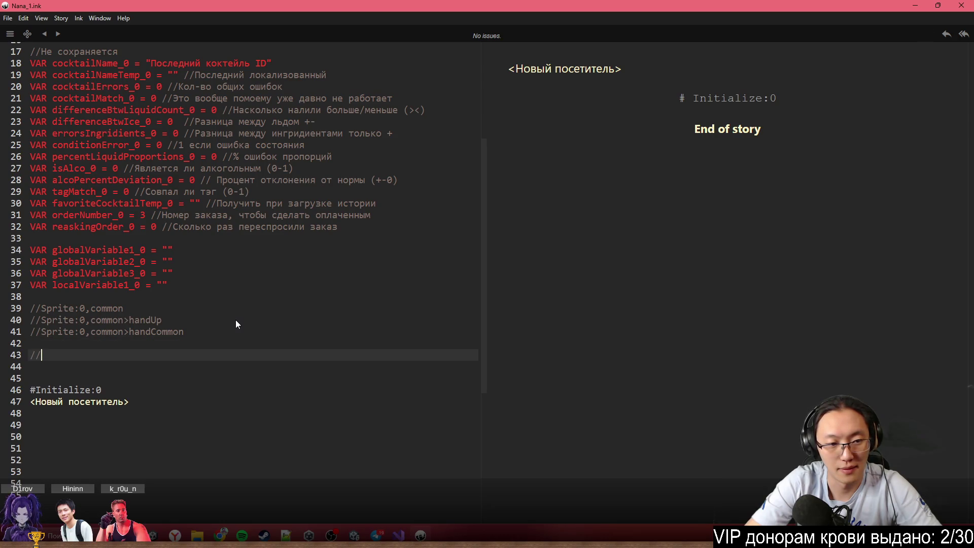
{"action": "type", "text": "Emotion:"}
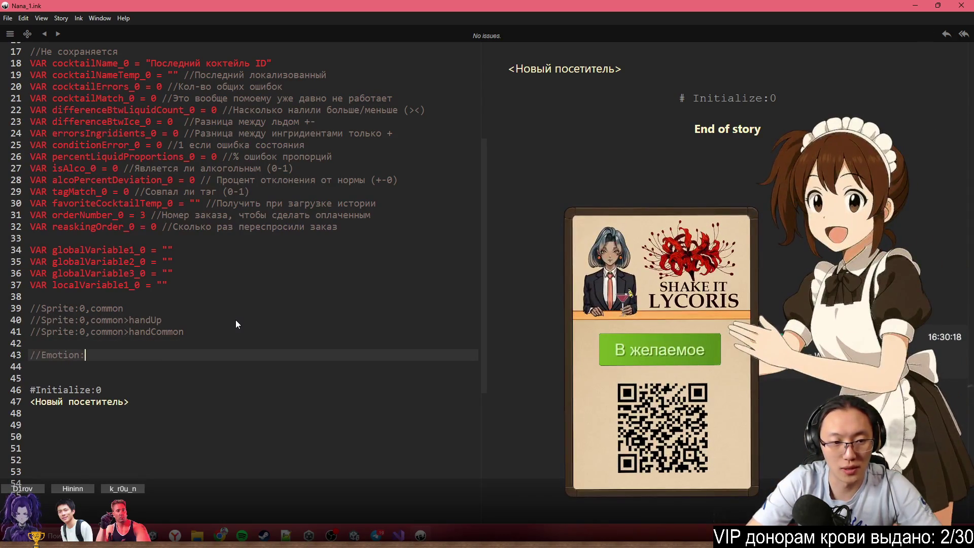
{"action": "type", "text": "0"}
{"action": "key", "text": "BackSpace"}
{"action": "type", "text": "lightSmile"}
{"action": "key", "text": "Return"}
{"action": "type", "text": "//Emotion:smile"}
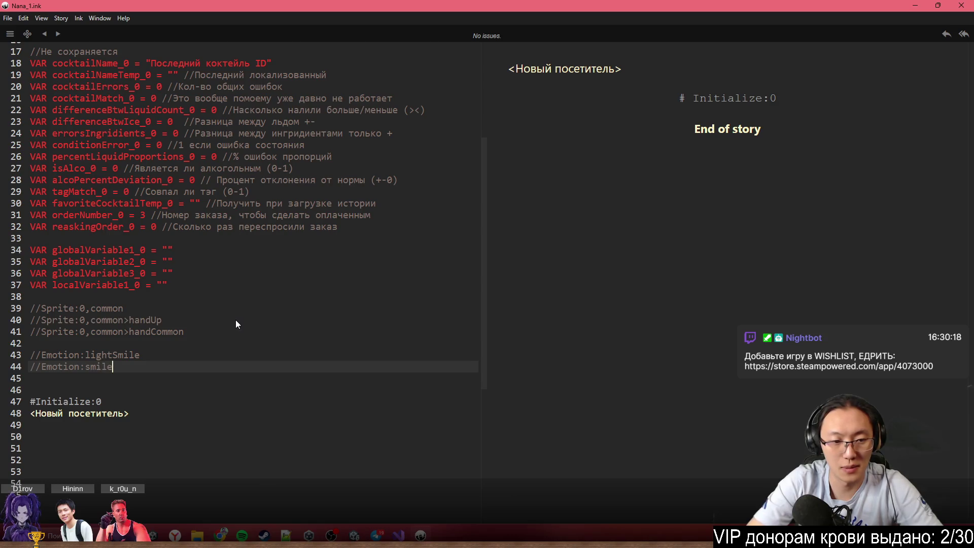
{"action": "key", "text": "Up"}
{"action": "key", "text": "Home"}
{"action": "key", "text": "Return"}
{"action": "key", "text": "Up"}
{"action": "type", "text": "//Emotion"}
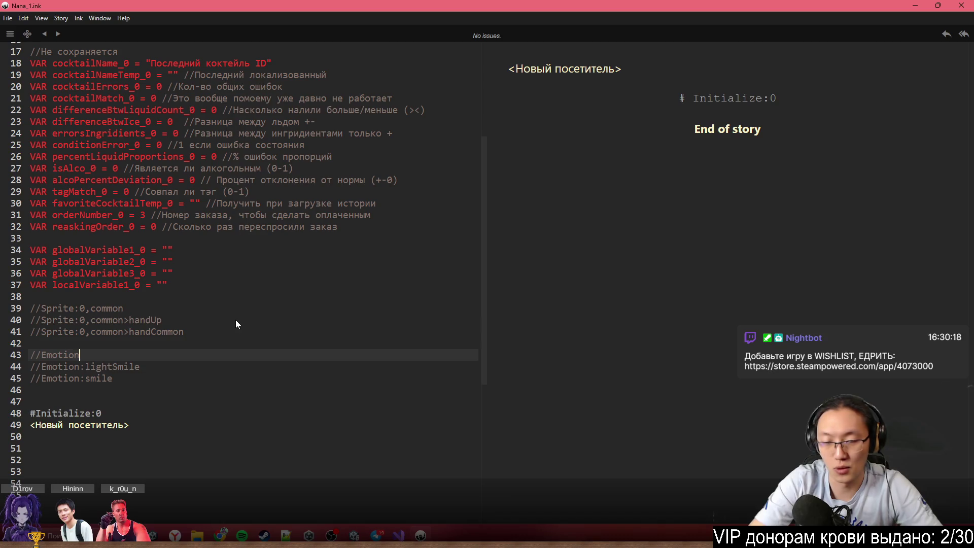
{"action": "type", "text": ":common"}
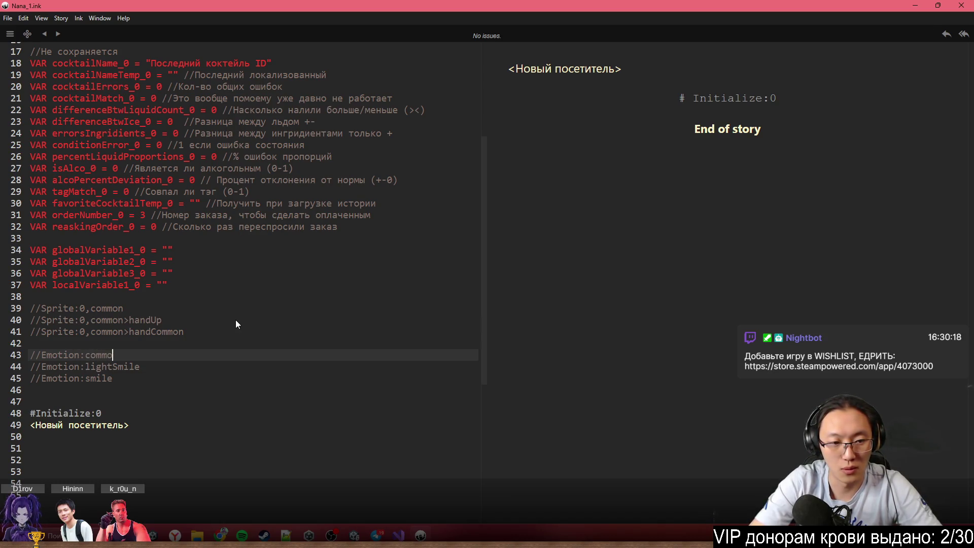
{"action": "key", "text": "Return"}
{"action": "type", "text": "?/"}
{"action": "type", "text": "/Emotion:"}
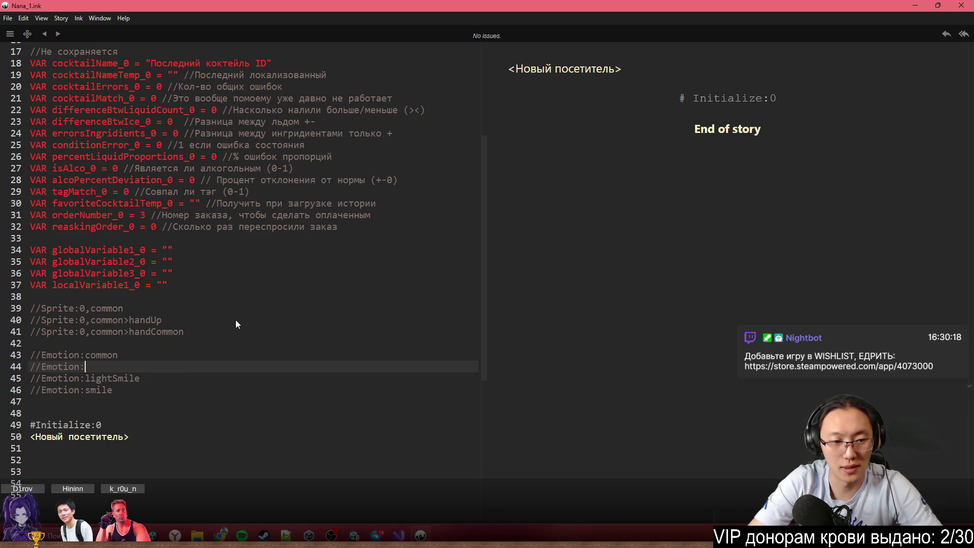
{"action": "type", "text": "embaressed"}
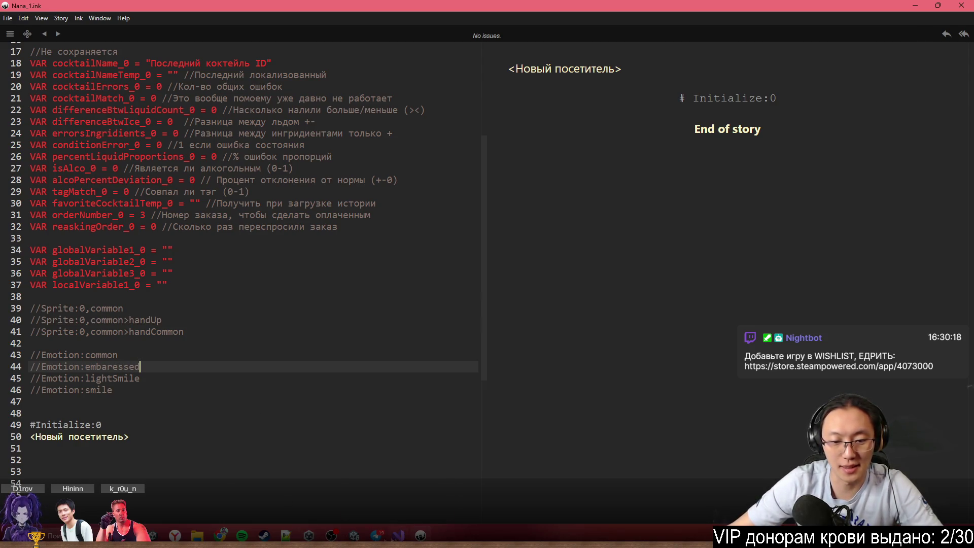
{"action": "left_click", "coordinate": [403, 470]}
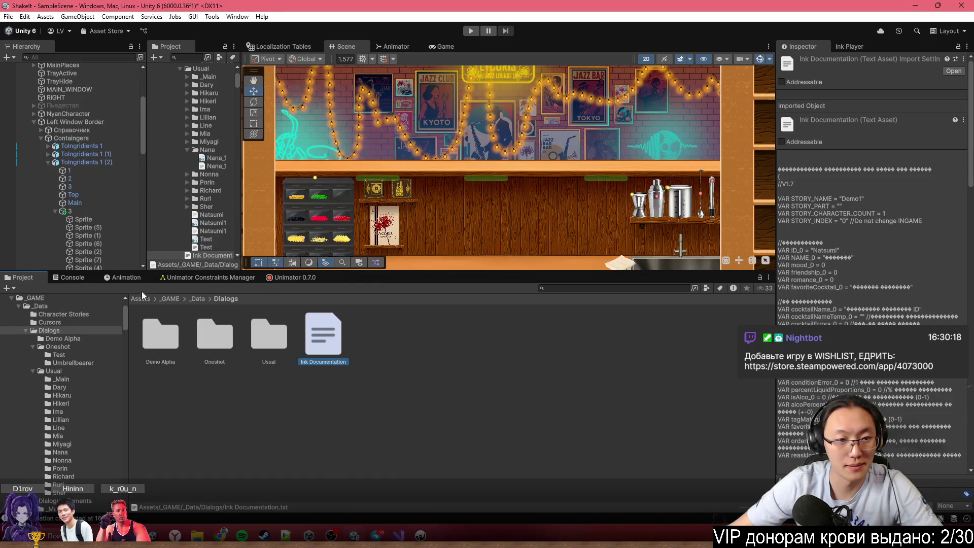
Open _GAME > Prefabs > Characters > ++ Nana and place the NanaCharacter prefab in the scene
{"action": "left_click", "coordinate": [194, 298]}
{"action": "left_click", "coordinate": [171, 297]}
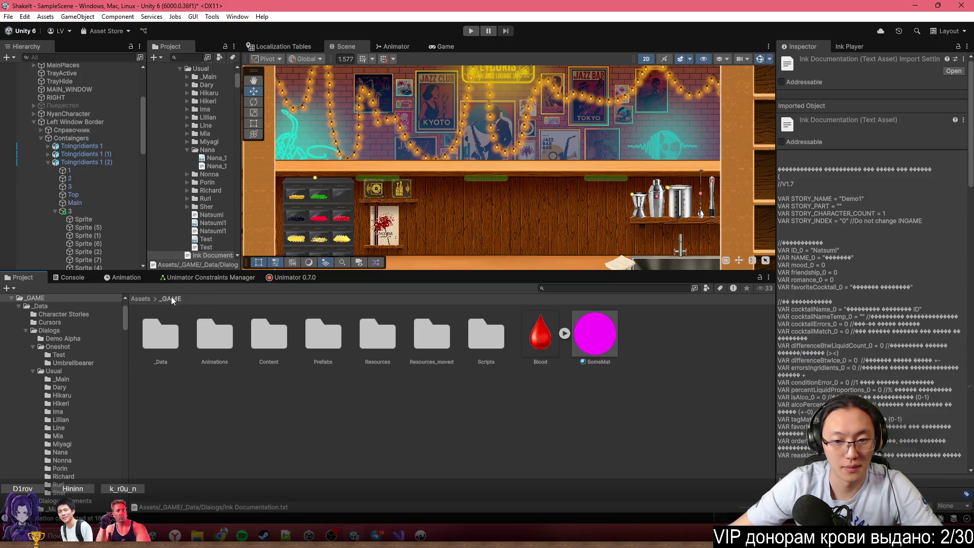
{"action": "double_click", "coordinate": [327, 342]}
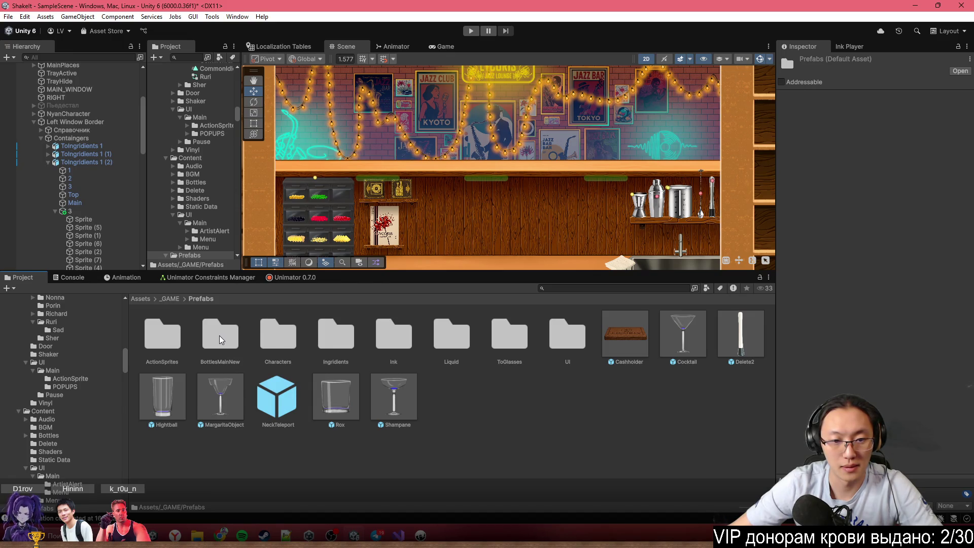
{"action": "double_click", "coordinate": [283, 347]}
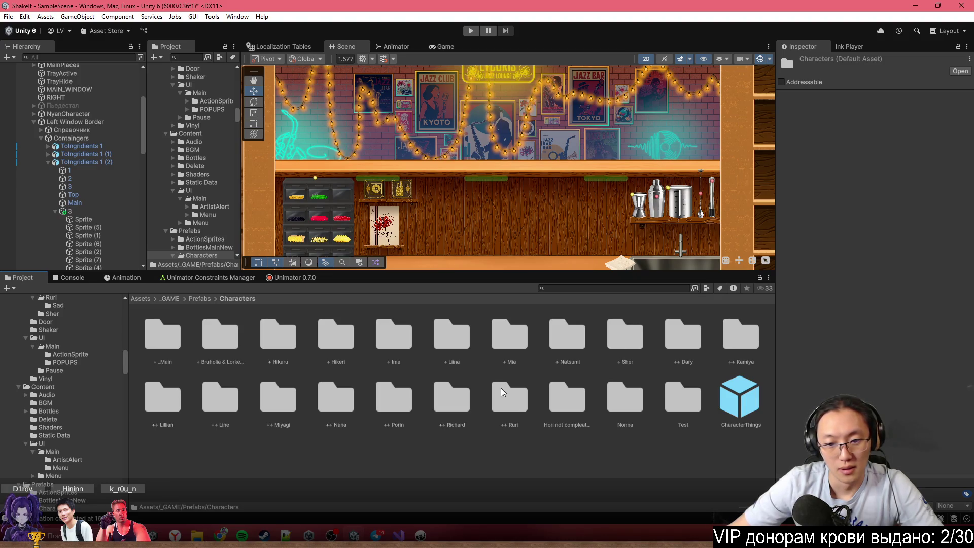
{"action": "double_click", "coordinate": [336, 396]}
{"action": "left_click_drag", "start_coordinate": [160, 334], "coordinate": [504, 223]}
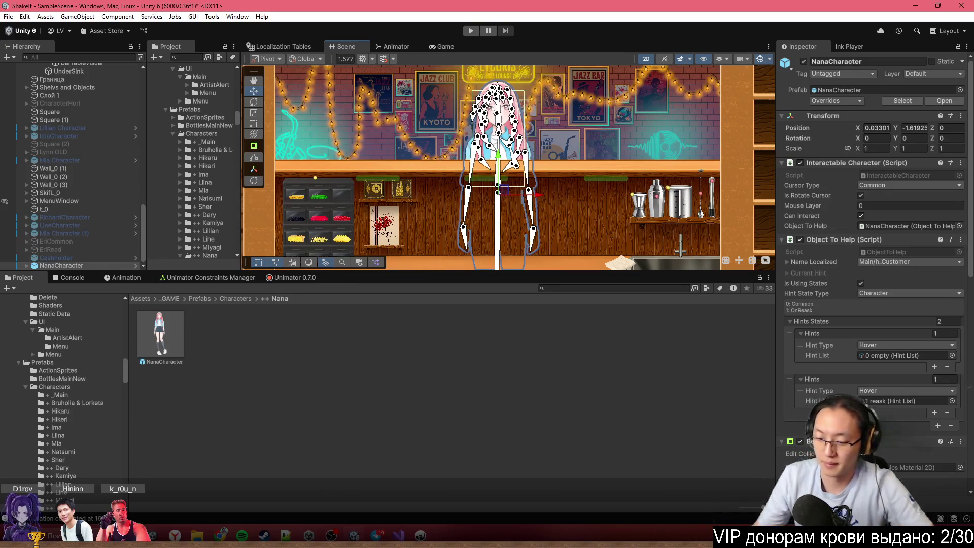
Expand NanaCharacter > NanaSprite > NanaFixed > Улыбка A to list its sprite part names
{"action": "scroll", "coordinate": [817, 278], "scroll_direction": "down", "scroll_amount": 5}
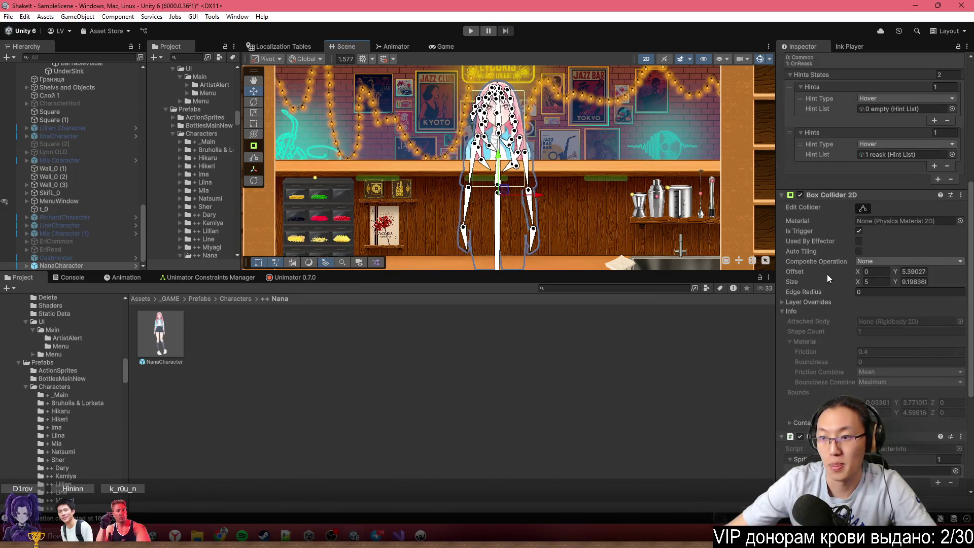
{"action": "scroll", "coordinate": [827, 274], "scroll_direction": "up", "scroll_amount": 2}
{"action": "scroll", "coordinate": [845, 322], "scroll_direction": "down", "scroll_amount": 5}
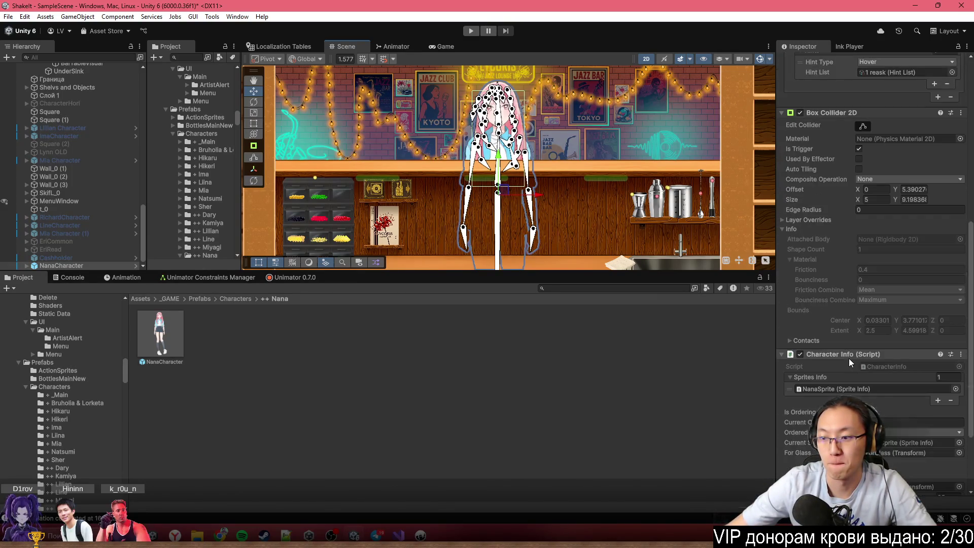
{"action": "scroll", "coordinate": [902, 446], "scroll_direction": "up", "scroll_amount": 9}
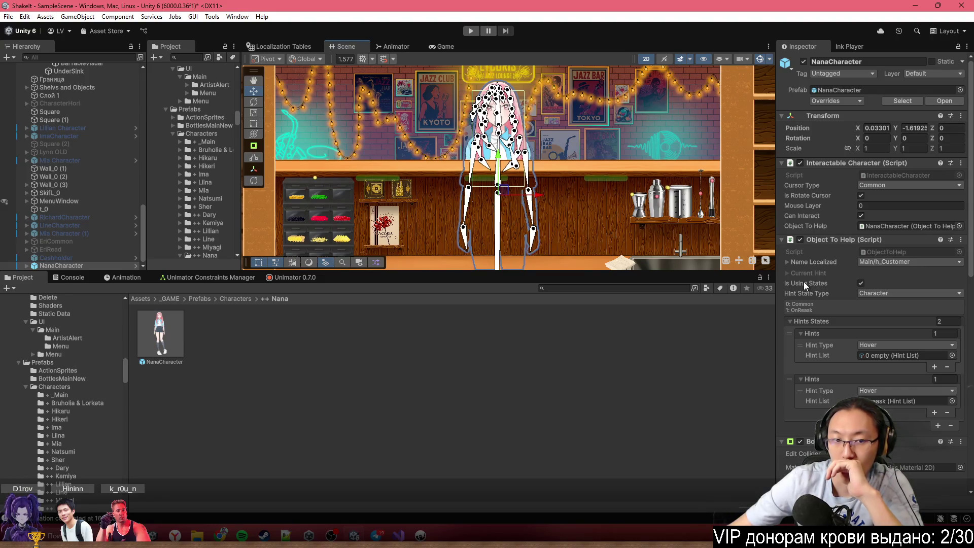
{"action": "scroll", "coordinate": [804, 282], "scroll_direction": "down", "scroll_amount": 5}
{"action": "scroll", "coordinate": [873, 279], "scroll_direction": "down", "scroll_amount": 3}
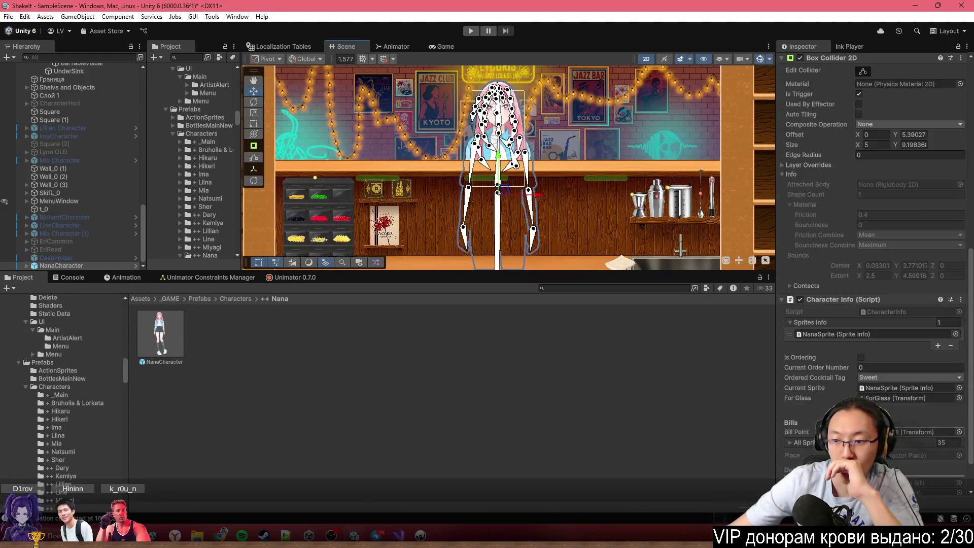
{"action": "scroll", "coordinate": [873, 279], "scroll_direction": "down", "scroll_amount": 1}
{"action": "scroll", "coordinate": [873, 279], "scroll_direction": "up", "scroll_amount": 6}
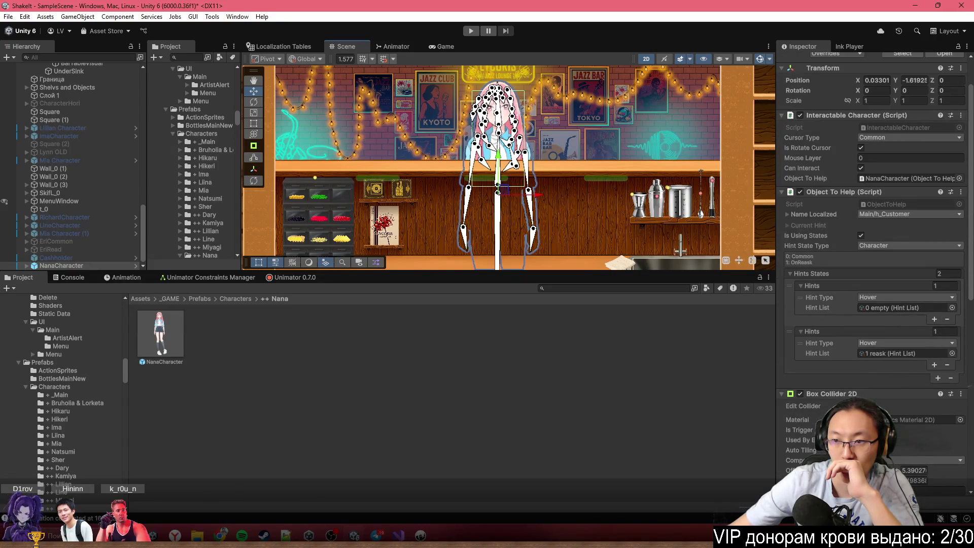
{"action": "scroll", "coordinate": [857, 315], "scroll_direction": "up", "scroll_amount": 2}
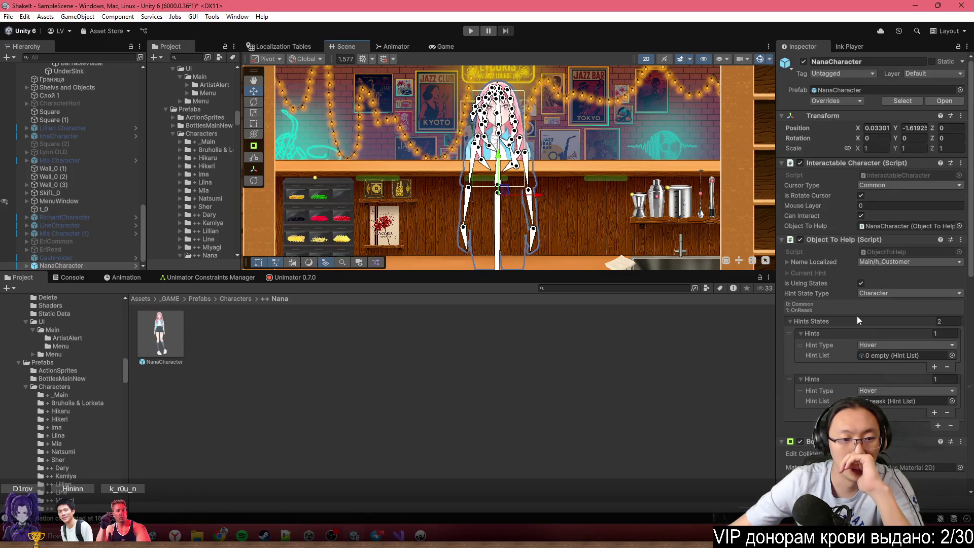
{"action": "left_click", "coordinate": [27, 265]}
{"action": "left_click", "coordinate": [34, 258]}
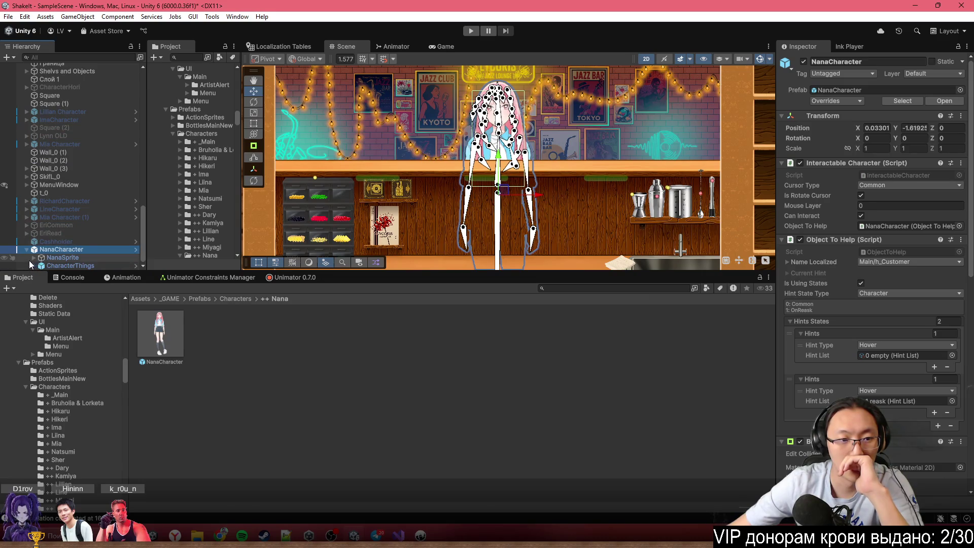
{"action": "left_click", "coordinate": [42, 265]}
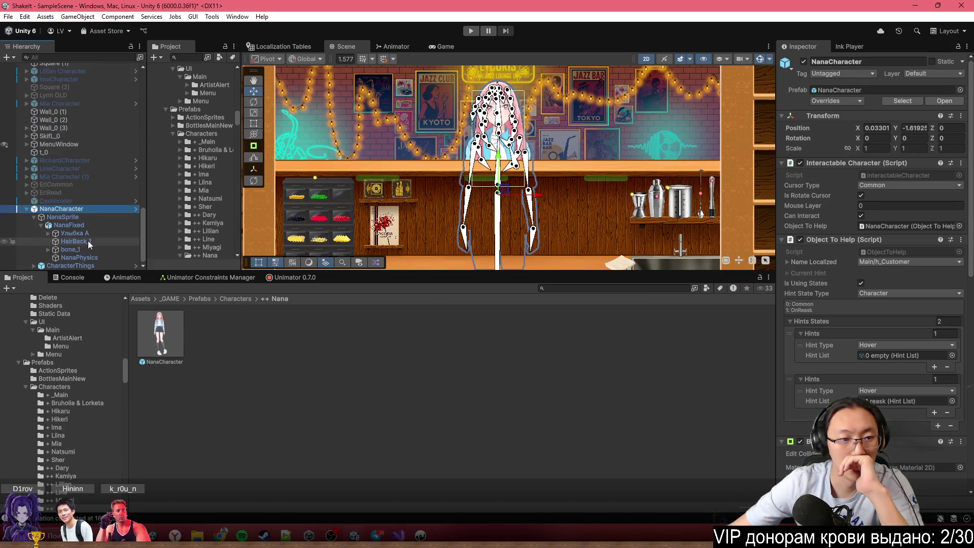
{"action": "left_click", "coordinate": [44, 233]}
{"action": "left_click", "coordinate": [47, 232]}
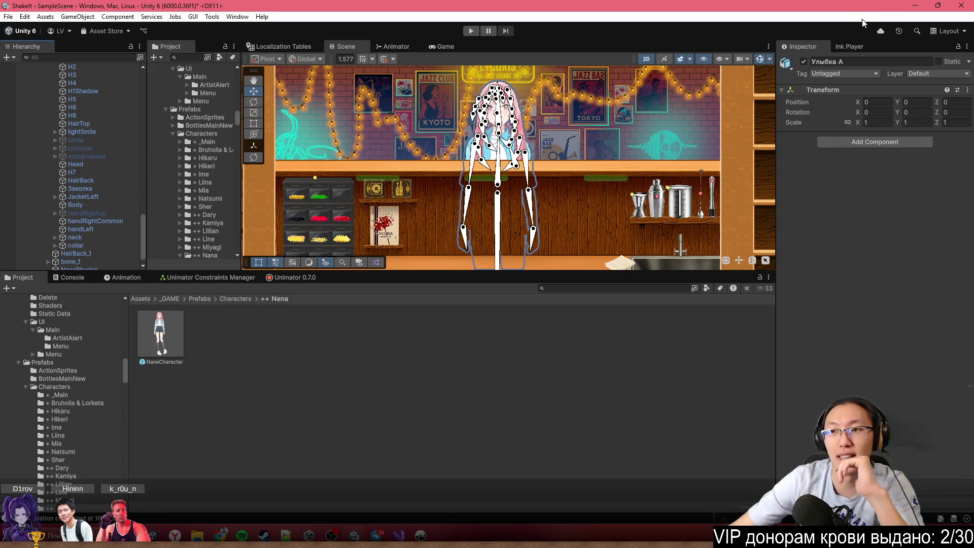
{"action": "left_click", "coordinate": [918, 3]}
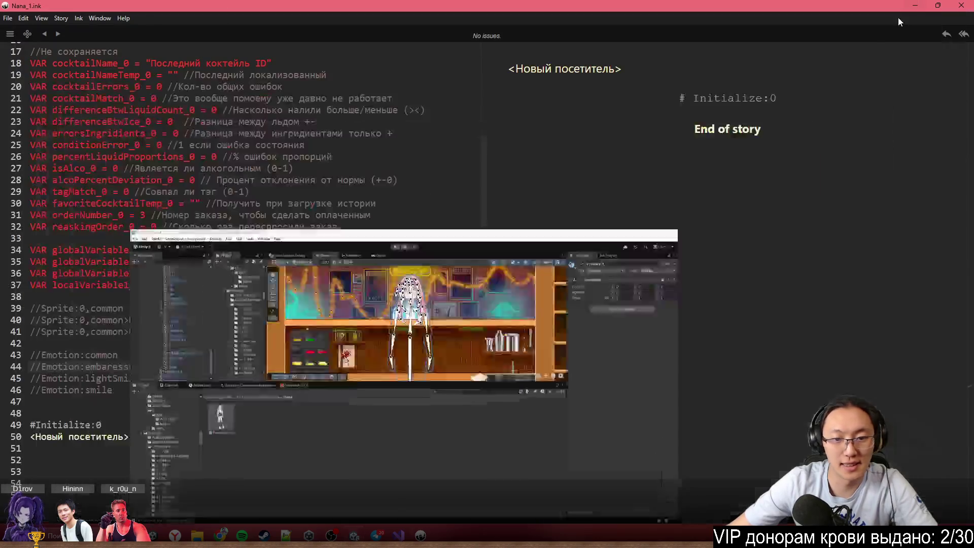
Respell the second emotion comment as 'emberrassed' and add a line below the comments
{"action": "double_click", "coordinate": [114, 366]}
{"action": "type", "text": "e"}
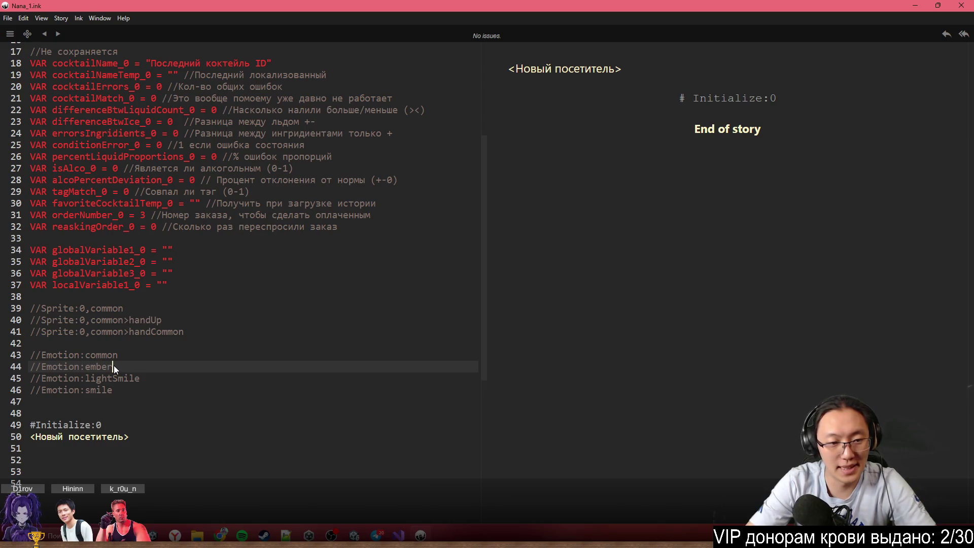
{"action": "type", "text": "assed"}
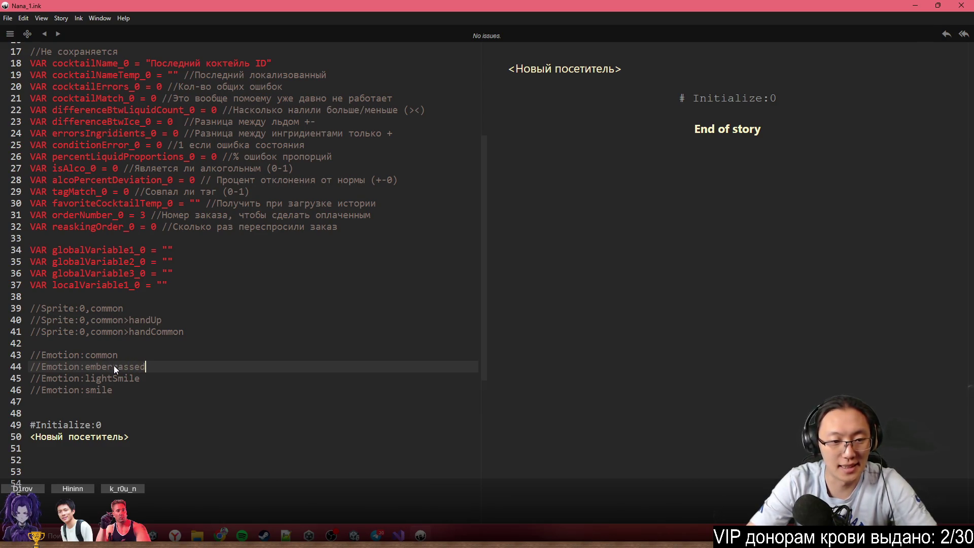
{"action": "scroll", "coordinate": [330, 329], "scroll_direction": "down", "scroll_amount": 2}
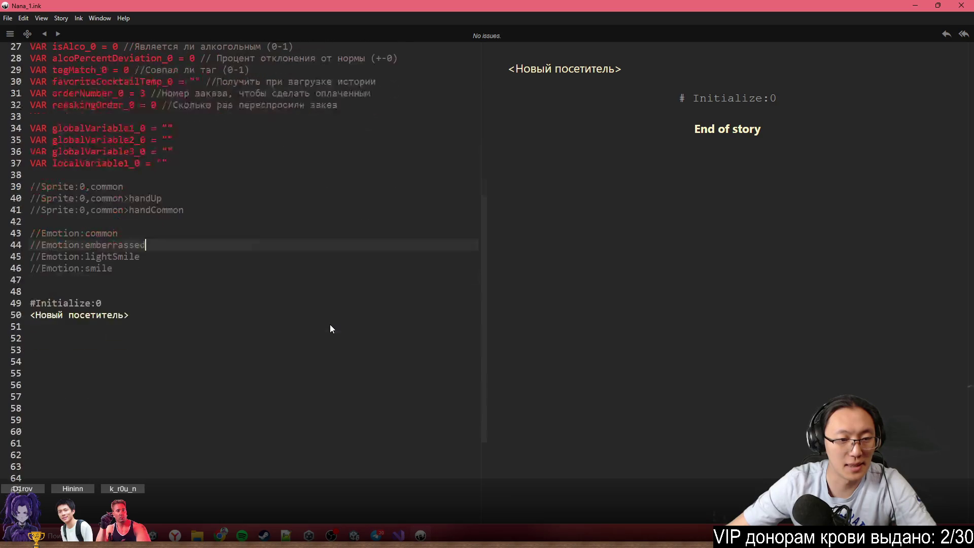
{"action": "left_click", "coordinate": [233, 280]}
{"action": "scroll", "coordinate": [234, 280], "scroll_direction": "down", "scroll_amount": 2}
{"action": "scroll", "coordinate": [189, 184], "scroll_direction": "up", "scroll_amount": 2}
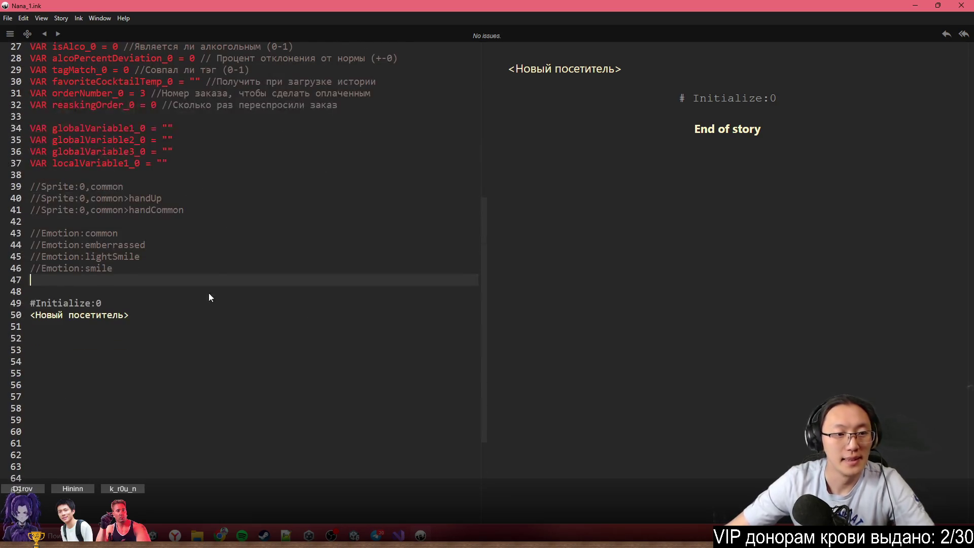
{"action": "left_click", "coordinate": [194, 314]}
{"action": "key", "text": "Return"}
{"action": "key", "text": "Return"}
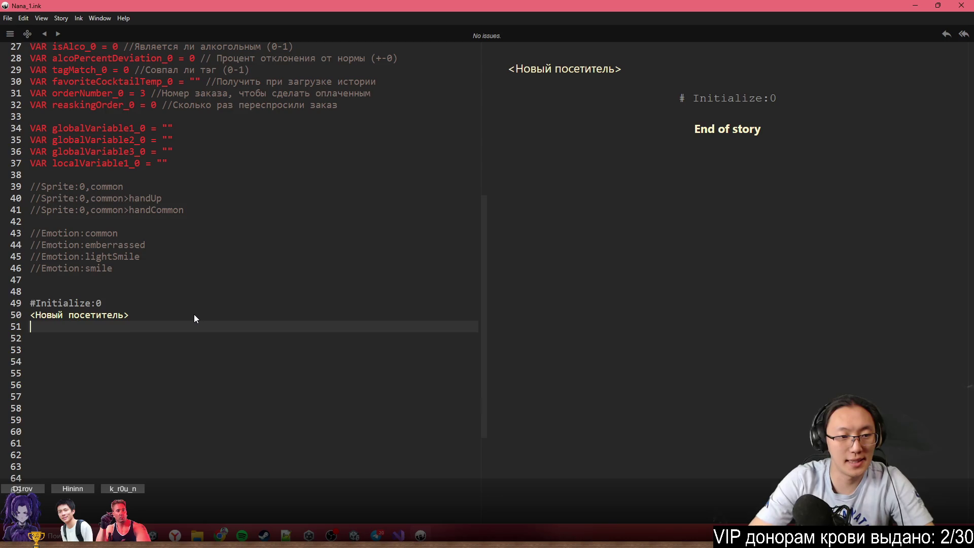
{"action": "scroll", "coordinate": [194, 315], "scroll_direction": "up", "scroll_amount": 6}
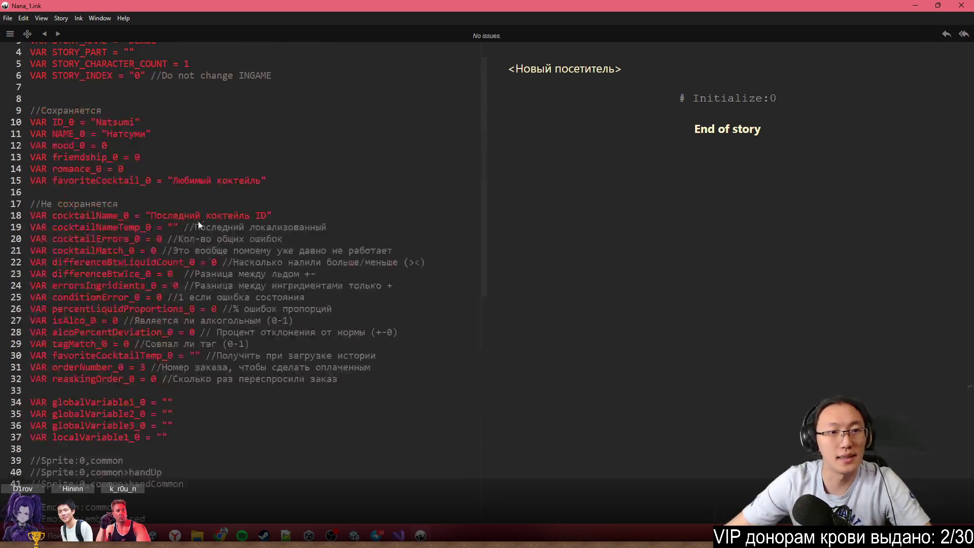
Replace Demo1 in STORY_NAME and Natsumi in ID_0 with 'Nana'
{"action": "double_click", "coordinate": [139, 71]}
{"action": "type", "text": "Nana"}
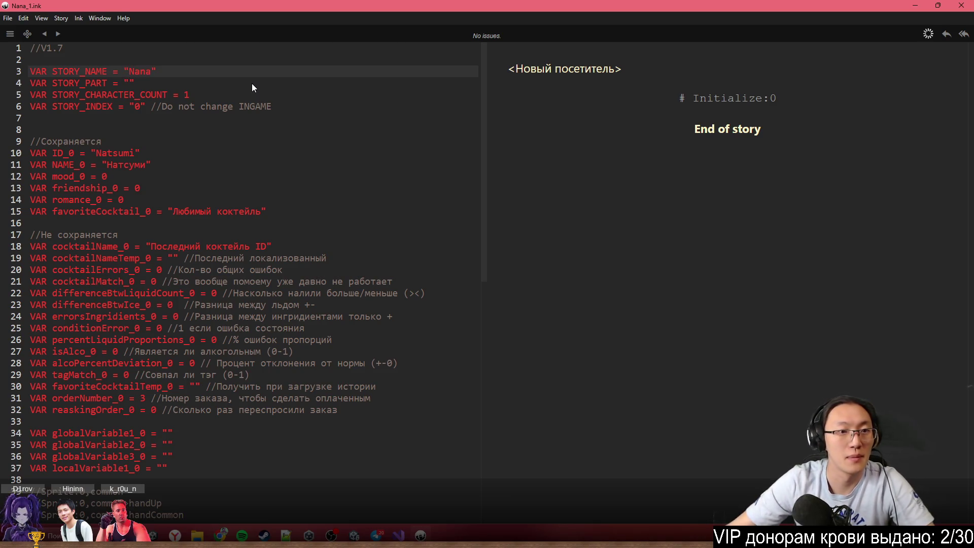
{"action": "double_click", "coordinate": [115, 154]}
{"action": "type", "text": "Na"}
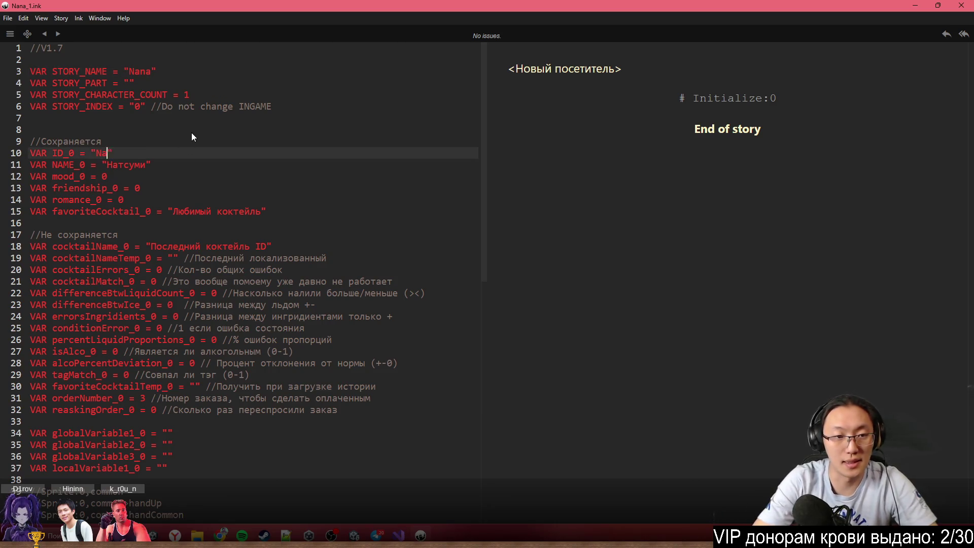
{"action": "type", "text": "na"}
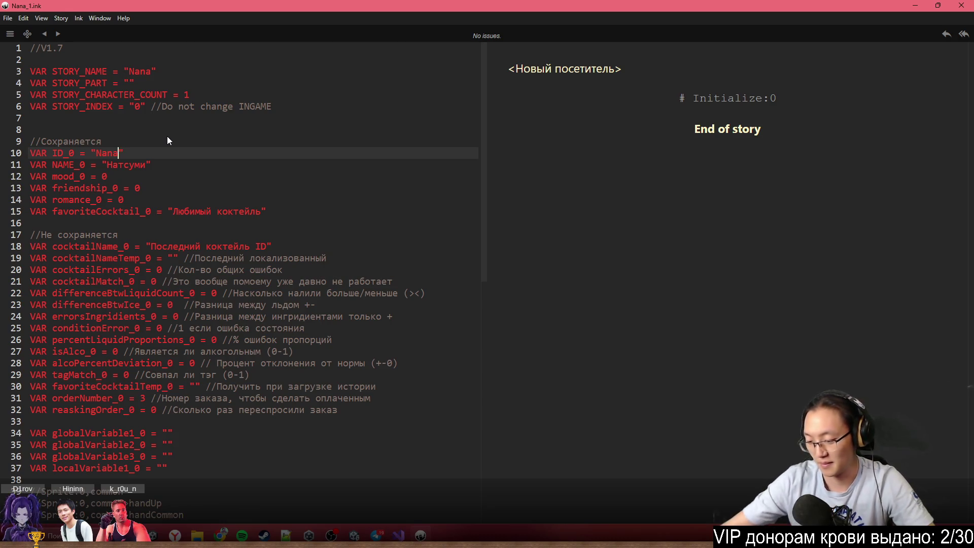
{"action": "left_click", "coordinate": [145, 164]}
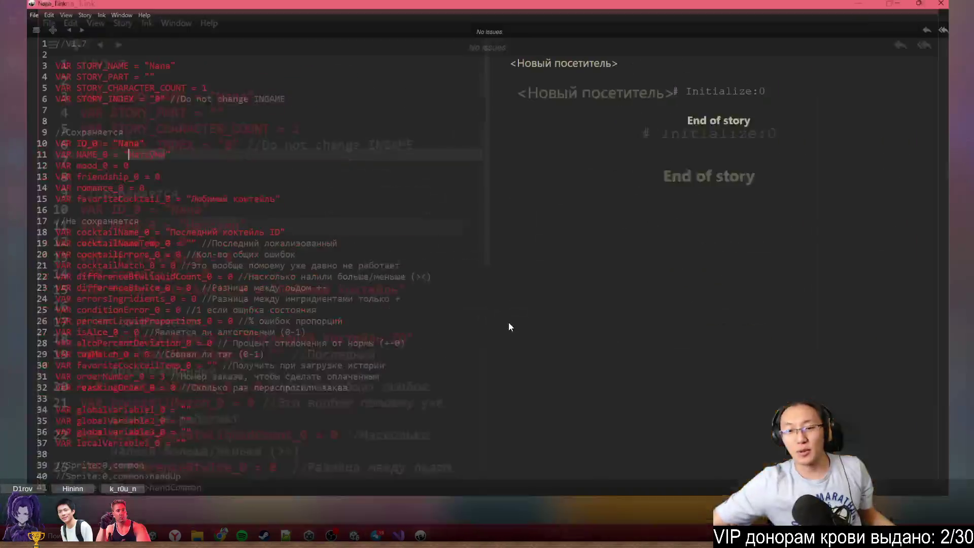
Drag NanaCharacter up to Y 1.21, undoing an accidental move of Улыбка A
{"action": "key", "text": "alt+Tab"}
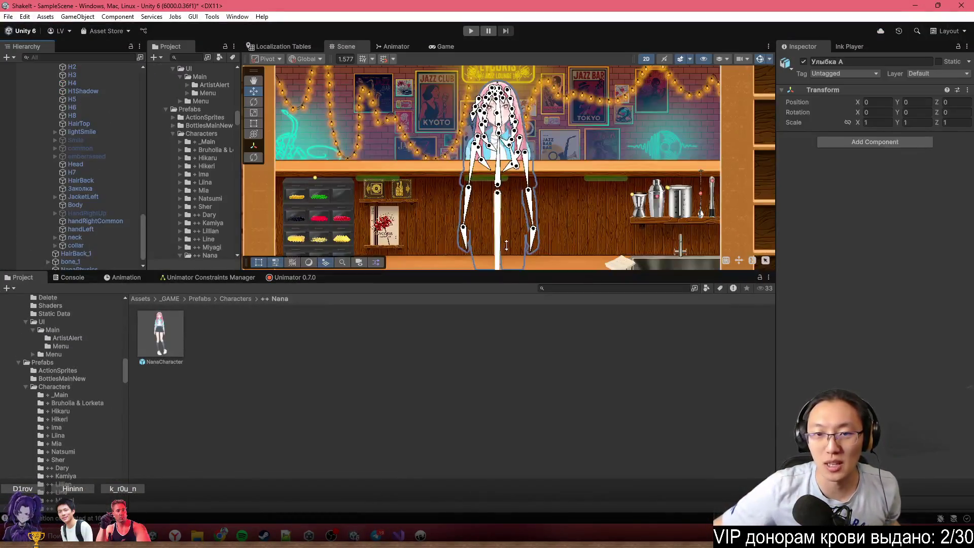
{"action": "scroll", "coordinate": [496, 127], "scroll_direction": "up", "scroll_amount": 4}
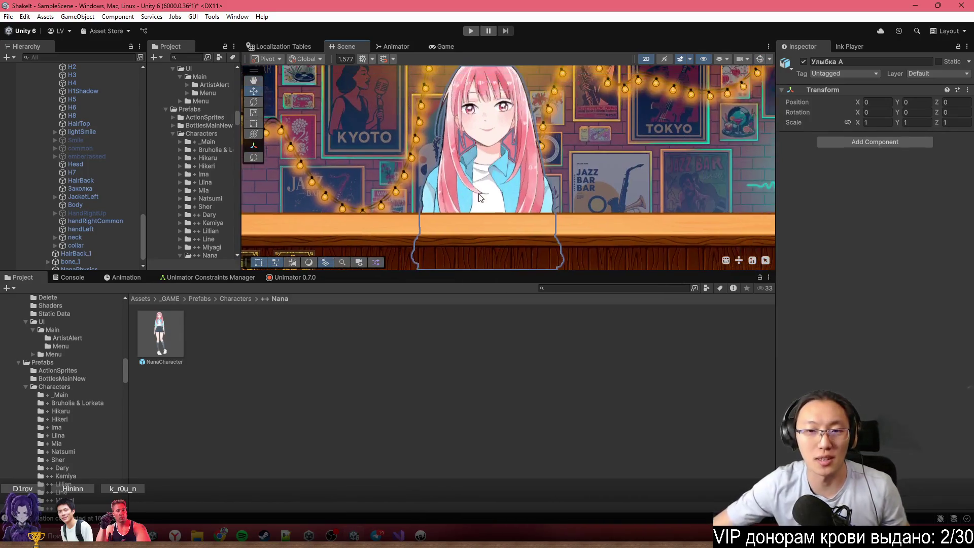
{"action": "scroll", "coordinate": [528, 183], "scroll_direction": "down", "scroll_amount": 6}
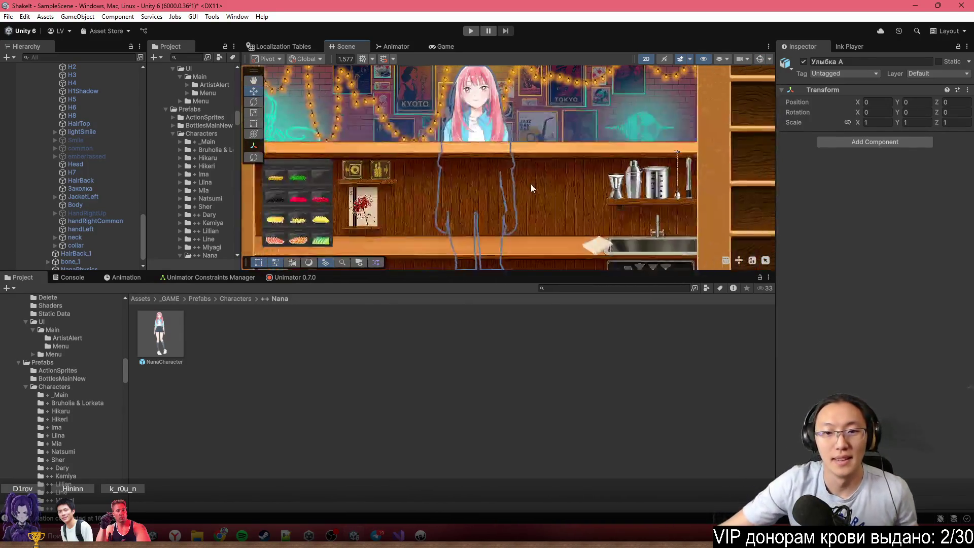
{"action": "mouse_move", "coordinate": [495, 232]}
{"action": "left_mouse_down"}
{"action": "mouse_move", "coordinate": [495, 211]}
{"action": "mouse_move", "coordinate": [529, 195]}
{"action": "left_mouse_up"}
{"action": "key", "text": "ctrl+z"}
{"action": "scroll", "coordinate": [107, 172], "scroll_direction": "up", "scroll_amount": 5}
{"action": "left_click", "coordinate": [68, 180]}
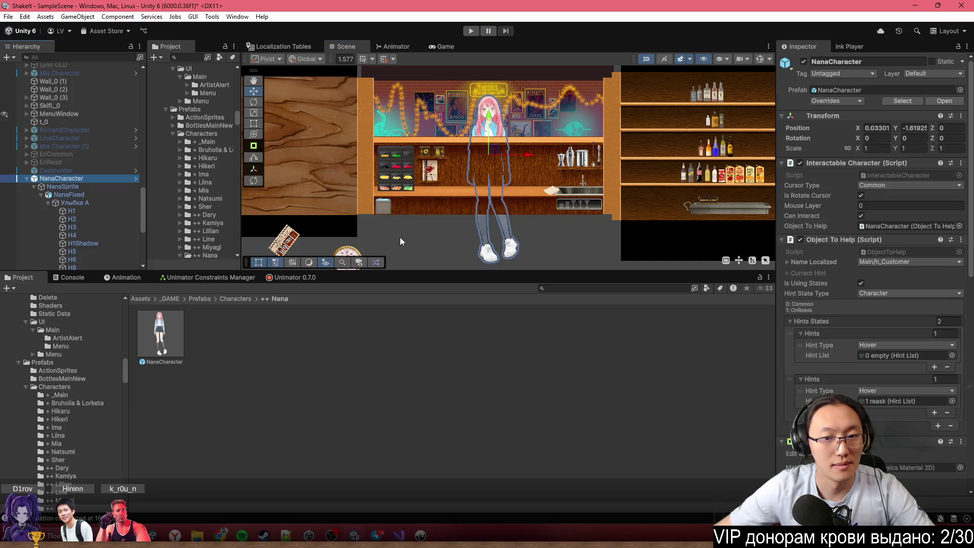
{"action": "left_click_drag", "start_coordinate": [492, 149], "coordinate": [501, 85]}
{"action": "left_click", "coordinate": [520, 87]}
Maximize the Scene view so Nana's full figure fills it
{"action": "scroll", "coordinate": [533, 112], "scroll_direction": "up", "scroll_amount": 3}
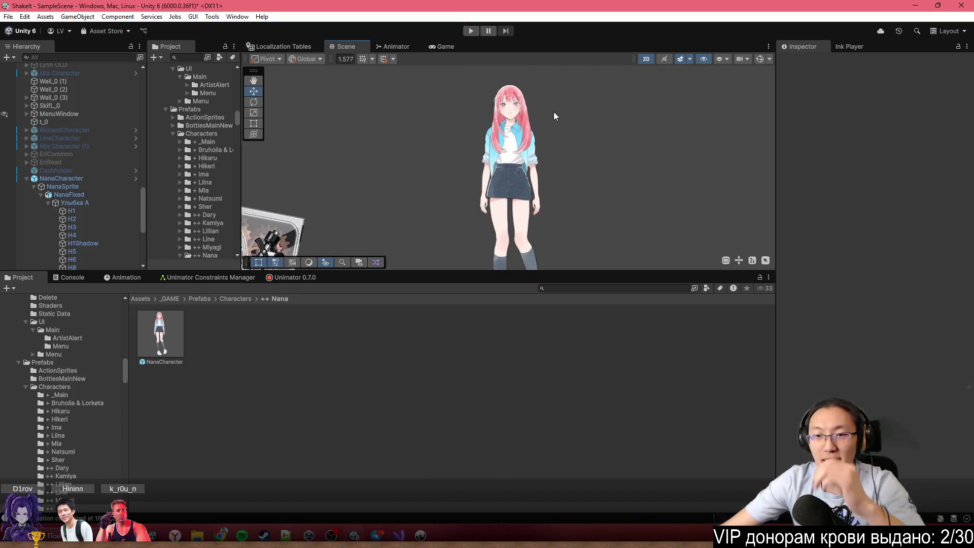
{"action": "double_click", "coordinate": [535, 50]}
{"action": "scroll", "coordinate": [558, 243], "scroll_direction": "up", "scroll_amount": 3}
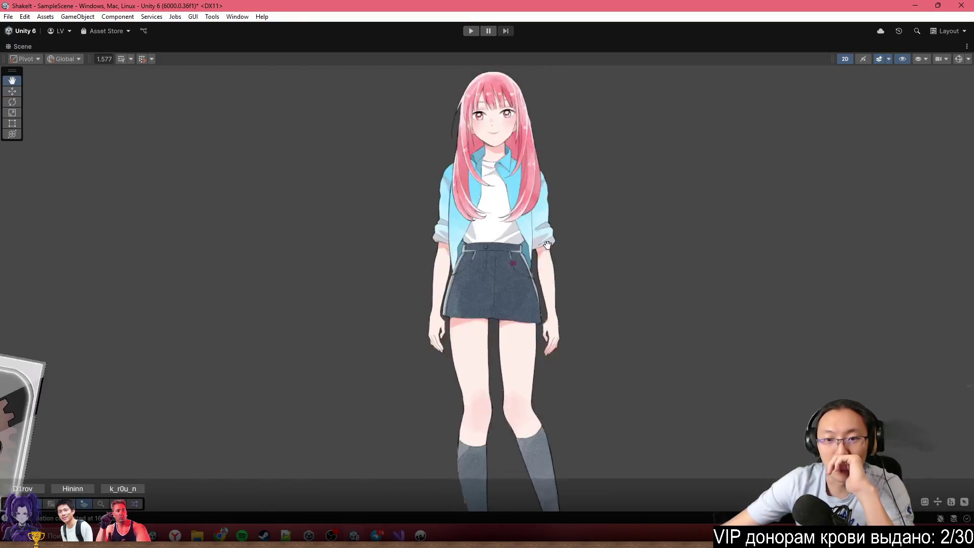
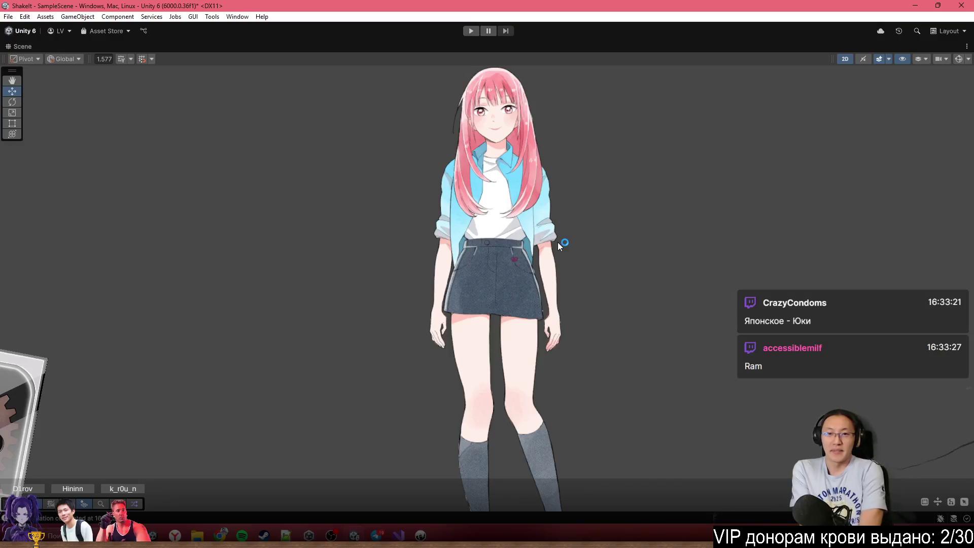
Restore the full editor layout with a taller scene view and open the Characters > Sher prefab folder
{"action": "scroll", "coordinate": [383, 221], "scroll_direction": "down", "scroll_amount": 3}
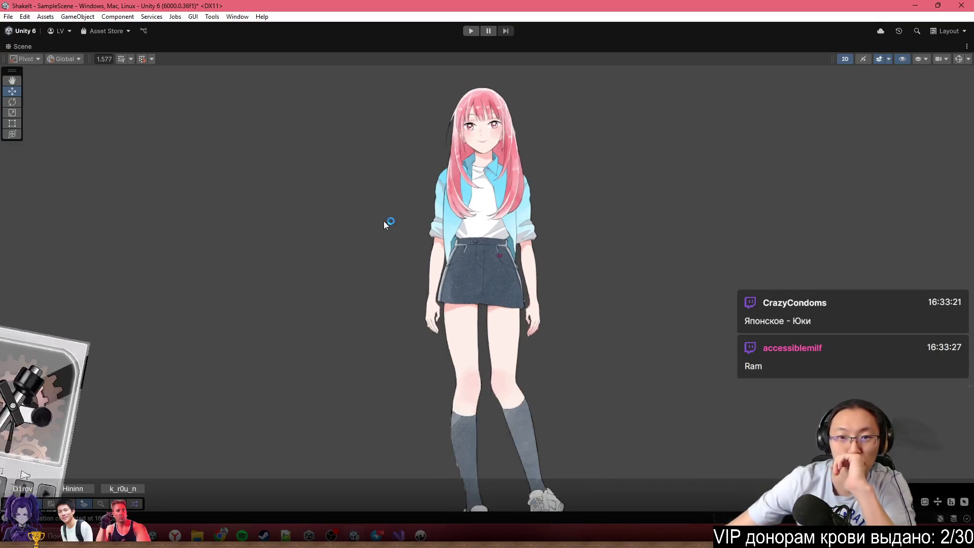
{"action": "double_click", "coordinate": [437, 46]}
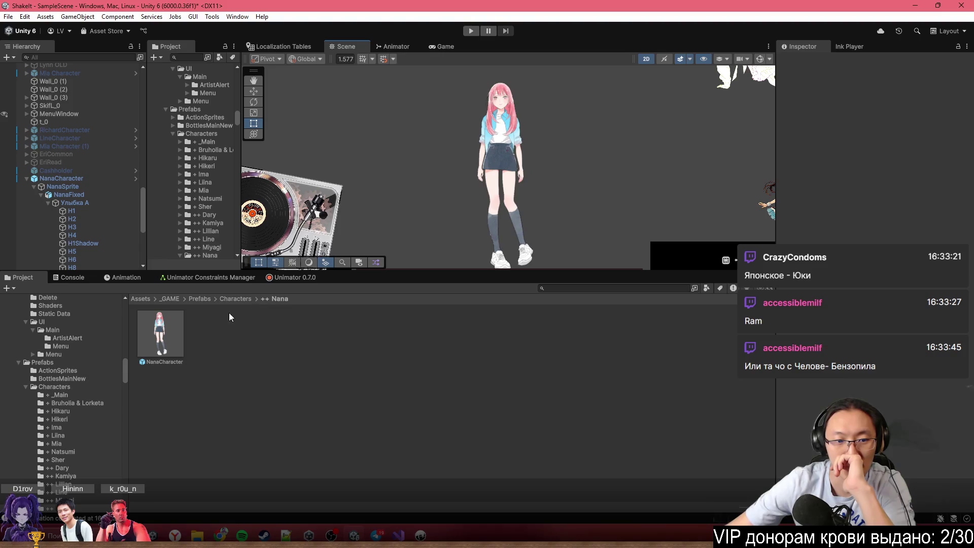
{"action": "left_click_drag", "start_coordinate": [379, 271], "coordinate": [387, 376]}
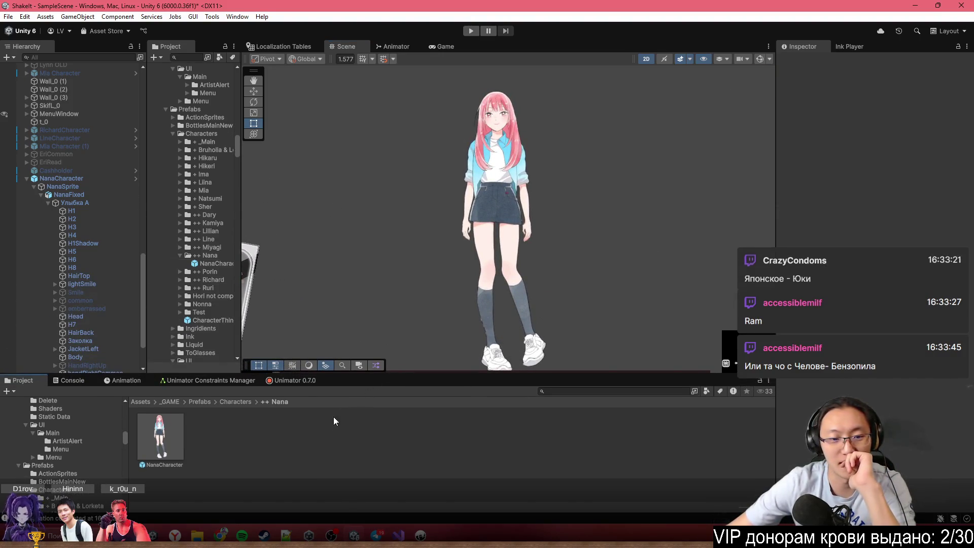
{"action": "left_click", "coordinate": [232, 402]}
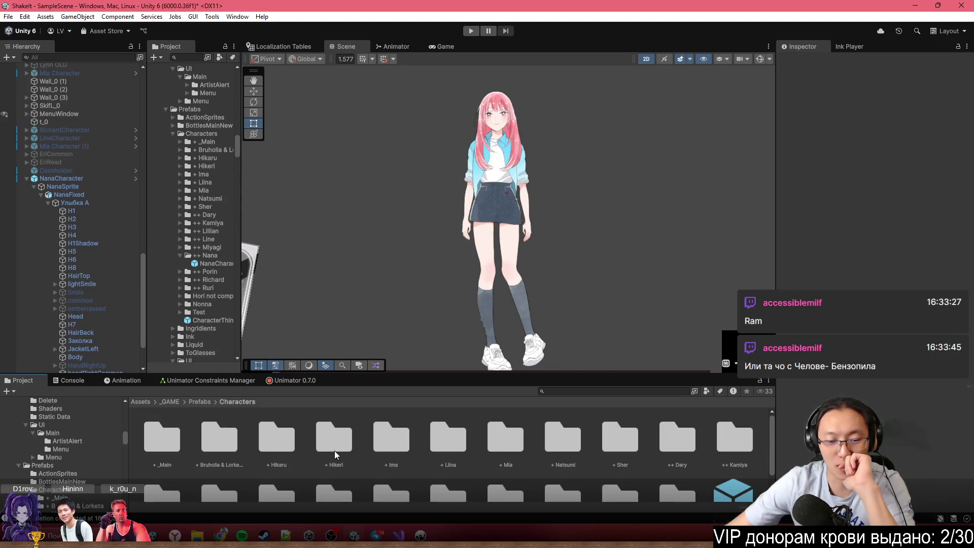
{"action": "double_click", "coordinate": [626, 445]}
Place the CharacterSher prefab in the scene and frame both characters' faces
{"action": "left_click_drag", "start_coordinate": [178, 431], "coordinate": [412, 199]}
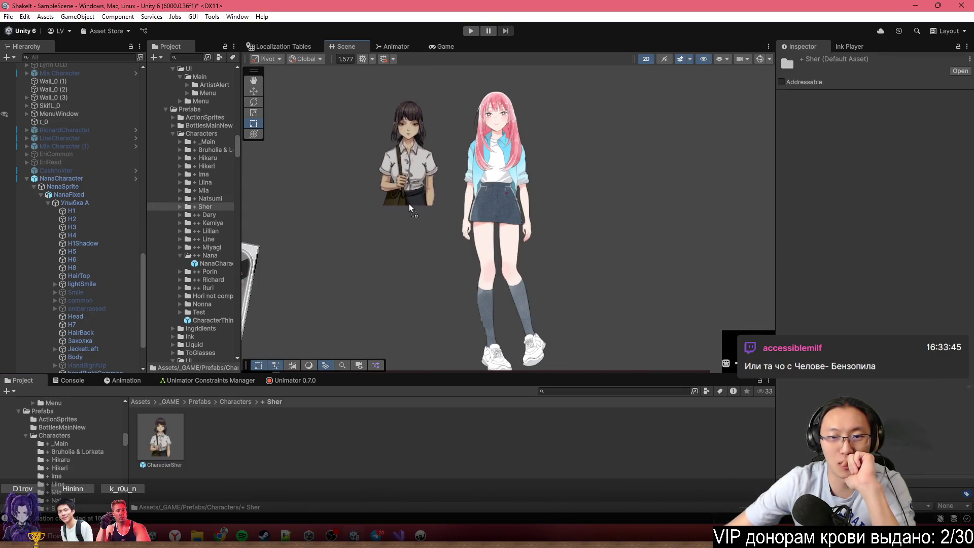
{"action": "scroll", "coordinate": [412, 199], "scroll_direction": "up", "scroll_amount": 5}
{"action": "left_click_drag", "start_coordinate": [400, 234], "coordinate": [462, 304]}
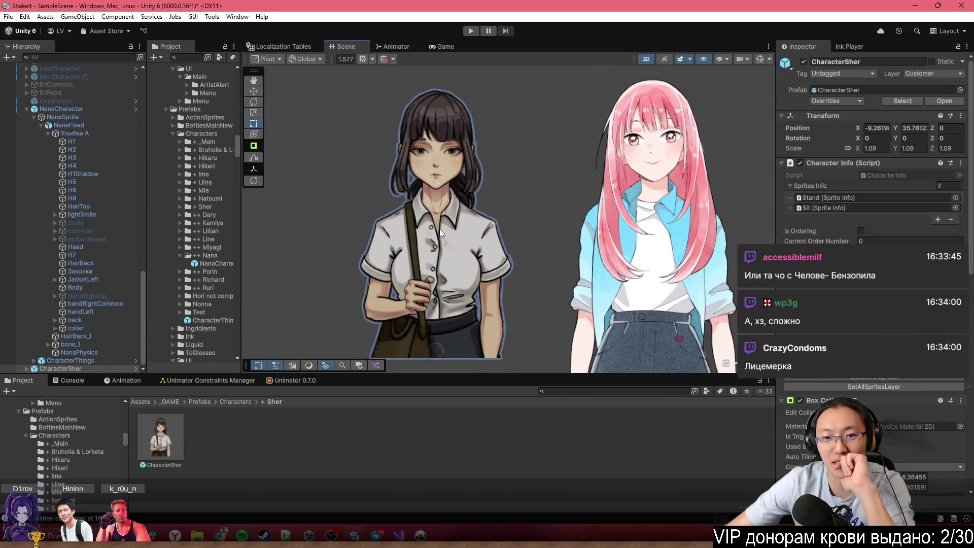
{"action": "scroll", "coordinate": [443, 236], "scroll_direction": "up", "scroll_amount": 3}
{"action": "scroll", "coordinate": [509, 247], "scroll_direction": "down", "scroll_amount": 1}
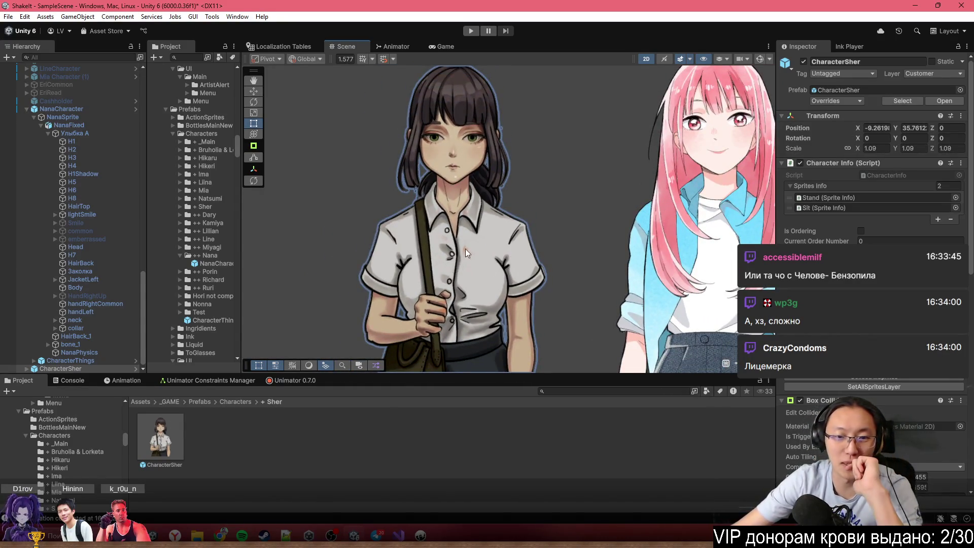
{"action": "scroll", "coordinate": [475, 233], "scroll_direction": "up", "scroll_amount": 5}
{"action": "scroll", "coordinate": [422, 242], "scroll_direction": "down", "scroll_amount": 6}
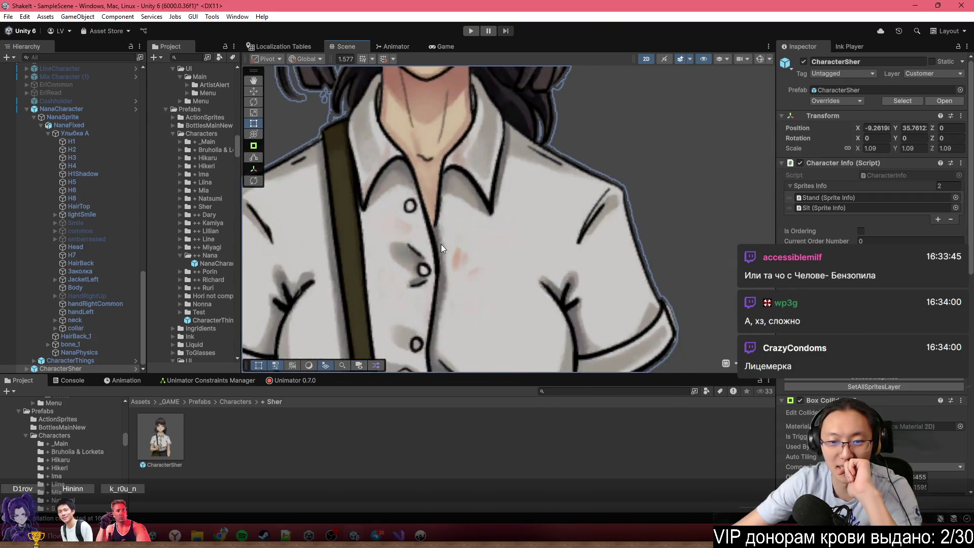
{"action": "scroll", "coordinate": [533, 238], "scroll_direction": "down", "scroll_amount": 2}
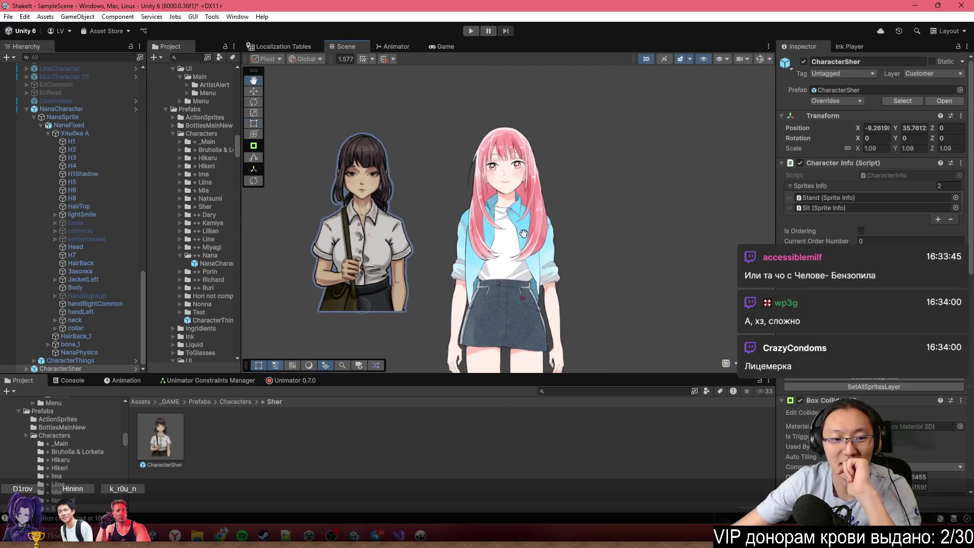
{"action": "scroll", "coordinate": [319, 173], "scroll_direction": "up", "scroll_amount": 1}
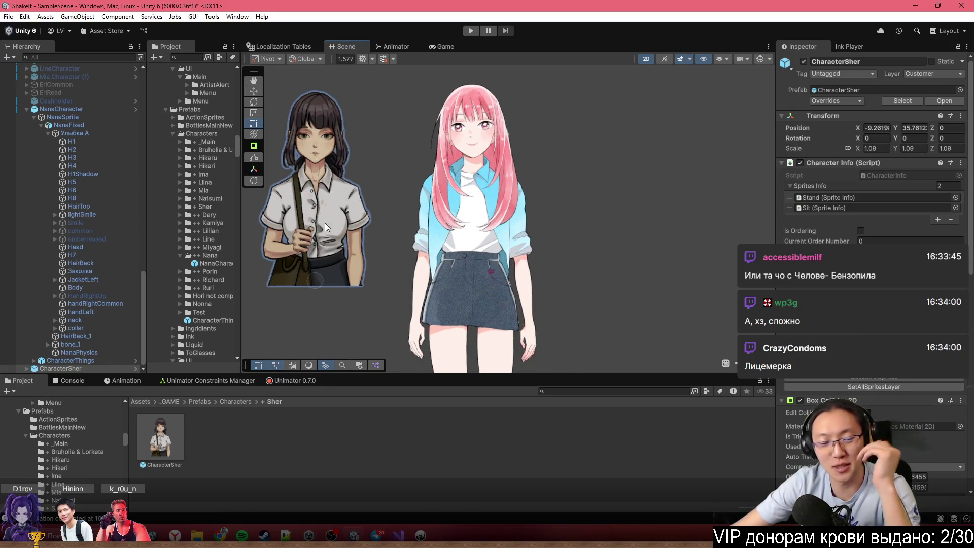
Place the RichardCharacter prefab to the right of Nana
{"action": "left_click", "coordinate": [229, 403]}
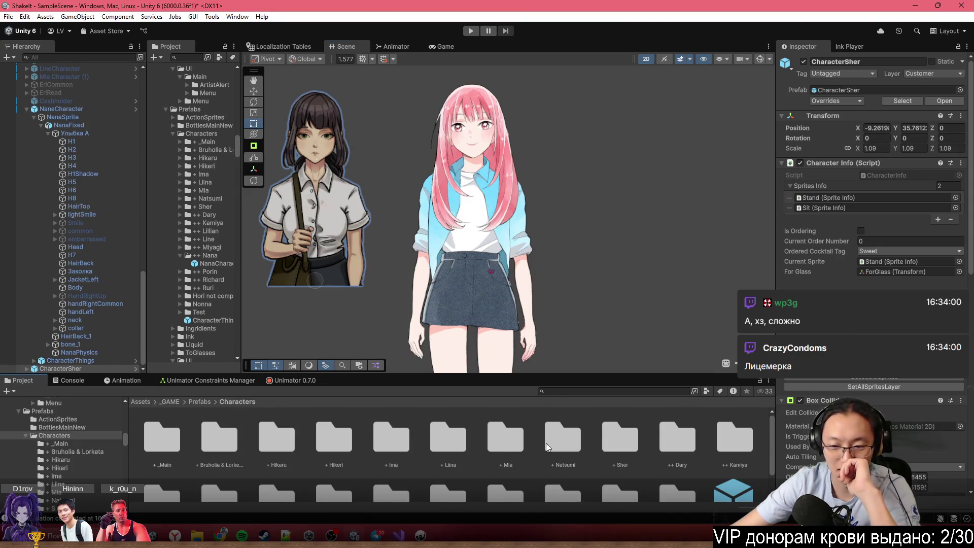
{"action": "scroll", "coordinate": [665, 446], "scroll_direction": "down", "scroll_amount": 1}
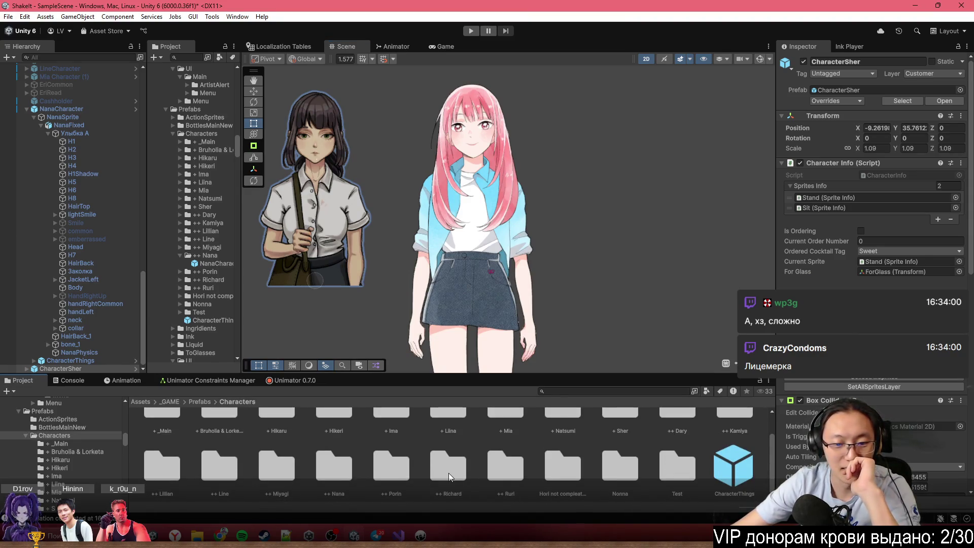
{"action": "double_click", "coordinate": [449, 473]}
{"action": "mouse_move", "coordinate": [161, 441]}
{"action": "left_mouse_down"}
{"action": "mouse_move", "coordinate": [659, 243]}
{"action": "mouse_move", "coordinate": [629, 289]}
{"action": "left_mouse_up"}
Place the CharacterNatsumi prefab from the Natsumi folder into the scene
{"action": "scroll", "coordinate": [620, 319], "scroll_direction": "down", "scroll_amount": 3}
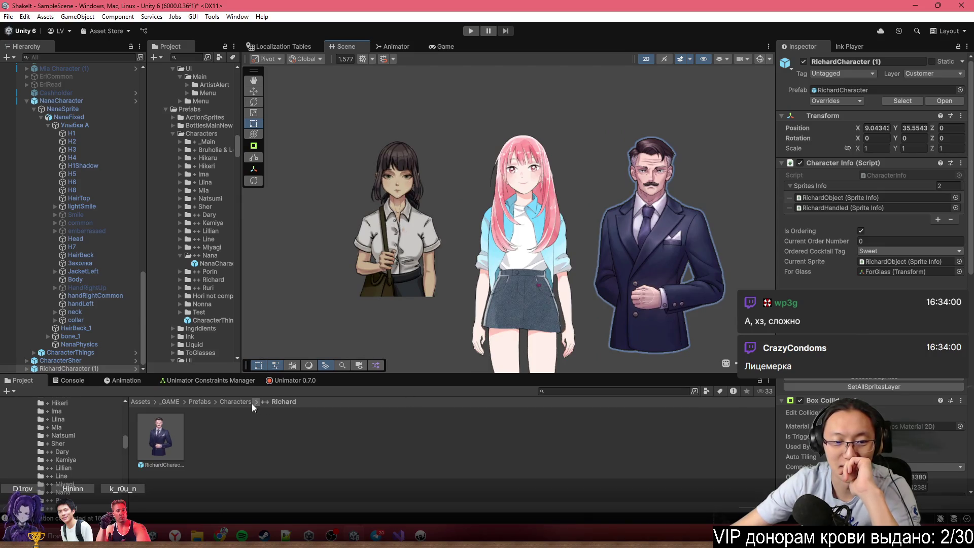
{"action": "left_click", "coordinate": [251, 402]}
{"action": "left_click", "coordinate": [539, 444]}
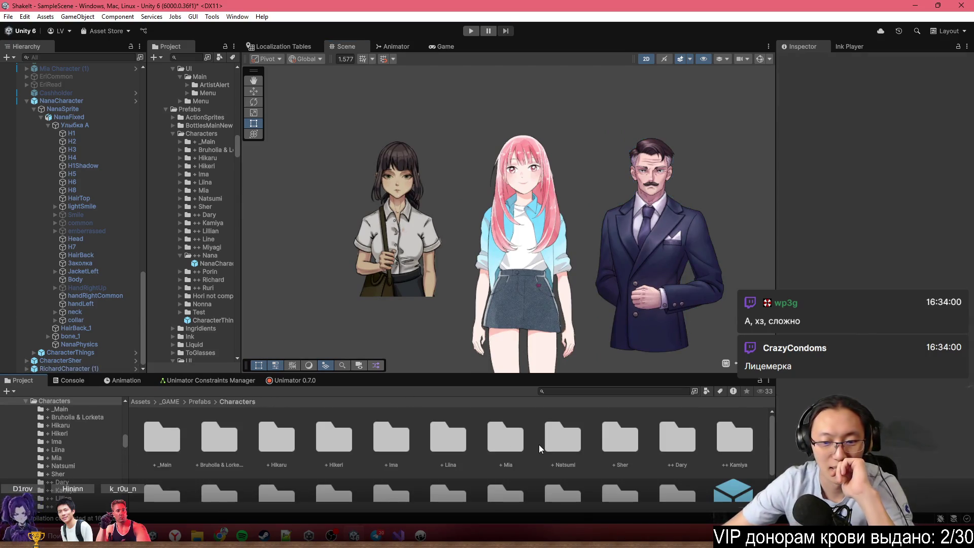
{"action": "double_click", "coordinate": [552, 442]}
{"action": "mouse_move", "coordinate": [176, 450]}
{"action": "left_mouse_down"}
{"action": "mouse_move", "coordinate": [307, 276]}
{"action": "mouse_move", "coordinate": [317, 287]}
{"action": "mouse_move", "coordinate": [302, 295]}
{"action": "mouse_move", "coordinate": [323, 282]}
{"action": "left_mouse_up"}
Frame the newly added Natsumi, return the Project panel to Characters, and recentre the view on Nana
{"action": "key", "text": "f"}
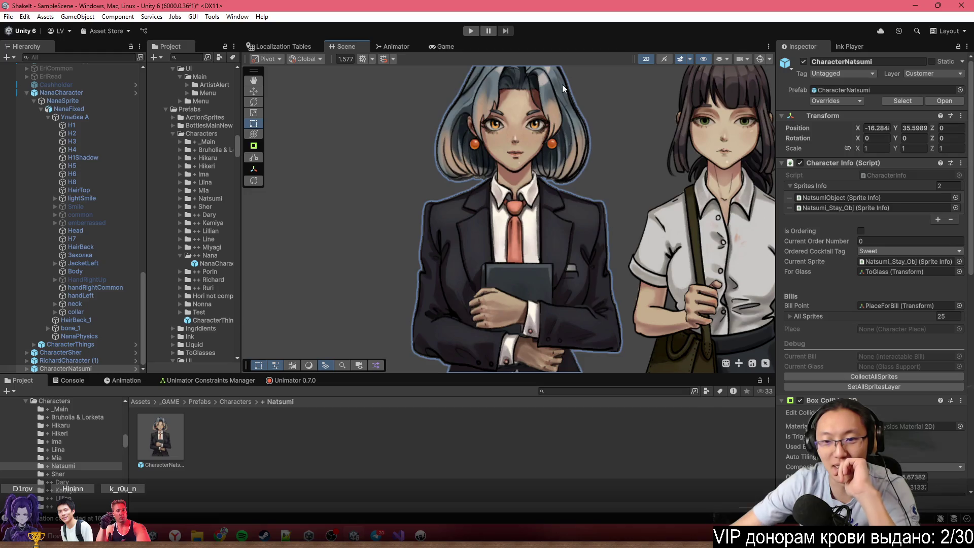
{"action": "scroll", "coordinate": [473, 236], "scroll_direction": "down", "scroll_amount": 5}
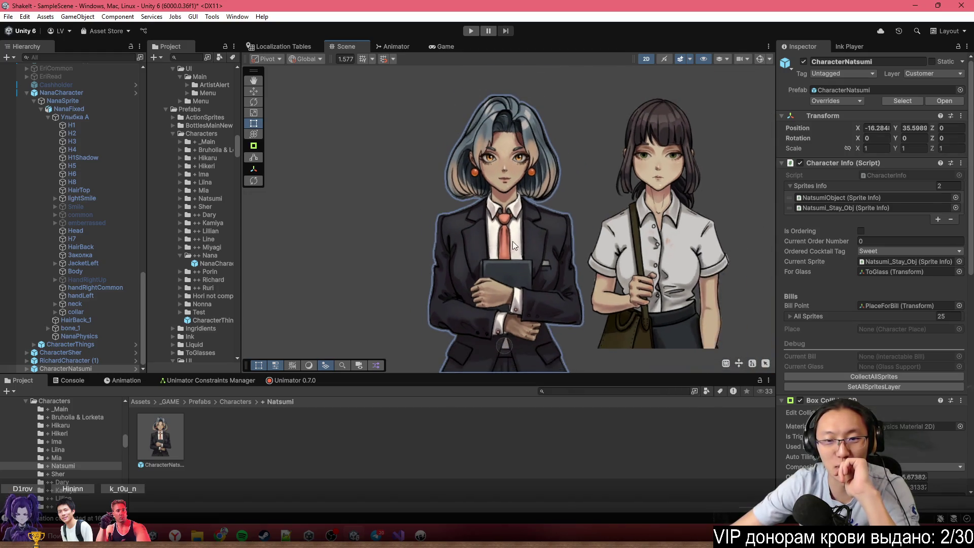
{"action": "scroll", "coordinate": [420, 202], "scroll_direction": "up", "scroll_amount": 3}
{"action": "scroll", "coordinate": [388, 179], "scroll_direction": "down", "scroll_amount": 3}
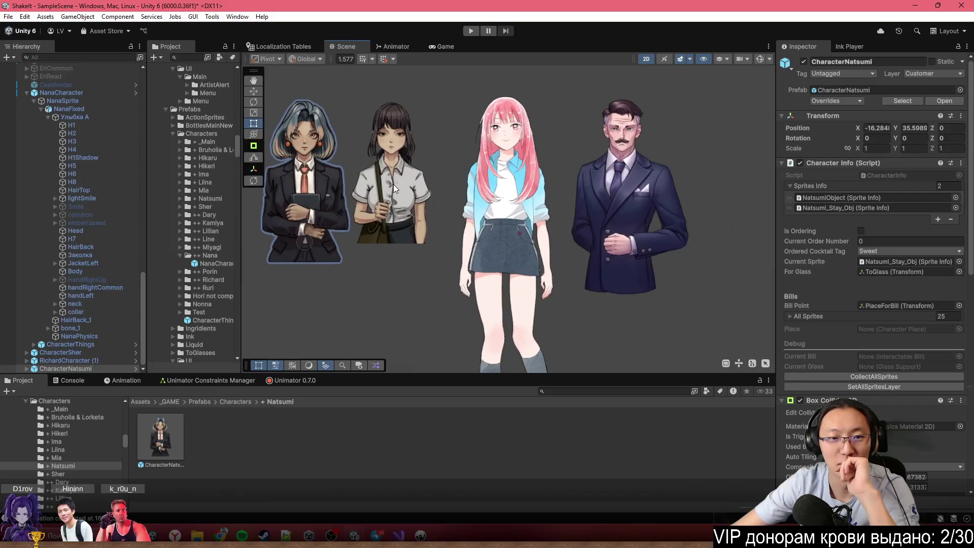
{"action": "scroll", "coordinate": [360, 157], "scroll_direction": "up", "scroll_amount": 2}
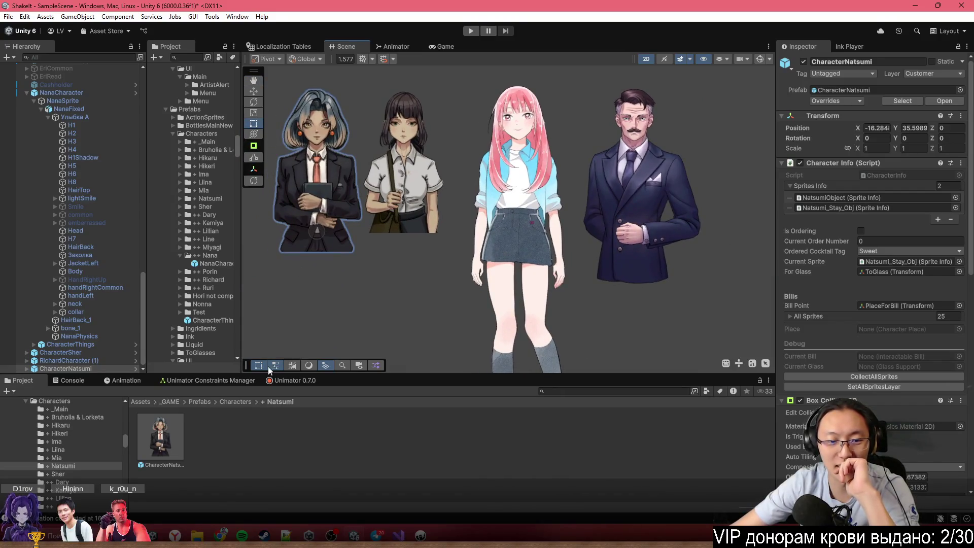
{"action": "left_click", "coordinate": [236, 402]}
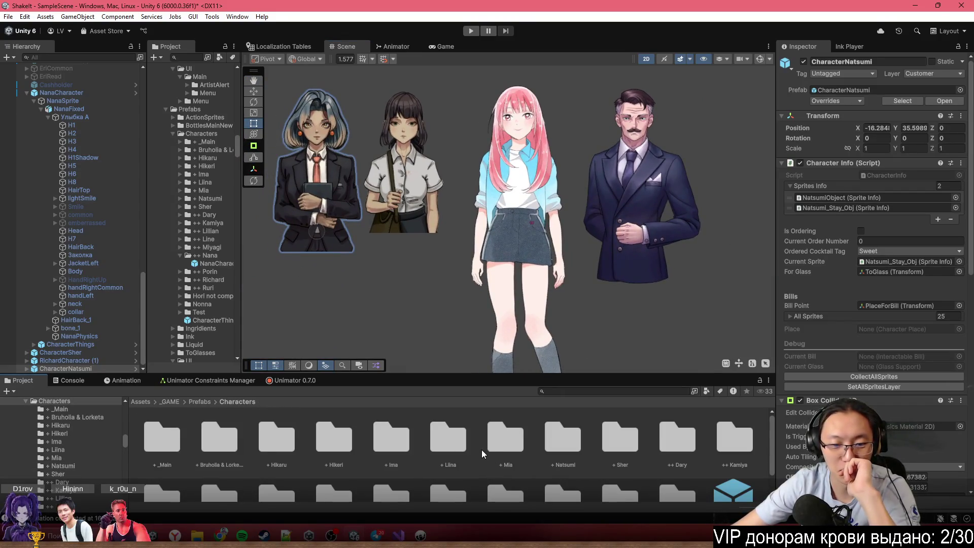
{"action": "scroll", "coordinate": [586, 432], "scroll_direction": "down", "scroll_amount": 2}
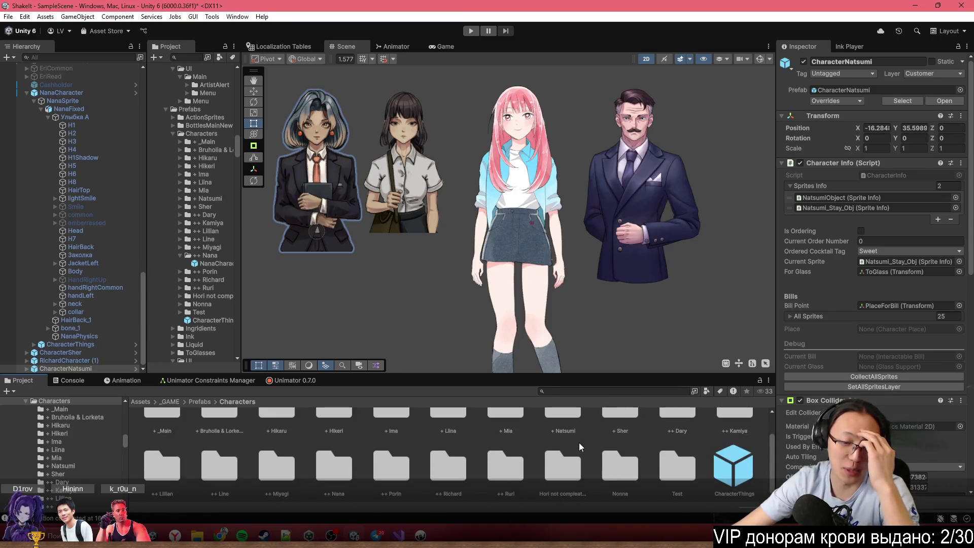
{"action": "scroll", "coordinate": [523, 194], "scroll_direction": "up", "scroll_amount": 2}
{"action": "left_click_drag", "start_coordinate": [523, 195], "coordinate": [565, 241]}
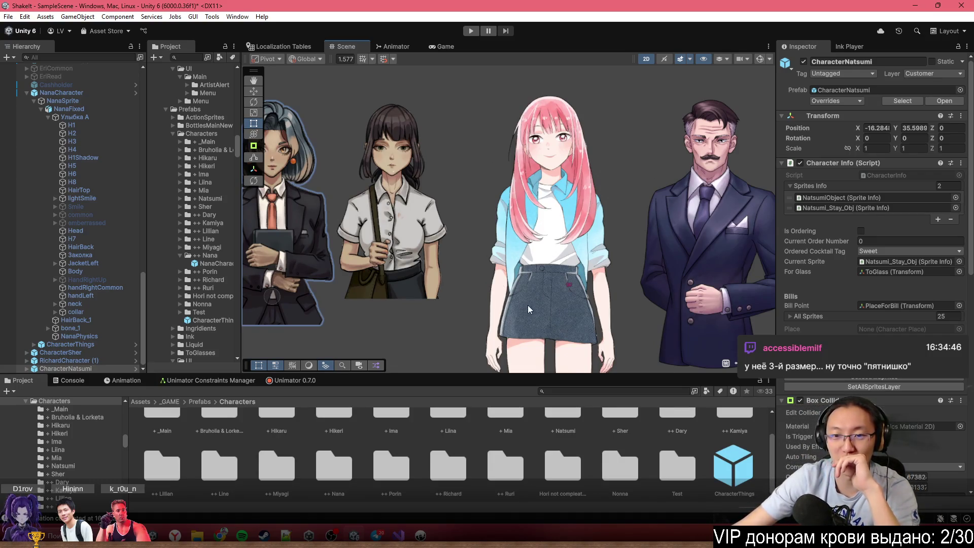
{"action": "scroll", "coordinate": [563, 274], "scroll_direction": "up", "scroll_amount": 3}
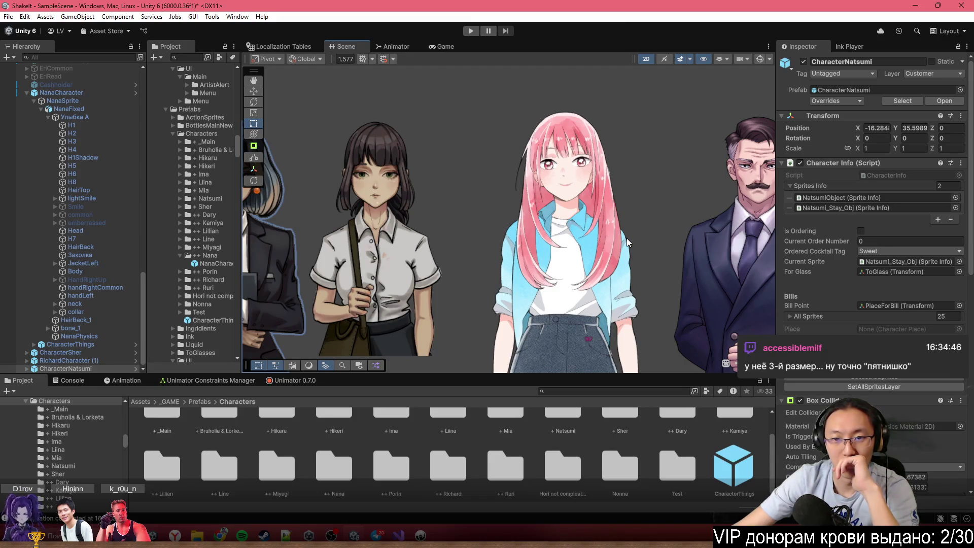
{"action": "left_click_drag", "start_coordinate": [627, 238], "coordinate": [546, 248]}
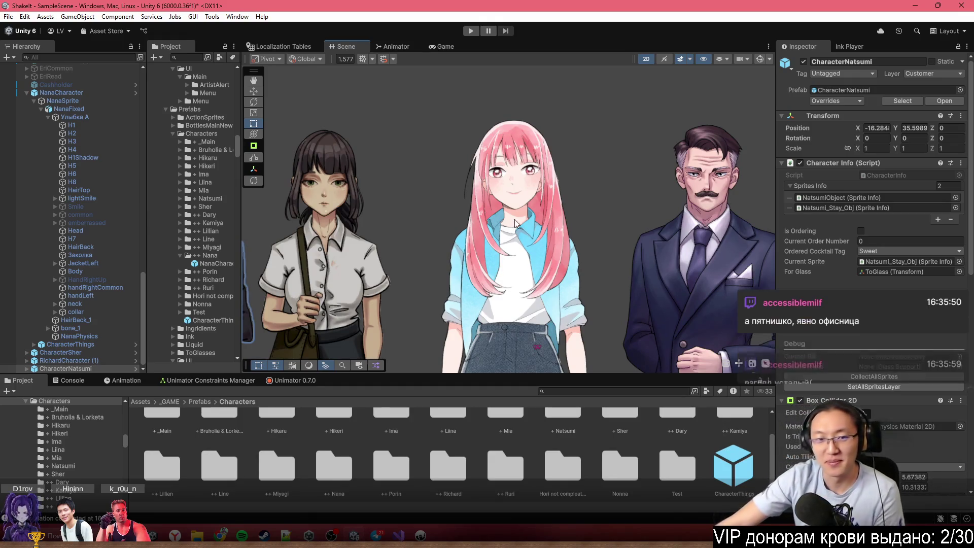
{"action": "scroll", "coordinate": [327, 214], "scroll_direction": "up", "scroll_amount": 2}
{"action": "scroll", "coordinate": [333, 208], "scroll_direction": "down", "scroll_amount": 2}
{"action": "left_click", "coordinate": [338, 200]}
{"action": "scroll", "coordinate": [455, 224], "scroll_direction": "down", "scroll_amount": 1}
{"action": "scroll", "coordinate": [455, 225], "scroll_direction": "up", "scroll_amount": 3}
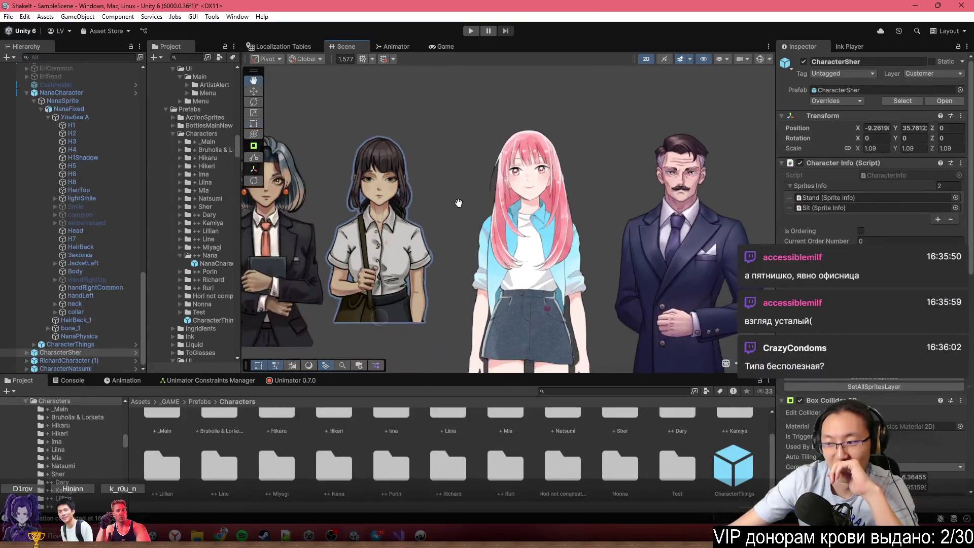
{"action": "left_click", "coordinate": [525, 203]}
{"action": "left_click_drag", "start_coordinate": [510, 205], "coordinate": [562, 215]}
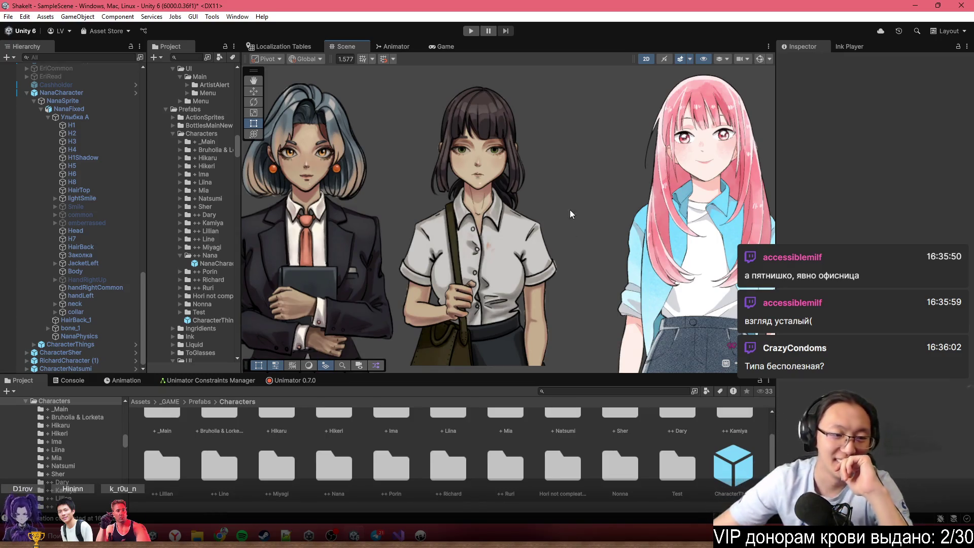
{"action": "left_click_drag", "start_coordinate": [616, 224], "coordinate": [541, 223]}
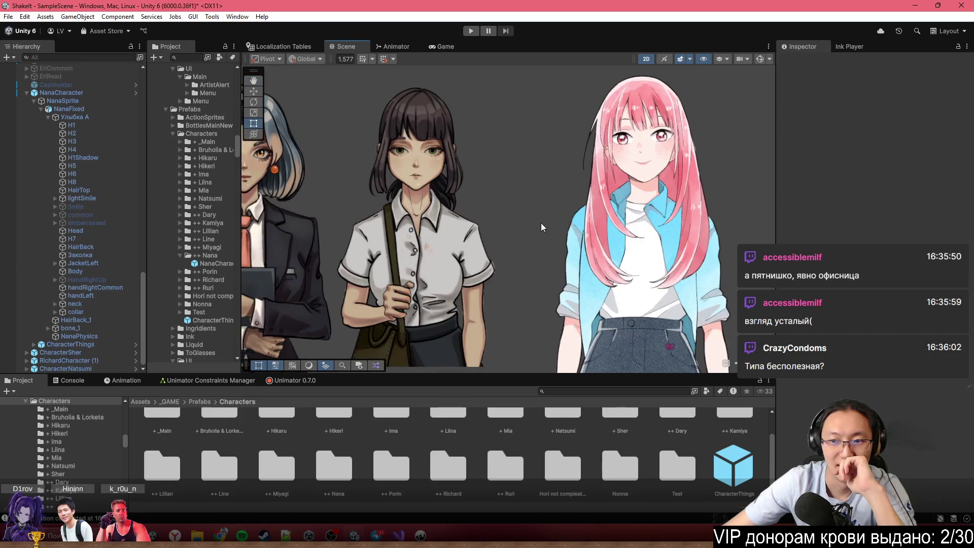
{"action": "scroll", "coordinate": [541, 223], "scroll_direction": "down", "scroll_amount": 2}
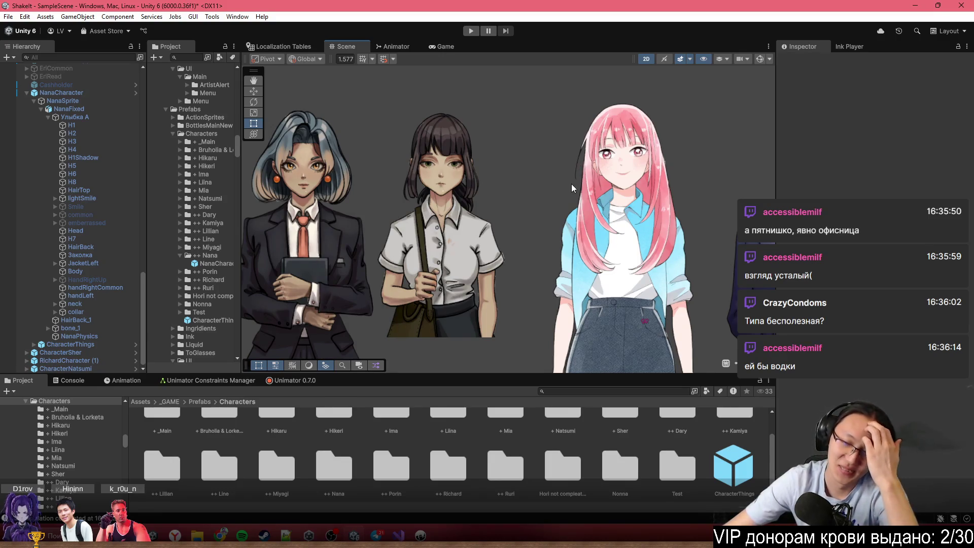
{"action": "scroll", "coordinate": [572, 184], "scroll_direction": "up", "scroll_amount": 5}
{"action": "scroll", "coordinate": [618, 171], "scroll_direction": "up", "scroll_amount": 1}
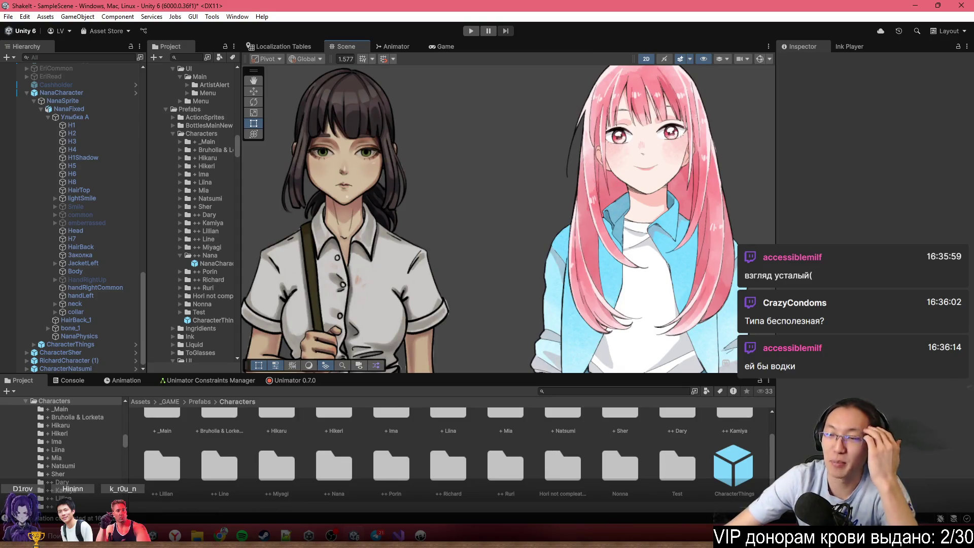
{"action": "scroll", "coordinate": [662, 130], "scroll_direction": "down", "scroll_amount": 4}
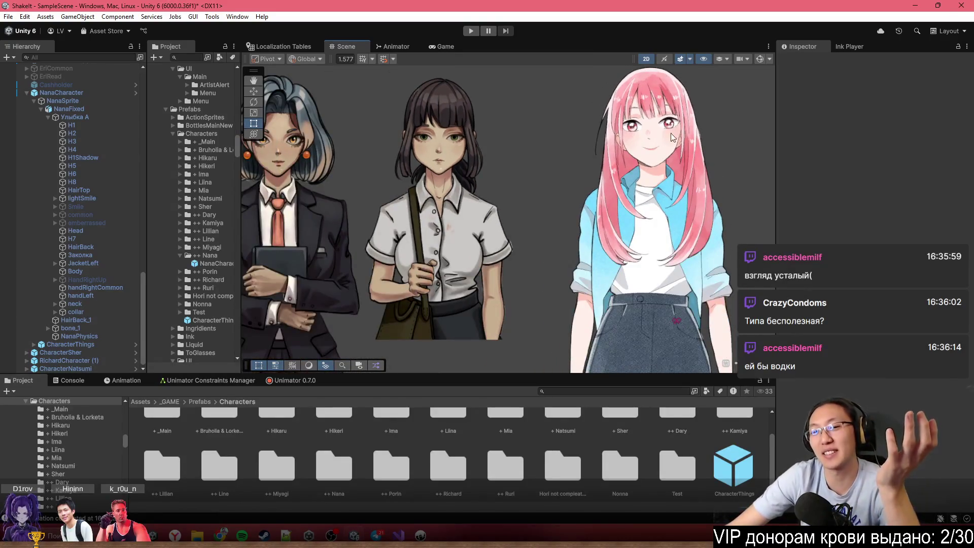
{"action": "scroll", "coordinate": [629, 176], "scroll_direction": "down", "scroll_amount": 3}
{"action": "mouse_move", "coordinate": [644, 182]}
{"action": "left_mouse_down"}
{"action": "mouse_move", "coordinate": [678, 192]}
{"action": "mouse_move", "coordinate": [622, 205]}
{"action": "left_mouse_up"}
{"action": "scroll", "coordinate": [622, 205], "scroll_direction": "up", "scroll_amount": 1}
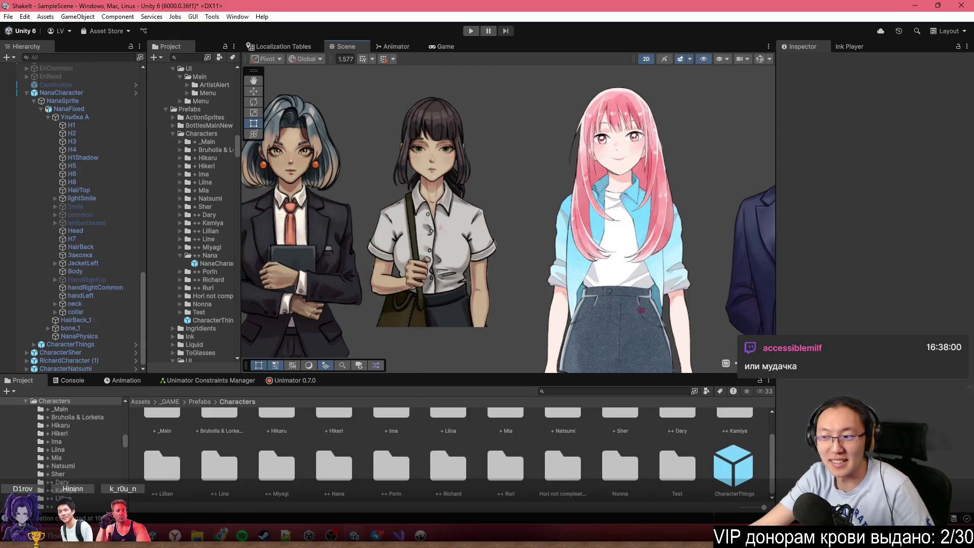
Centre the scene on Nana beside the suited man, then switch to the Nana_1.ink script
{"action": "left_click_drag", "start_coordinate": [620, 239], "coordinate": [491, 239]}
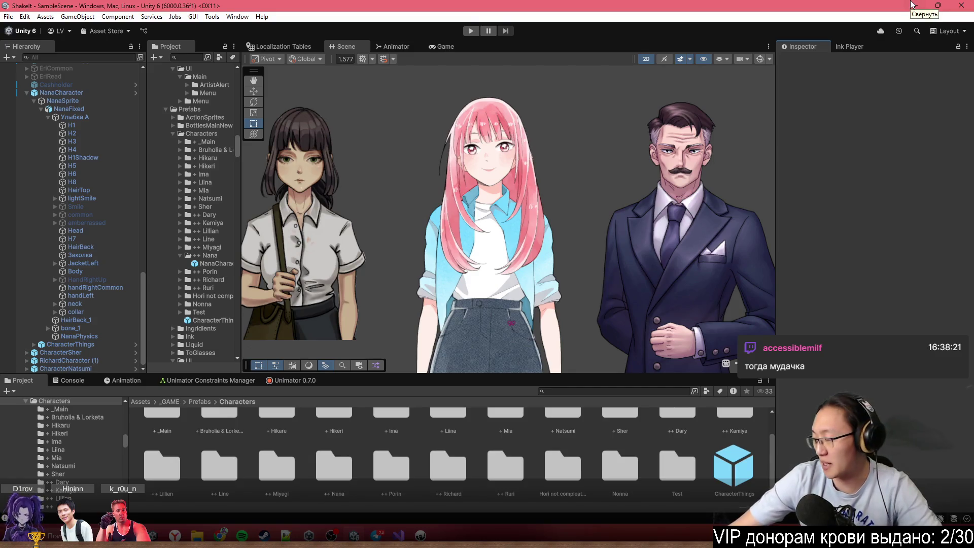
{"action": "left_click", "coordinate": [913, 5]}
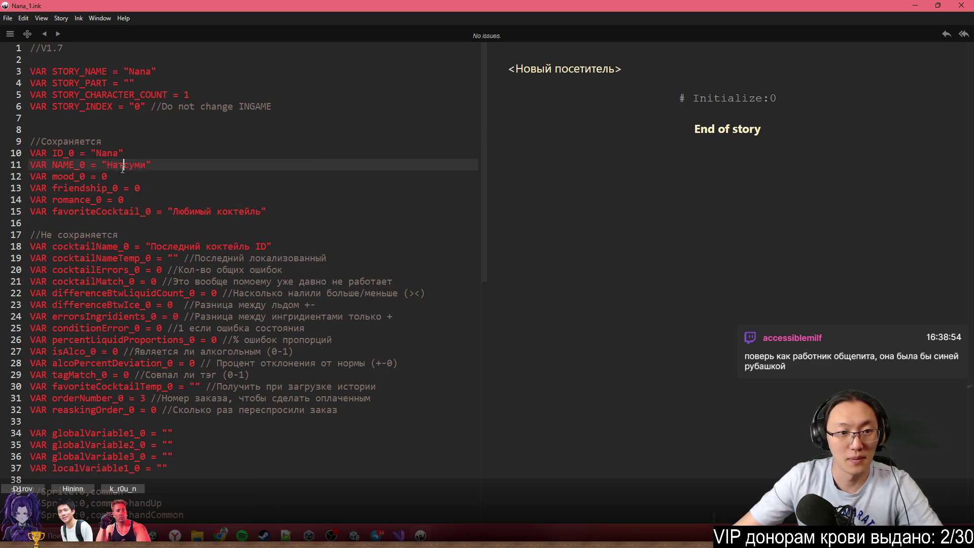
Finish renaming NAME_0 to 'Сакура' and put the caret on empty line 16
{"action": "type", "text": "ку"}
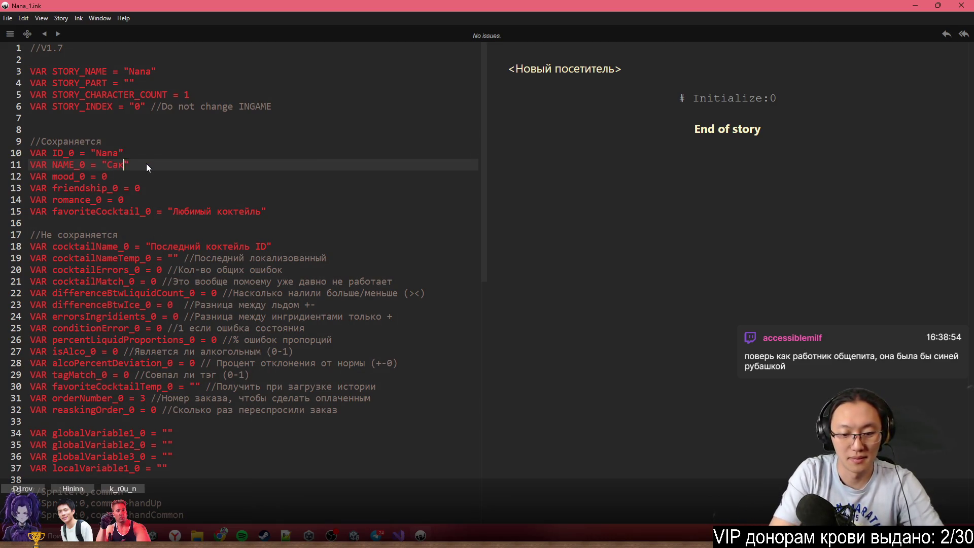
{"action": "type", "text": "ра"}
{"action": "left_click", "coordinate": [188, 205]}
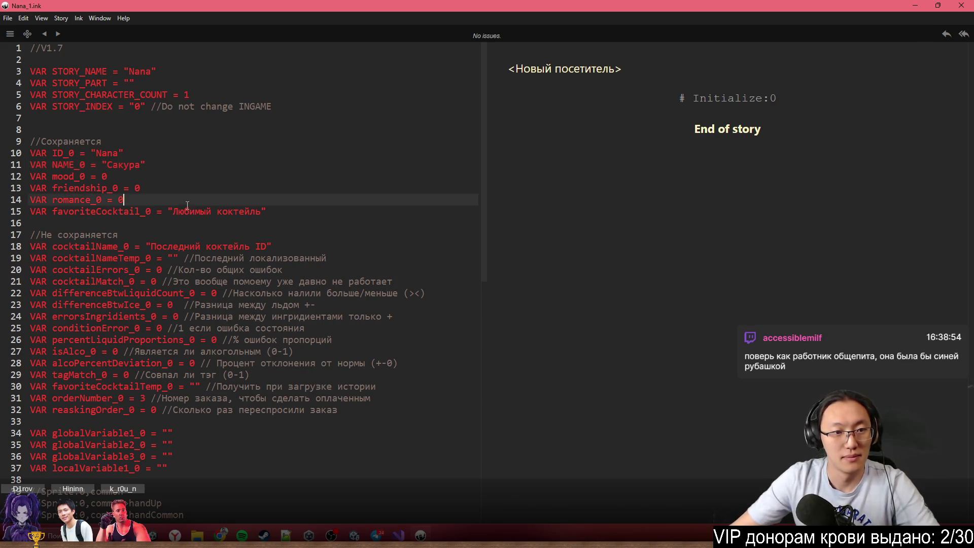
{"action": "left_click", "coordinate": [255, 270]}
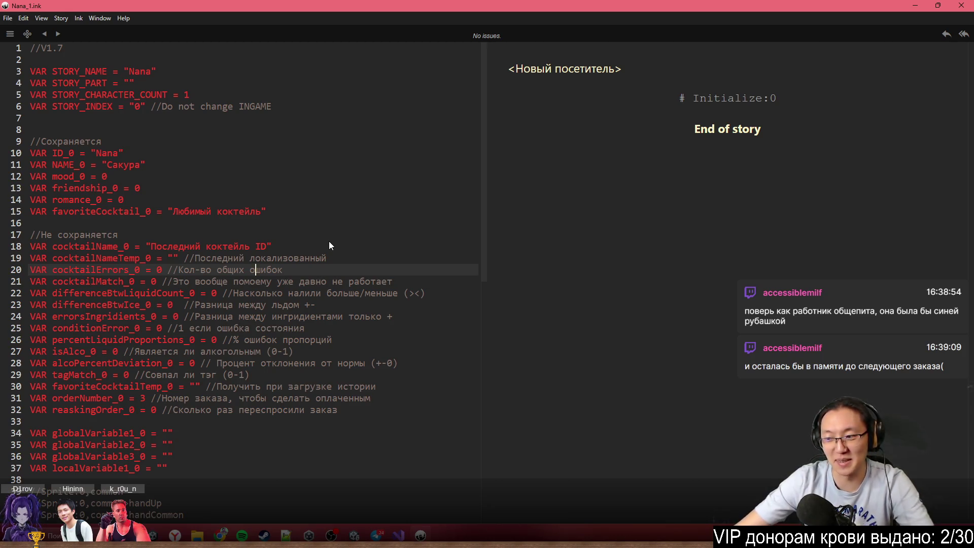
{"action": "scroll", "coordinate": [328, 241], "scroll_direction": "down", "scroll_amount": 1}
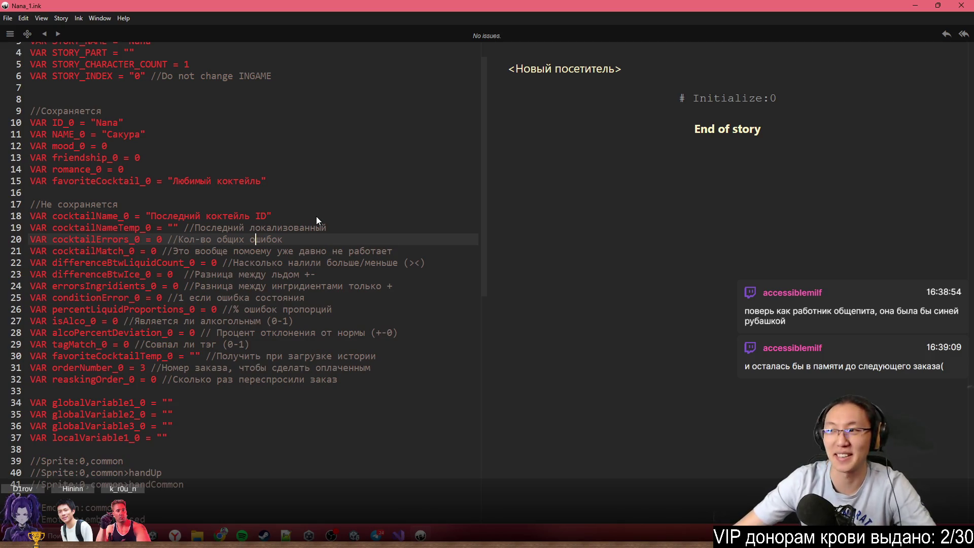
{"action": "left_click", "coordinate": [139, 194]}
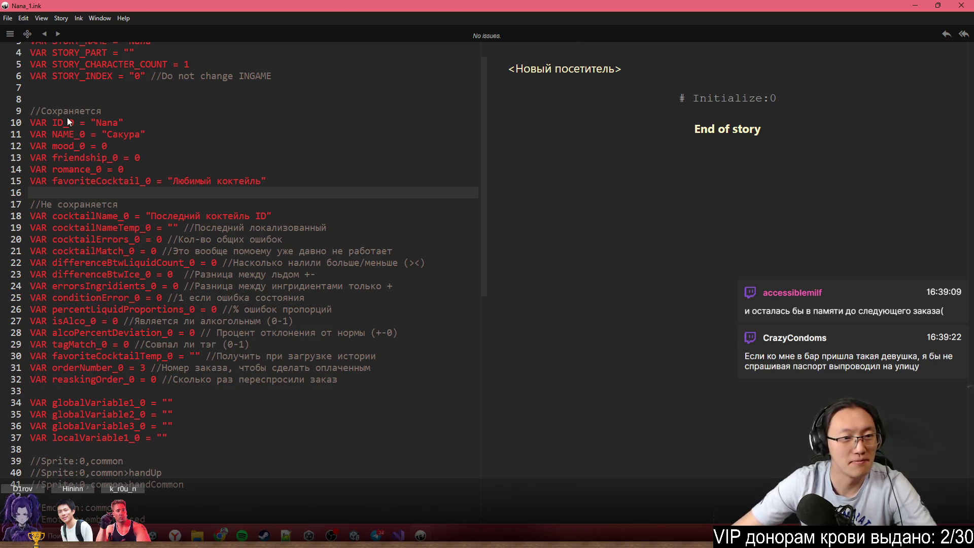
Look through Nana_1.ink's sprite and emotion comment notes
{"action": "scroll", "coordinate": [189, 149], "scroll_direction": "up", "scroll_amount": 1}
{"action": "scroll", "coordinate": [189, 148], "scroll_direction": "down", "scroll_amount": 10}
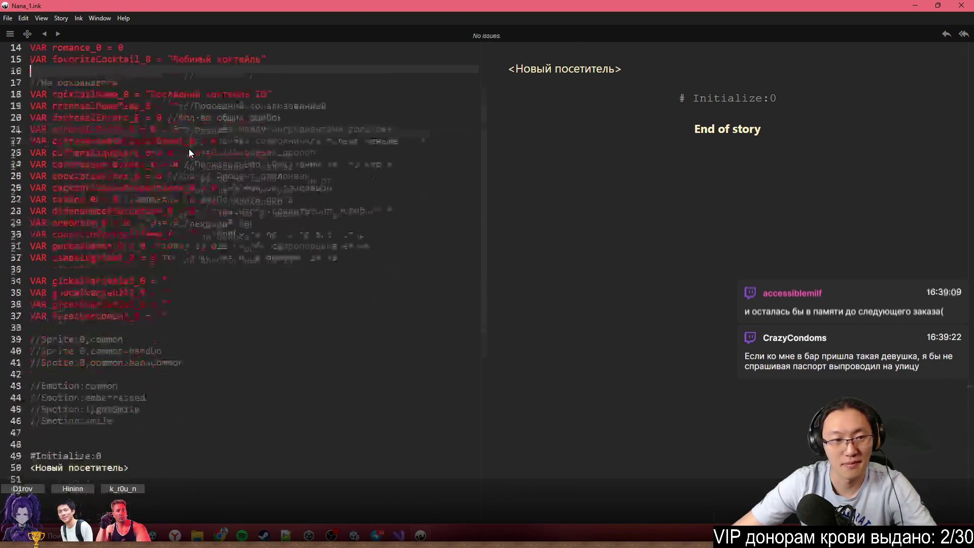
{"action": "scroll", "coordinate": [81, 160], "scroll_direction": "up", "scroll_amount": 9}
{"action": "left_click_drag", "start_coordinate": [78, 108], "coordinate": [99, 115]}
{"action": "left_click", "coordinate": [112, 195]}
{"action": "scroll", "coordinate": [137, 234], "scroll_direction": "down", "scroll_amount": 7}
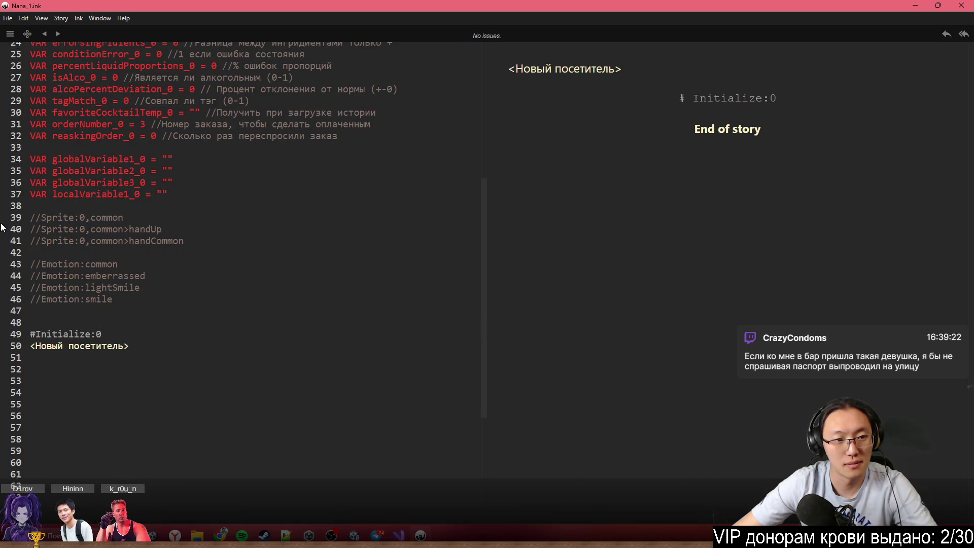
{"action": "left_click_drag", "start_coordinate": [26, 216], "coordinate": [111, 270]}
{"action": "left_click", "coordinate": [129, 275]}
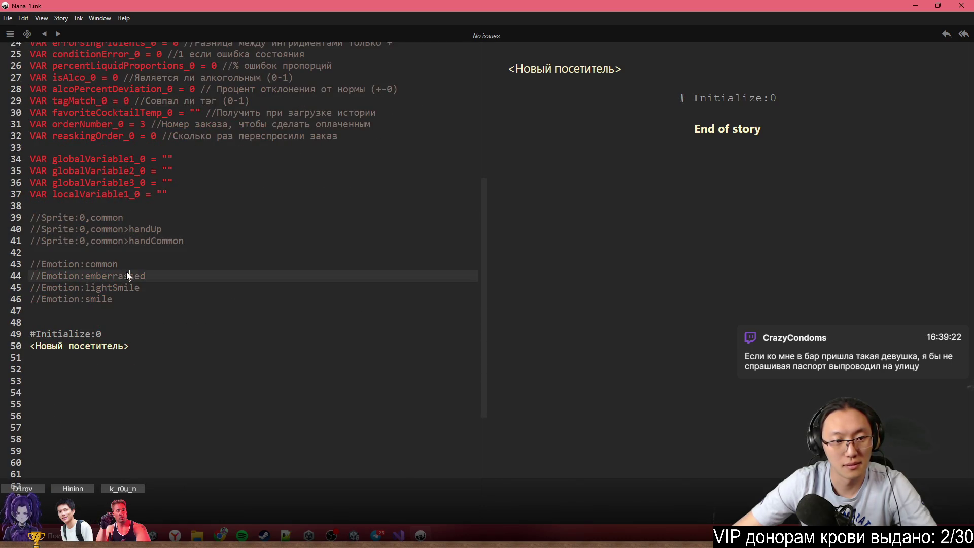
{"action": "scroll", "coordinate": [144, 269], "scroll_direction": "down", "scroll_amount": 2}
{"action": "scroll", "coordinate": [152, 259], "scroll_direction": "down", "scroll_amount": 2}
{"action": "left_click", "coordinate": [215, 188]}
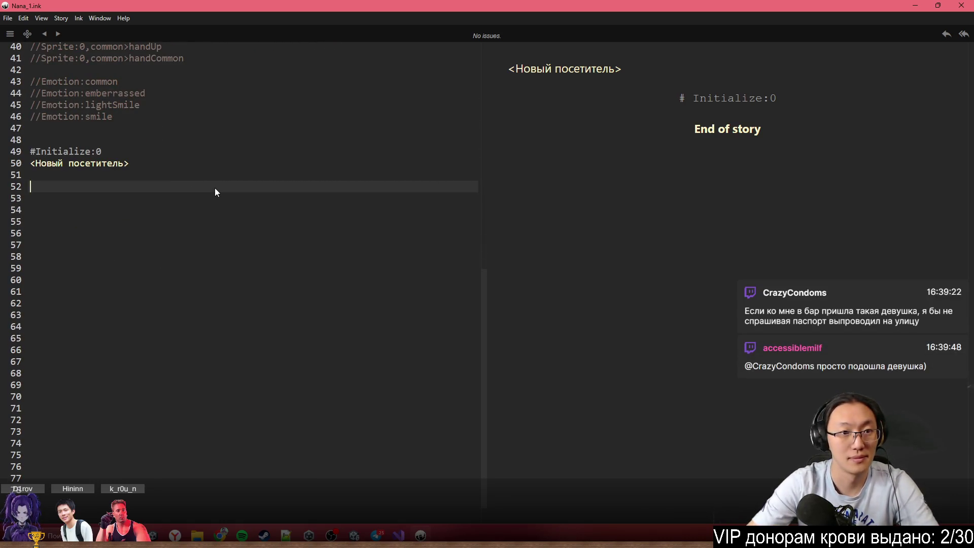
{"action": "scroll", "coordinate": [133, 224], "scroll_direction": "up", "scroll_amount": 1}
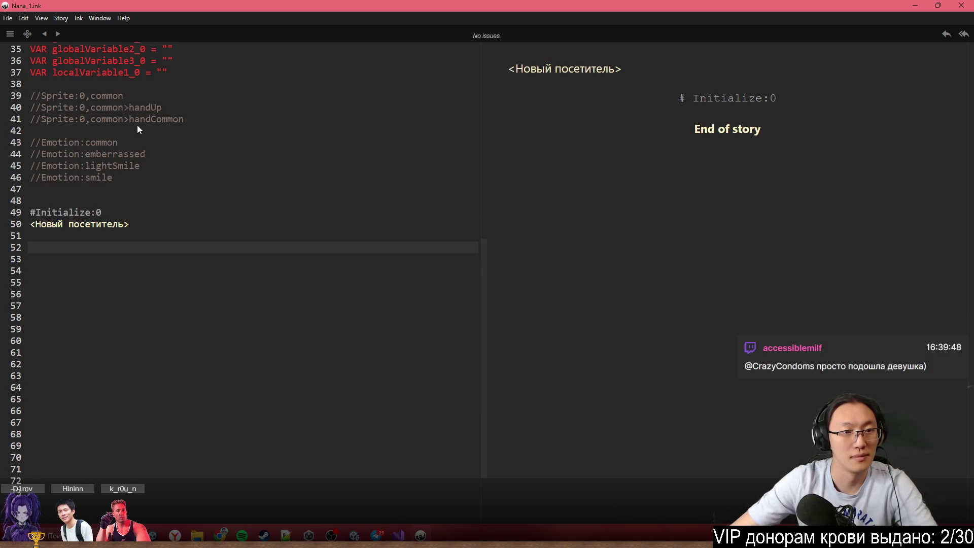
Add the comment line '//Sprite:0,common<HandUp' below the handCommon note
{"action": "left_click", "coordinate": [184, 110]}
{"action": "left_click", "coordinate": [205, 115]}
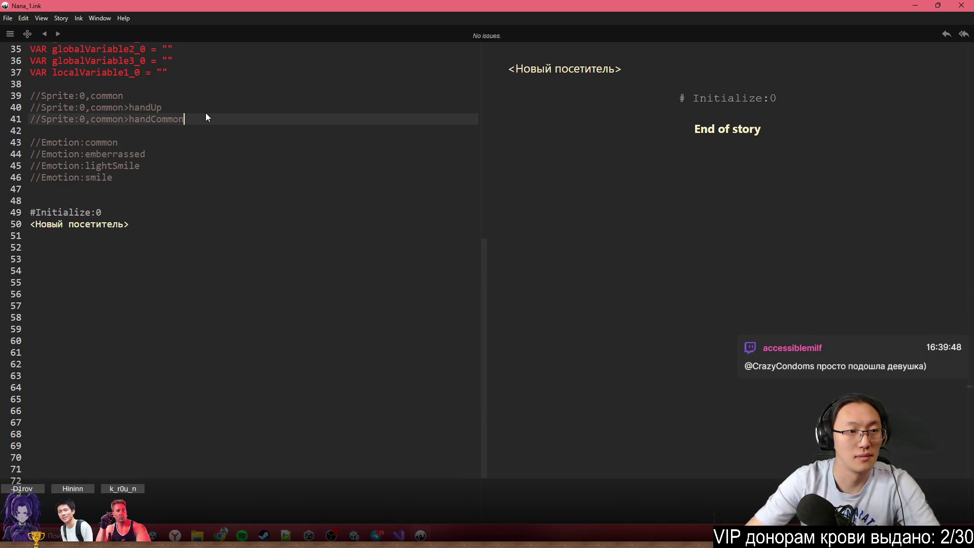
{"action": "key", "text": "Return"}
{"action": "type", "text": "//Sprite:"}
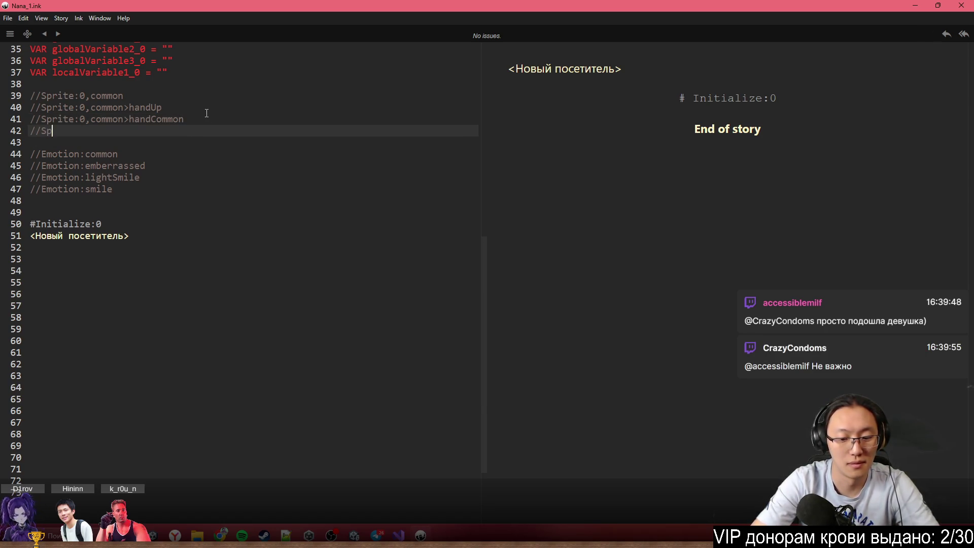
{"action": "type", "text": "0,"}
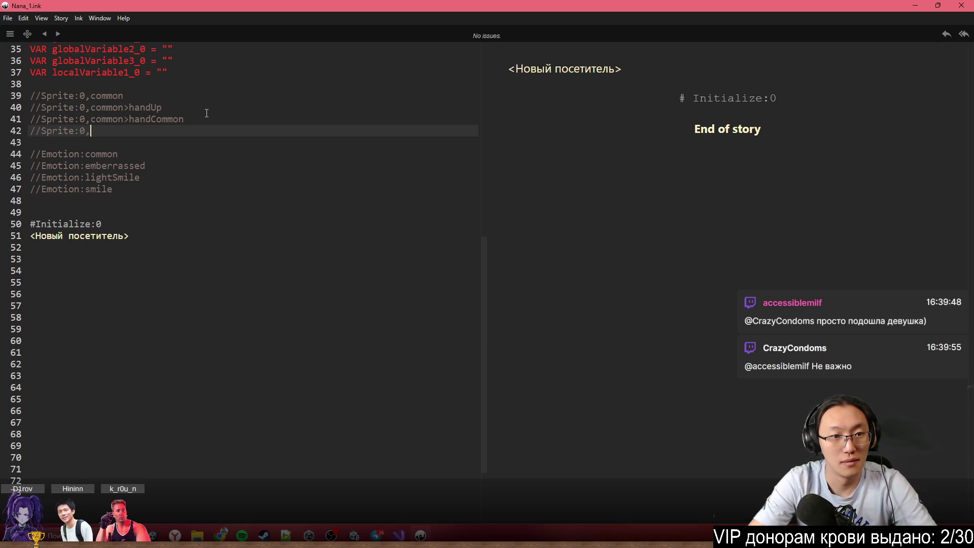
{"action": "type", "text": "common<"}
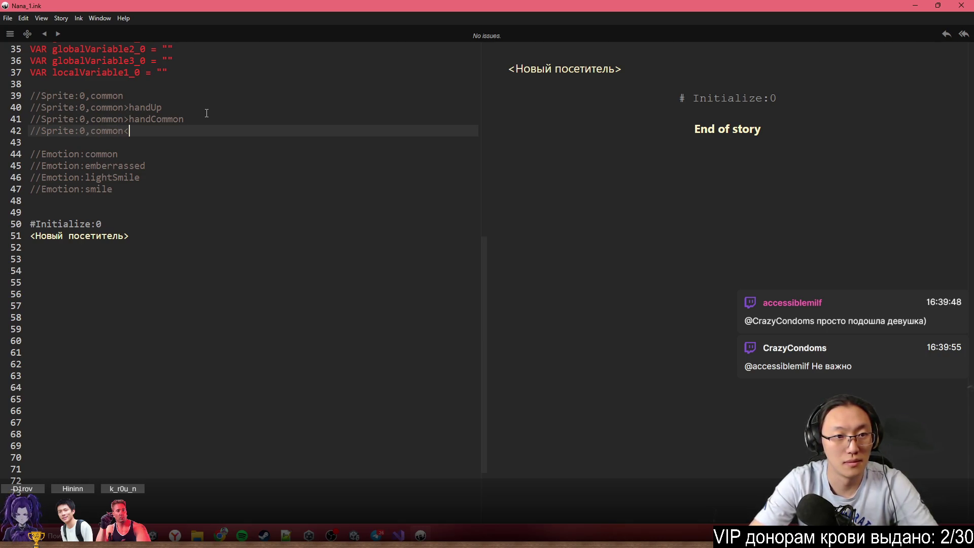
{"action": "type", "text": "HandUp"}
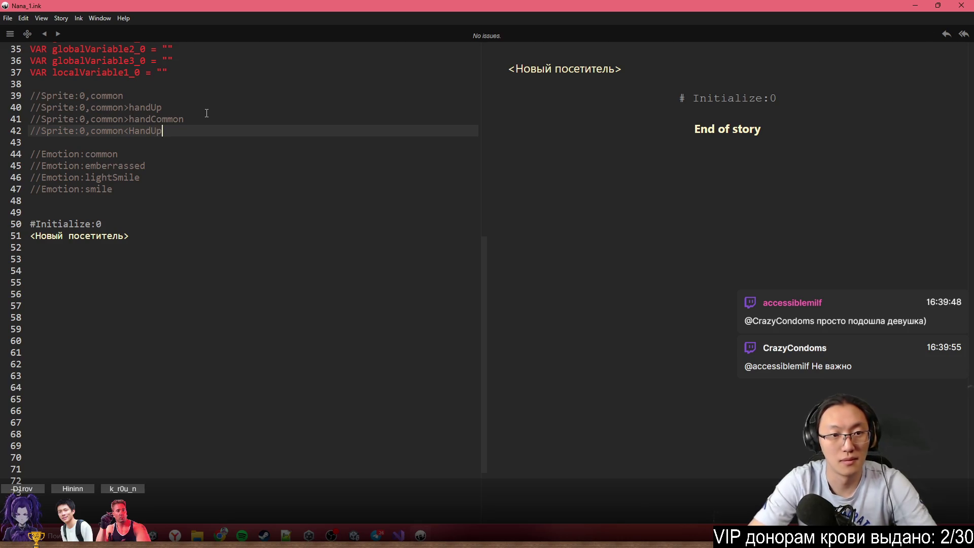
{"action": "left_click", "coordinate": [230, 258]}
{"action": "left_click", "coordinate": [235, 251]}
{"action": "left_click", "coordinate": [234, 259]}
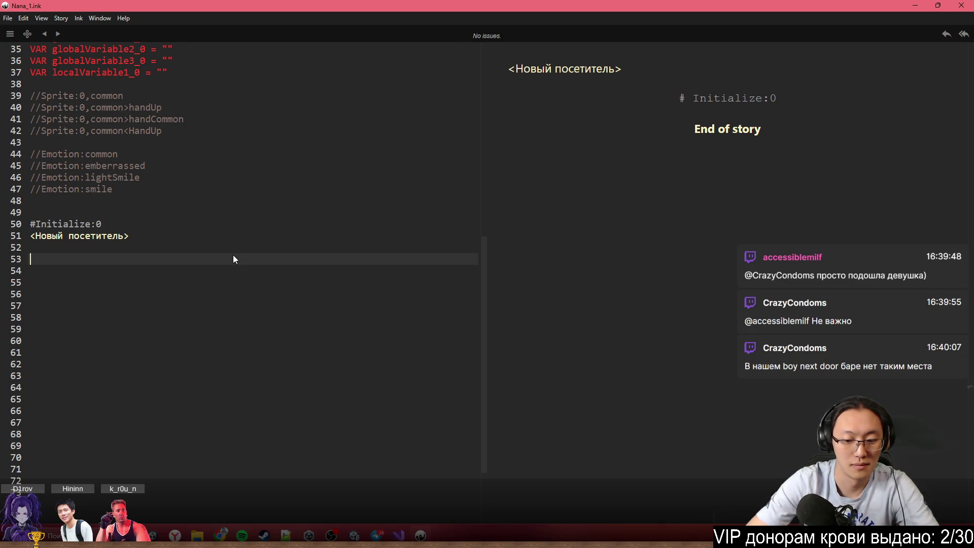
Type 'Добрый день' with a _{NAME_0} speaker tag above it
{"action": "type", "text": "Добрый день"}
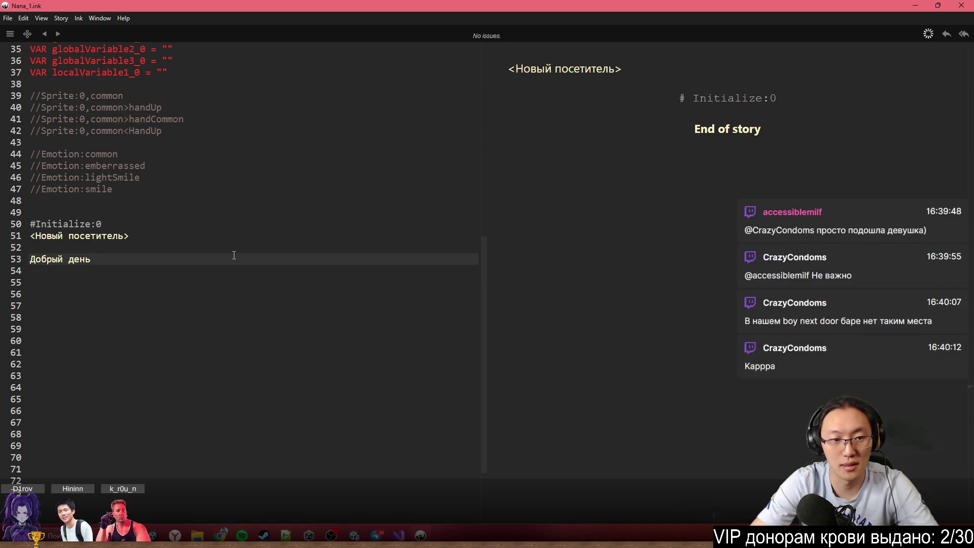
{"action": "key", "text": "Home"}
{"action": "key", "text": "Return"}
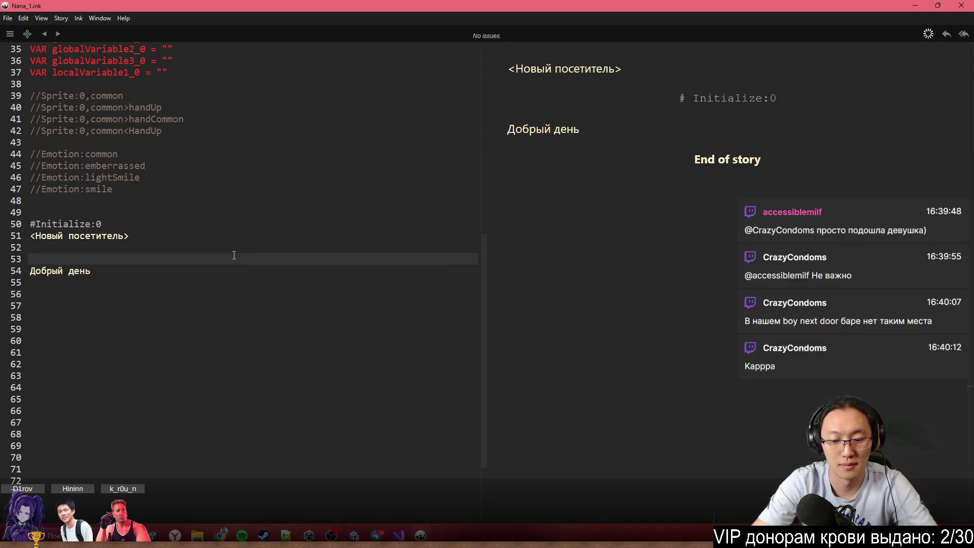
{"action": "type", "text": "_"}
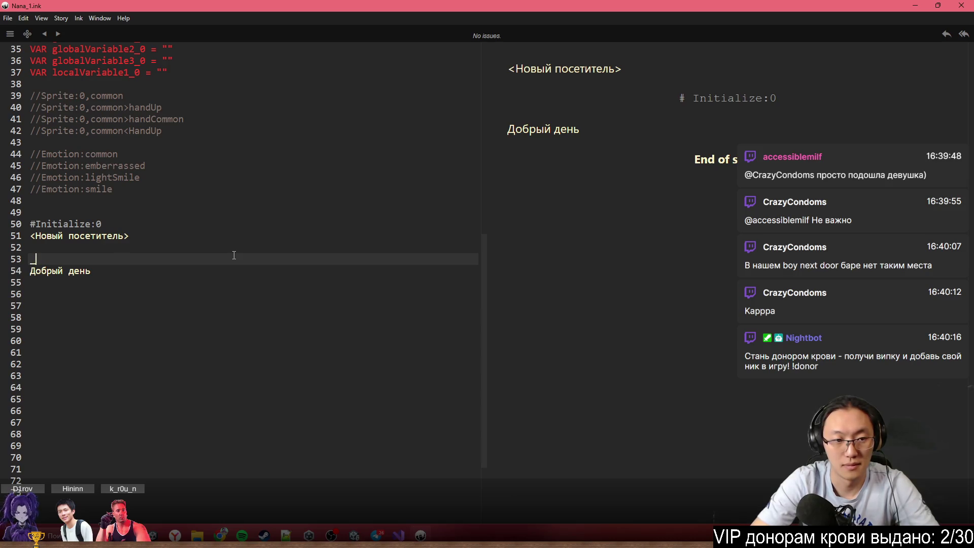
{"action": "type", "text": "{NA"}
{"action": "key", "text": "Return"}
{"action": "key", "text": "Down"}
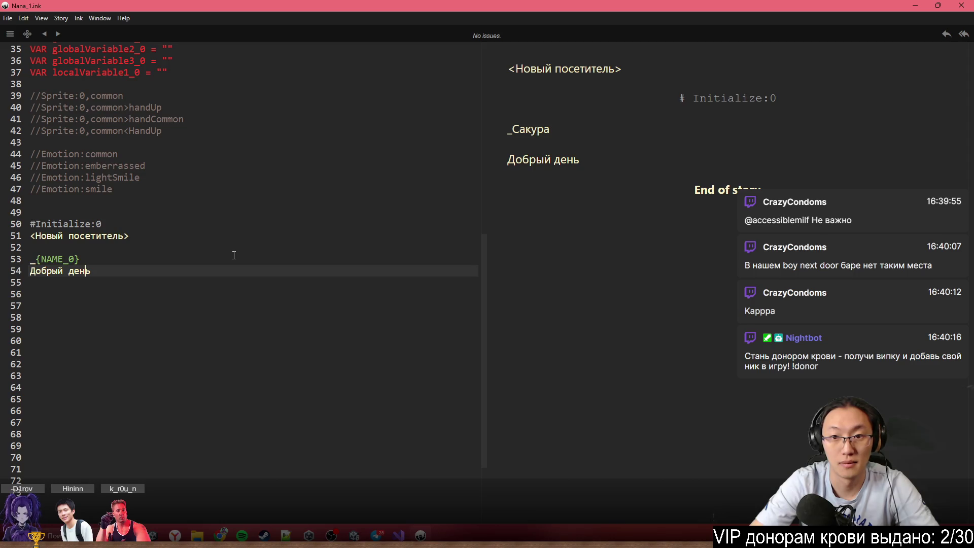
{"action": "key", "text": "Return"}
{"action": "key", "text": "Return"}
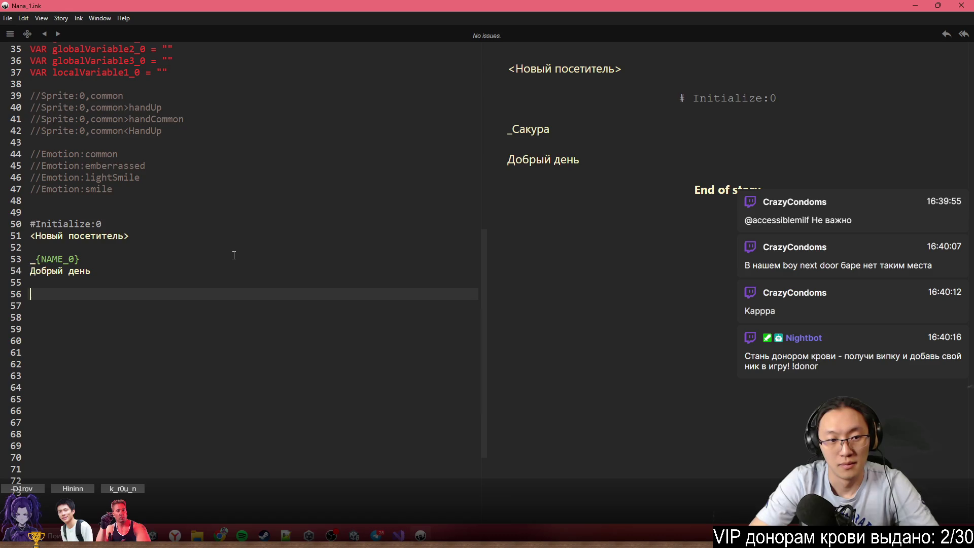
{"action": "type", "text": "_"}
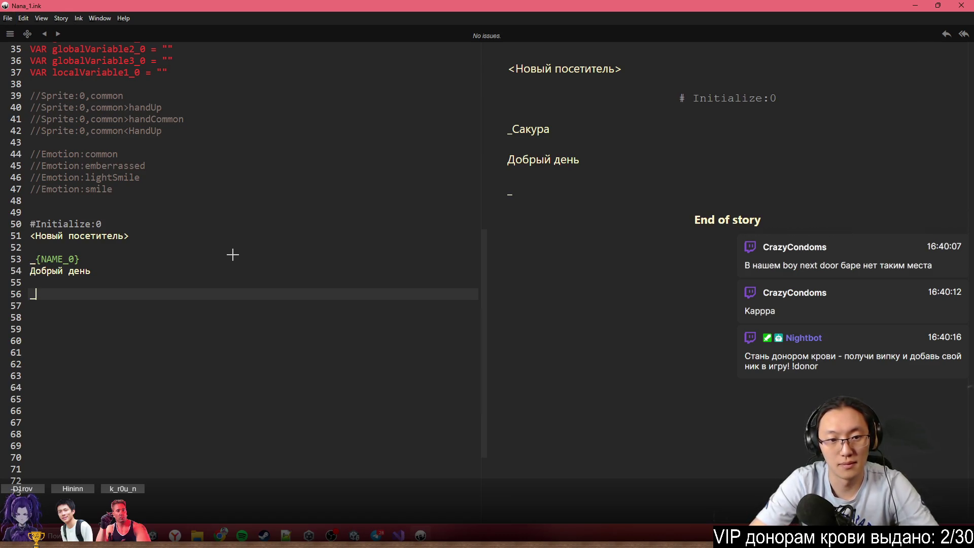
Copy the NAME_0 speaker tag and paste it below the greeting
{"action": "left_click", "coordinate": [232, 254]}
{"action": "right_click", "coordinate": [233, 254]}
{"action": "key", "text": "Escape"}
{"action": "left_click", "coordinate": [31, 258]}
{"action": "key", "text": "Delete"}
{"action": "key", "text": "ctrl+z"}
{"action": "left_click", "coordinate": [30, 296]}
{"action": "type", "text": "_{NAME_0}"}
{"action": "key", "text": "Return"}
Type 'Как тут антуражно' and add '#Move:seat' above it
{"action": "type", "text": "fo"}
{"action": "key", "text": "BackSpace"}
{"action": "key", "text": "BackSpace"}
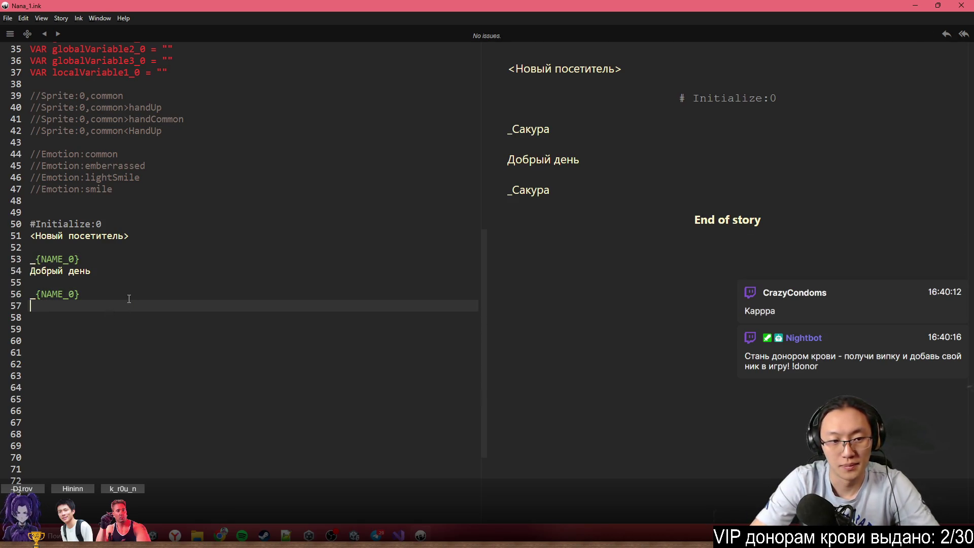
{"action": "type", "text": "Как ту"}
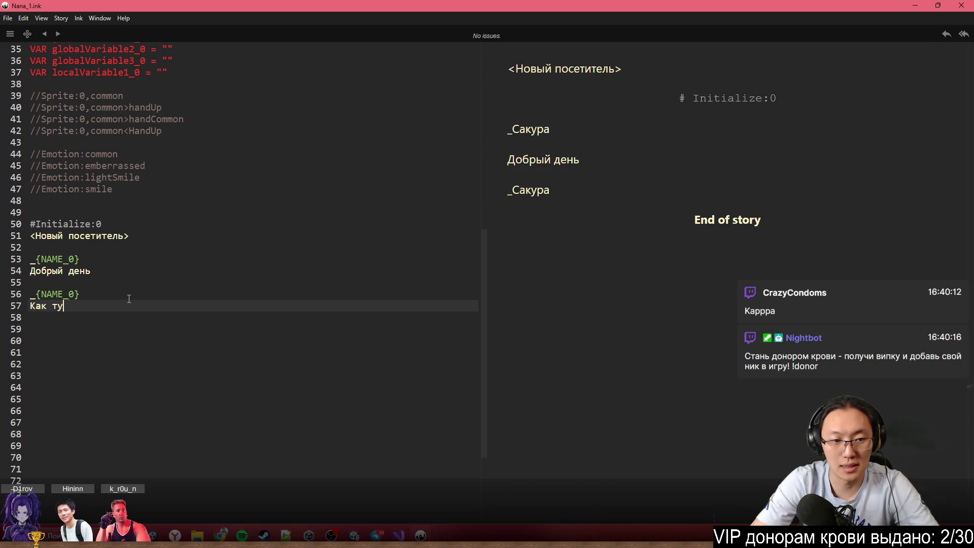
{"action": "type", "text": "т анту"}
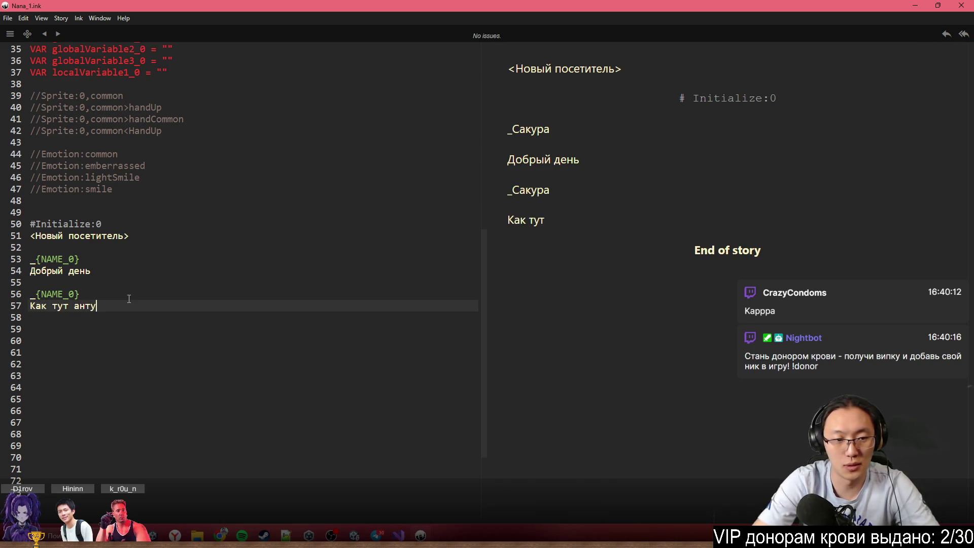
{"action": "type", "text": "ражно"}
{"action": "key", "text": "Up"}
{"action": "key", "text": "Up"}
{"action": "key", "text": "Return"}
{"action": "type", "text": "#Move"}
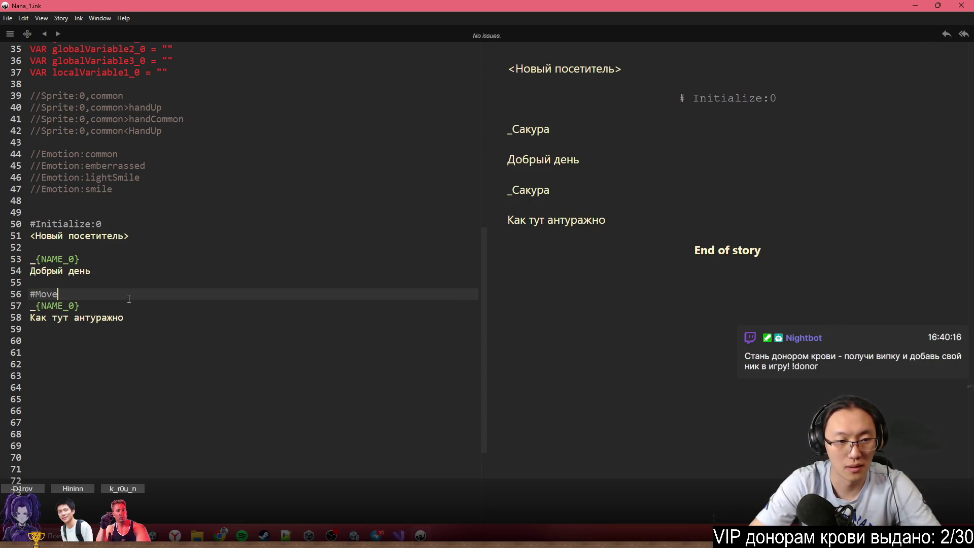
{"action": "type", "text": ":seat"}
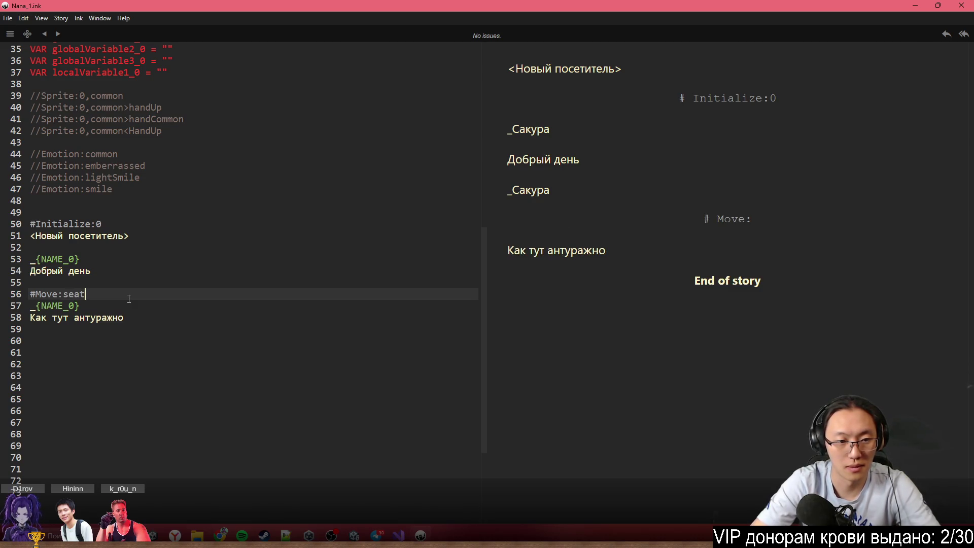
Change the new move tag from 'seat' to '#Move:sit'
{"action": "key", "text": "Down"}
{"action": "key", "text": "Up"}
{"action": "key", "text": "BackSpace"}
{"action": "key", "text": "BackSpace"}
{"action": "type", "text": "t"}
{"action": "key", "text": "BackSpace"}
{"action": "key", "text": "BackSpace"}
{"action": "type", "text": "it"}
Add the line 'Села' with an empty '#Move:' tag above it
{"action": "key", "text": "Down"}
{"action": "key", "text": "Down"}
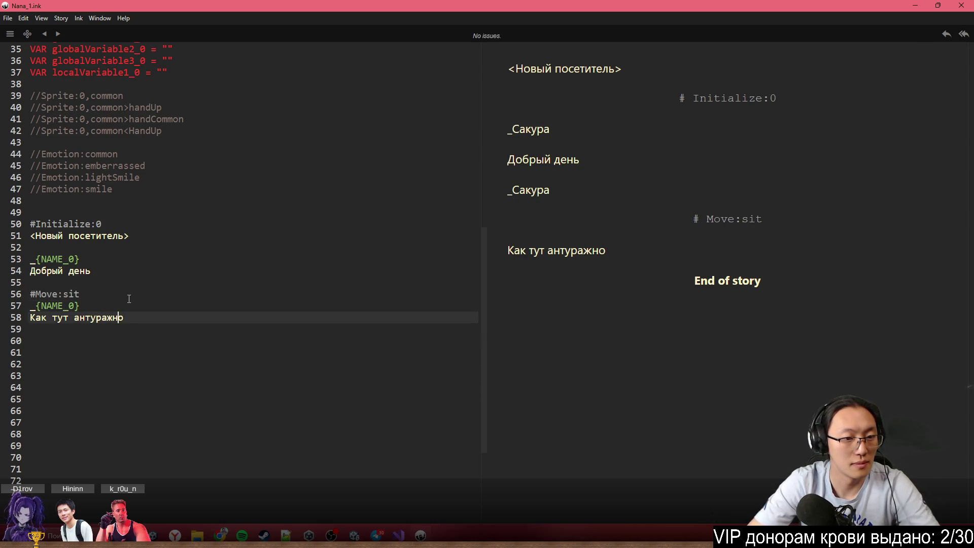
{"action": "key", "text": "Return"}
{"action": "key", "text": "Return"}
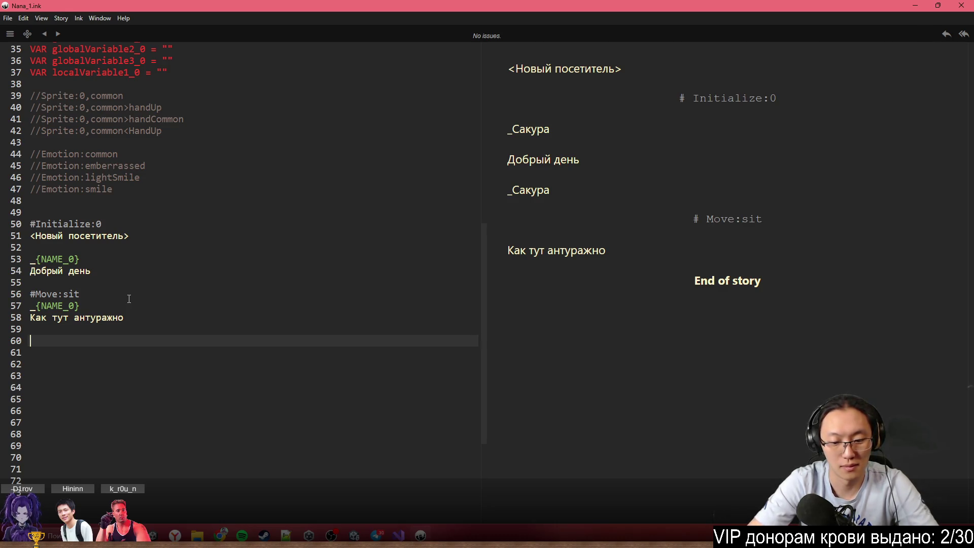
{"action": "type", "text": "Сео"}
{"action": "key", "text": "BackSpace"}
{"action": "type", "text": "оа"}
{"action": "key", "text": "Up"}
{"action": "key", "text": "Down"}
{"action": "key", "text": "BackSpace"}
{"action": "key", "text": "BackSpace"}
{"action": "type", "text": "ла"}
{"action": "key", "text": "Up"}
{"action": "key", "text": "Return"}
{"action": "type", "text": "#Move:"}
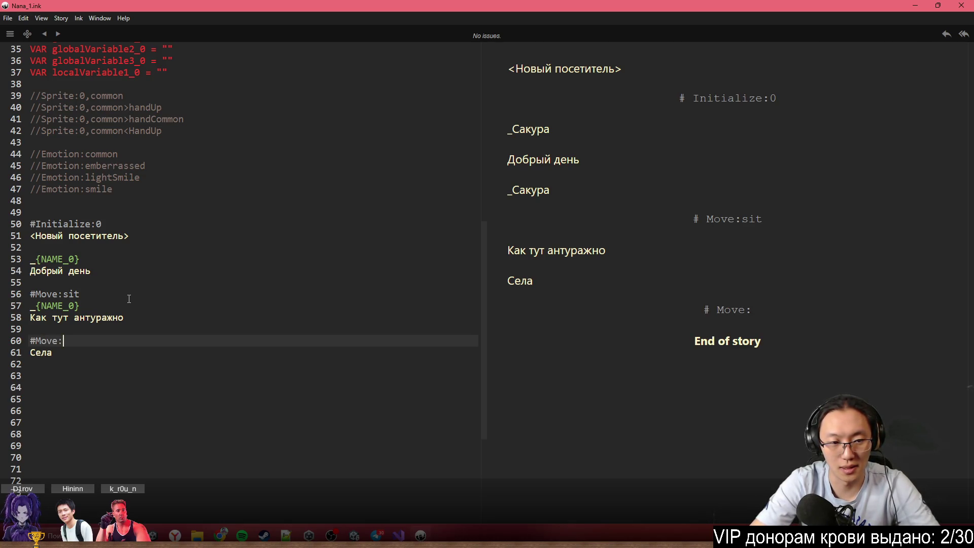
Make the first tag '#Move:chair' and complete the second as '#Move:sit'
{"action": "key", "text": "Up"}
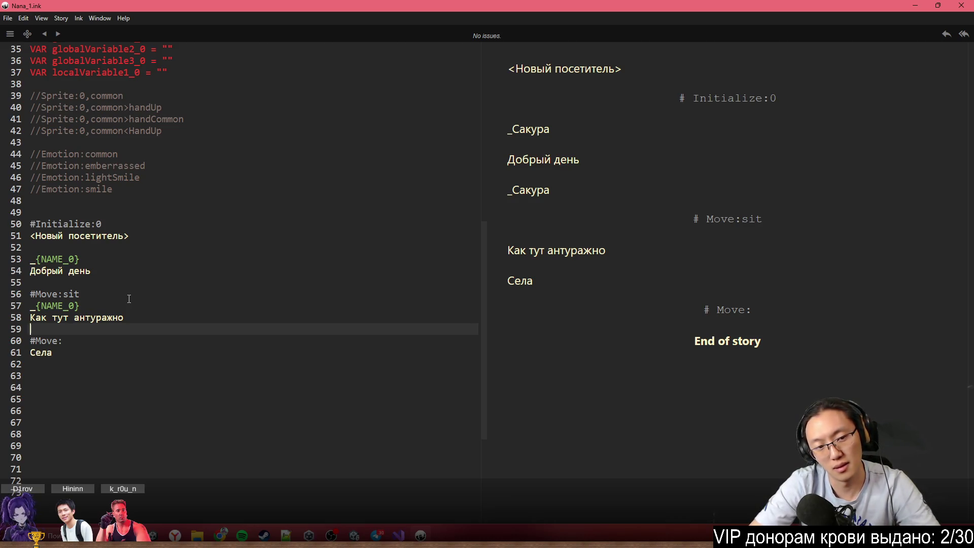
{"action": "key", "text": "Up"}
{"action": "key", "text": "Up"}
{"action": "key", "text": "Up"}
{"action": "key", "text": "BackSpace"}
{"action": "key", "text": "BackSpace"}
{"action": "key", "text": "BackSpace"}
{"action": "type", "text": "chair"}
{"action": "key", "text": "Down"}
{"action": "key", "text": "Down"}
{"action": "key", "text": "Down"}
{"action": "type", "text": "sit"}
{"action": "key", "text": "Down"}
{"action": "key", "text": "Down"}
{"action": "key", "text": "Down"}
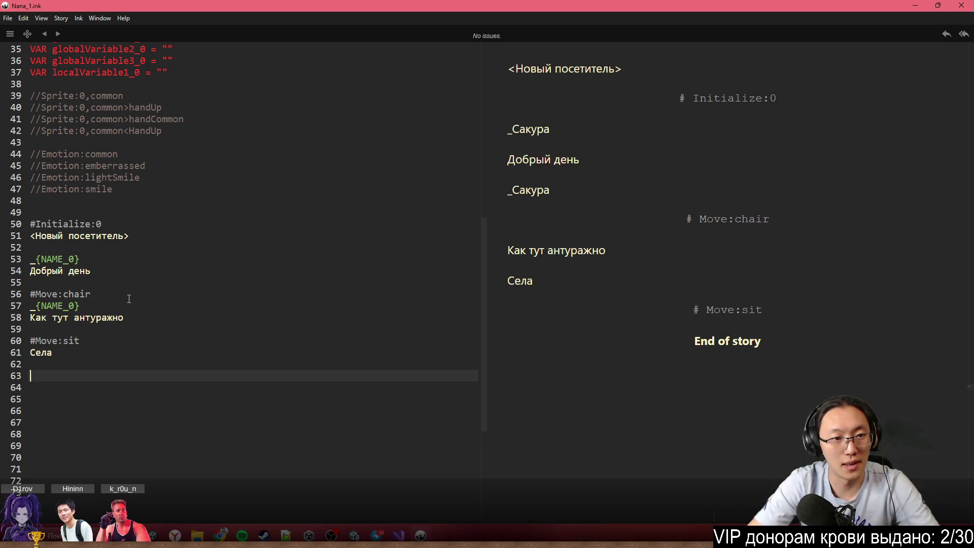
Add the test lines 'Улыбка', 'Лёгкая улыбка' and 'Смущена' after Села
{"action": "type", "text": "#"}
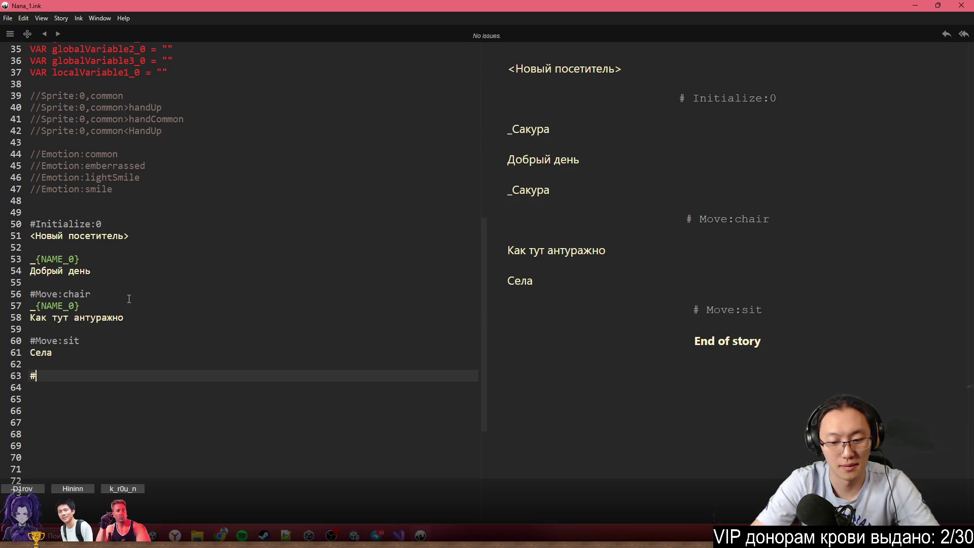
{"action": "key", "text": "BackSpace"}
{"action": "type", "text": "Улы"}
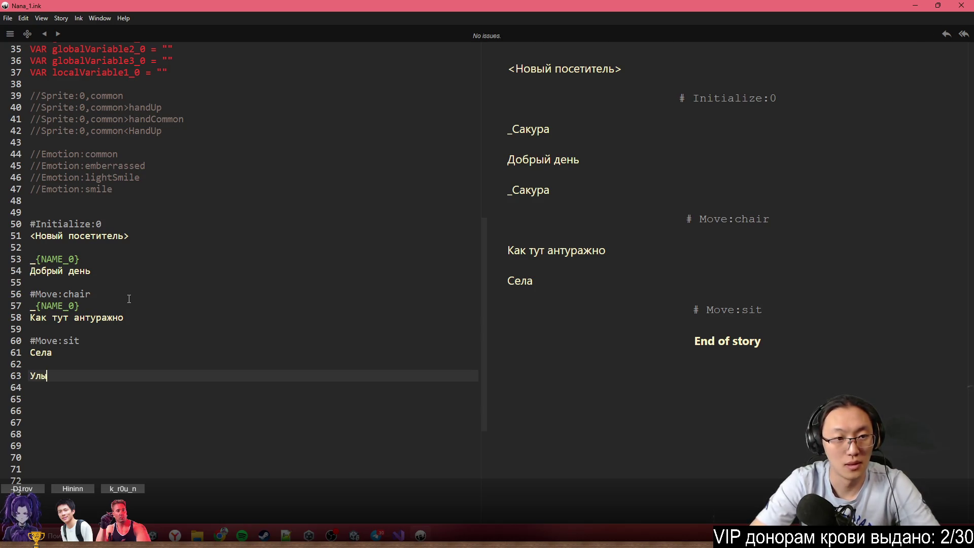
{"action": "type", "text": "бка"}
{"action": "key", "text": "Return"}
{"action": "key", "text": "Return"}
{"action": "type", "text": "Лёгкая улыбка"}
{"action": "key", "text": "Return"}
{"action": "key", "text": "Return"}
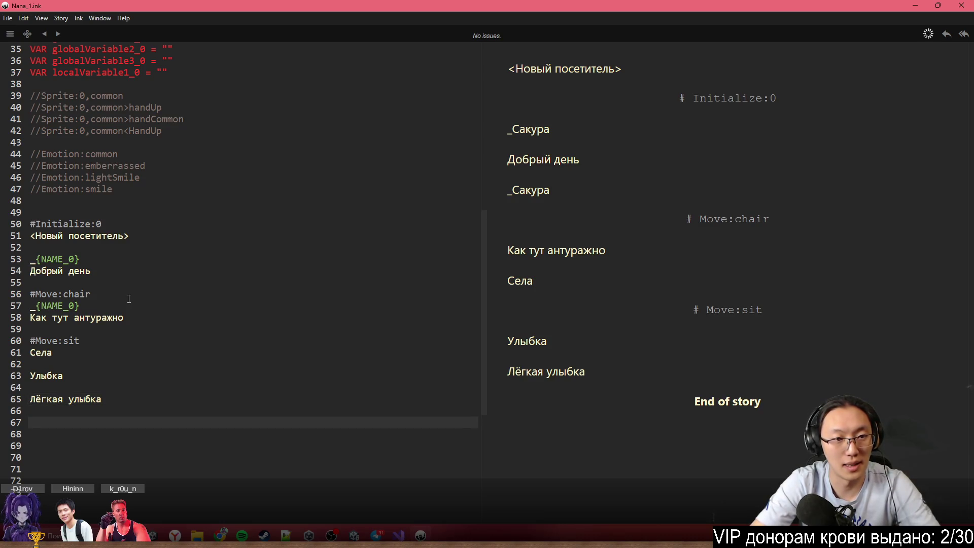
{"action": "type", "text": "сму"}
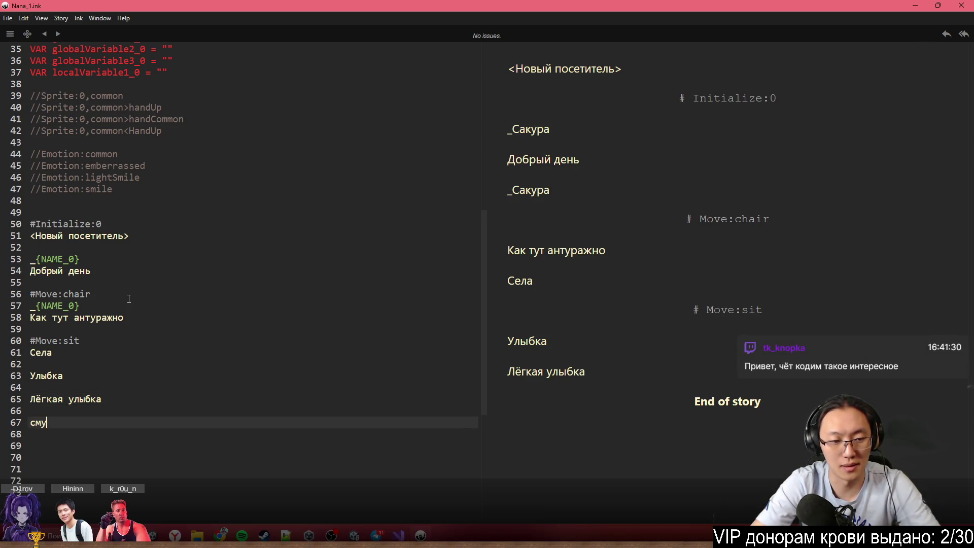
{"action": "type", "text": "щена"}
{"action": "key", "text": "ctrl+BackSpace"}
{"action": "type", "text": "Смущена"}
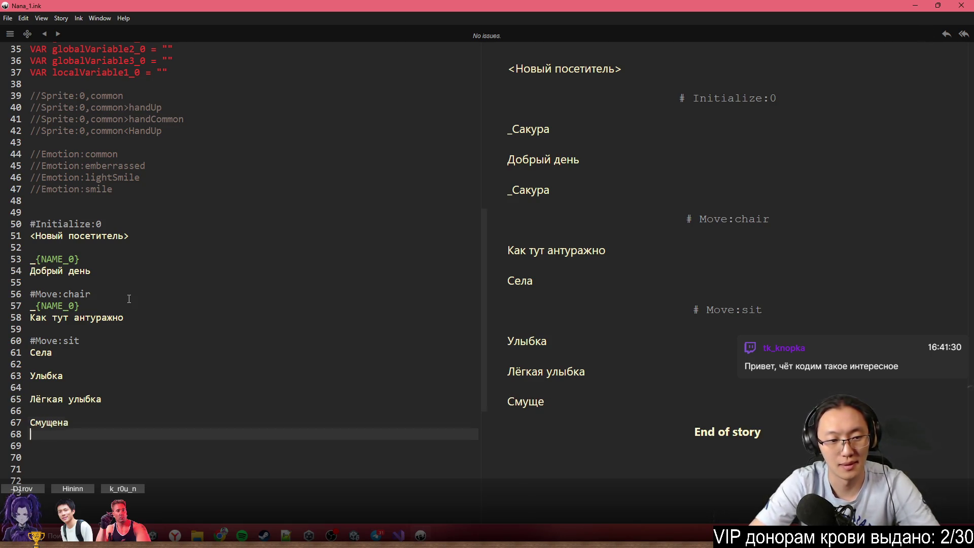
Add 'Обычная', 'Рука вверх Улыбка' and 'Рука вниз, обычная' as further test lines
{"action": "key", "text": "Return"}
{"action": "key", "text": "Return"}
{"action": "type", "text": "Обычная"}
{"action": "key", "text": "Return"}
{"action": "key", "text": "Return"}
{"action": "type", "text": "Рука вверх"}
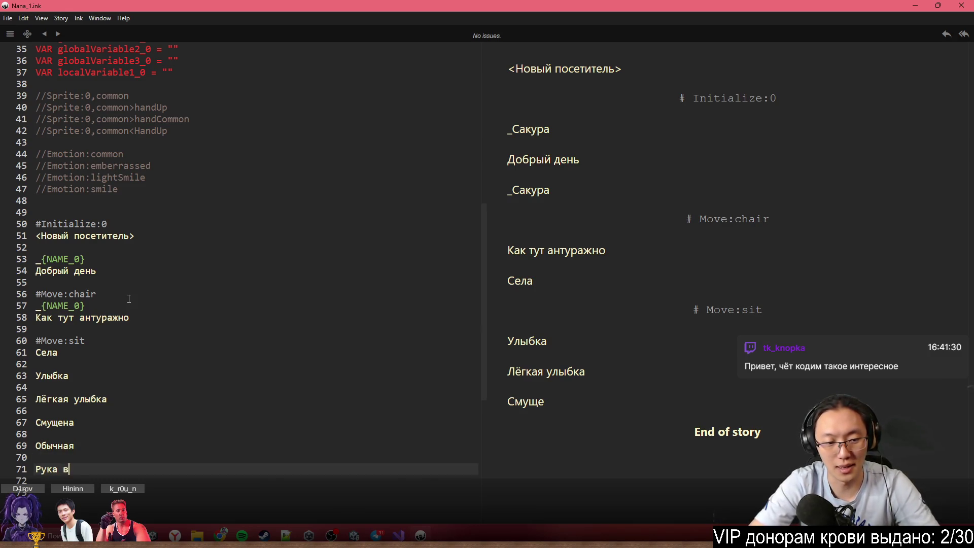
{"action": "key", "text": "Return"}
{"action": "type", "text": "к"}
{"action": "key", "text": "BackSpace"}
{"action": "key", "text": "BackSpace"}
{"action": "key", "text": "BackSpace"}
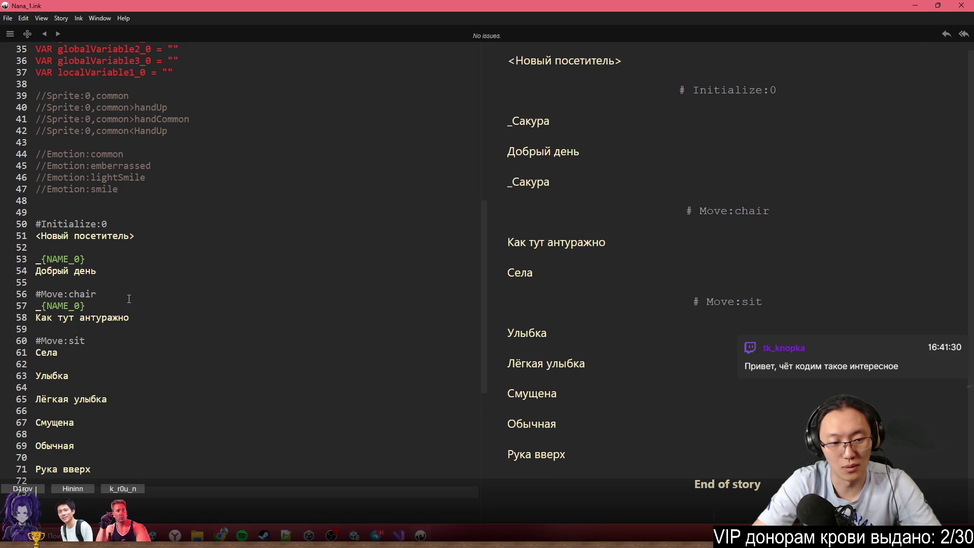
{"action": "type", "text": "Улыбка"}
{"action": "key", "text": "Return"}
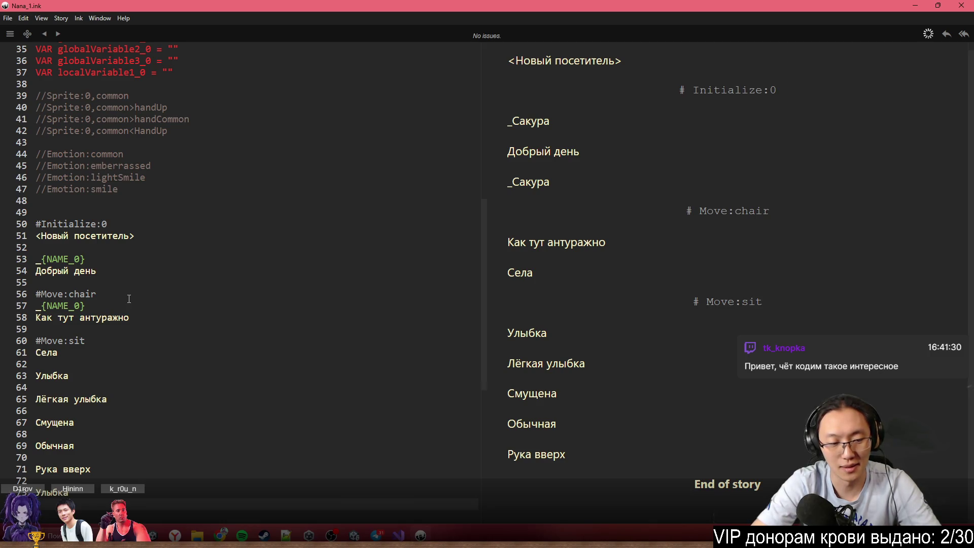
{"action": "type", "text": "Руке"}
{"action": "key", "text": "BackSpace"}
{"action": "type", "text": "а"}
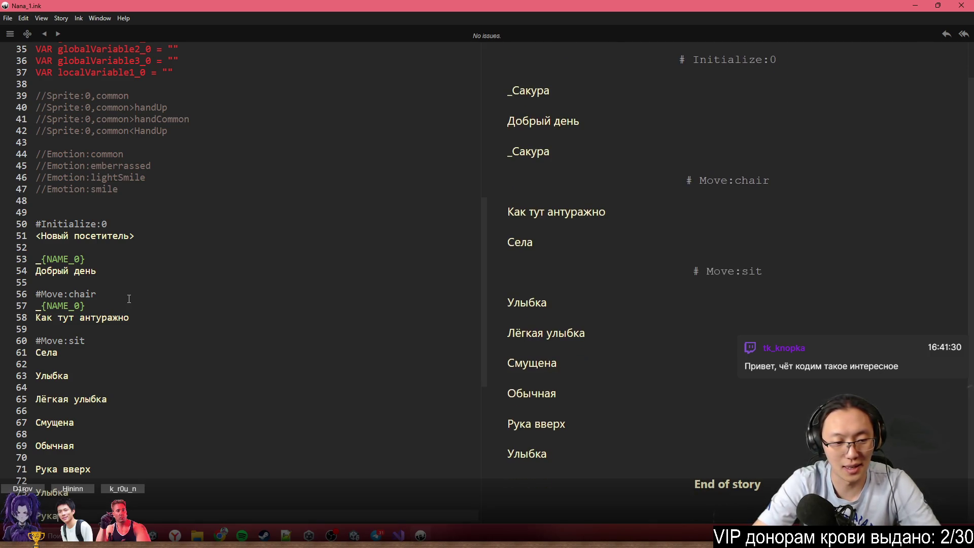
{"action": "type", "text": " вниз"}
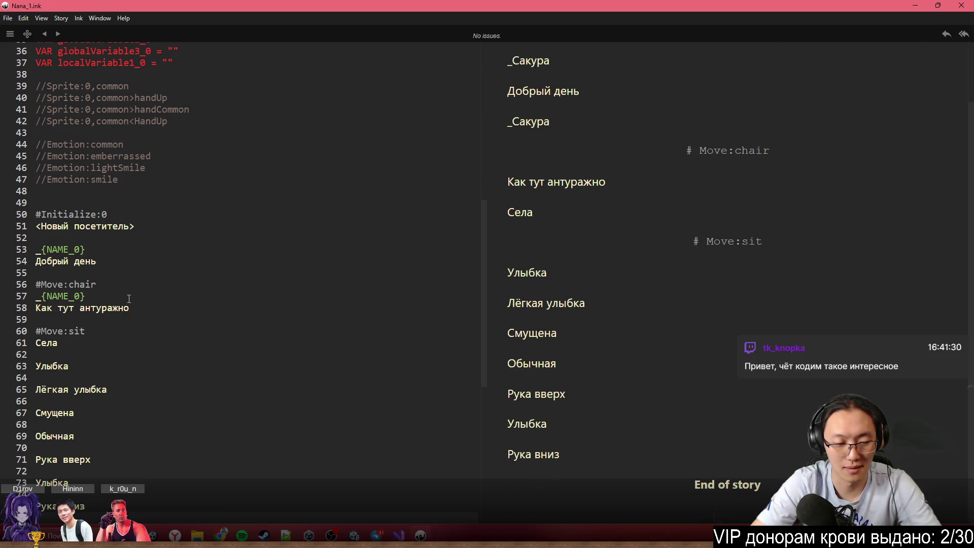
{"action": "type", "text": ", обычная"}
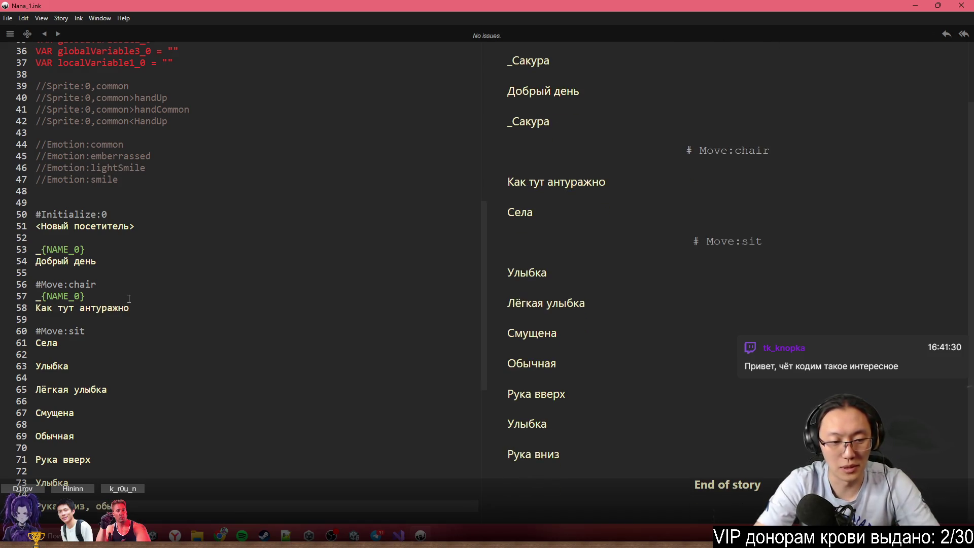
{"action": "key", "text": "Home"}
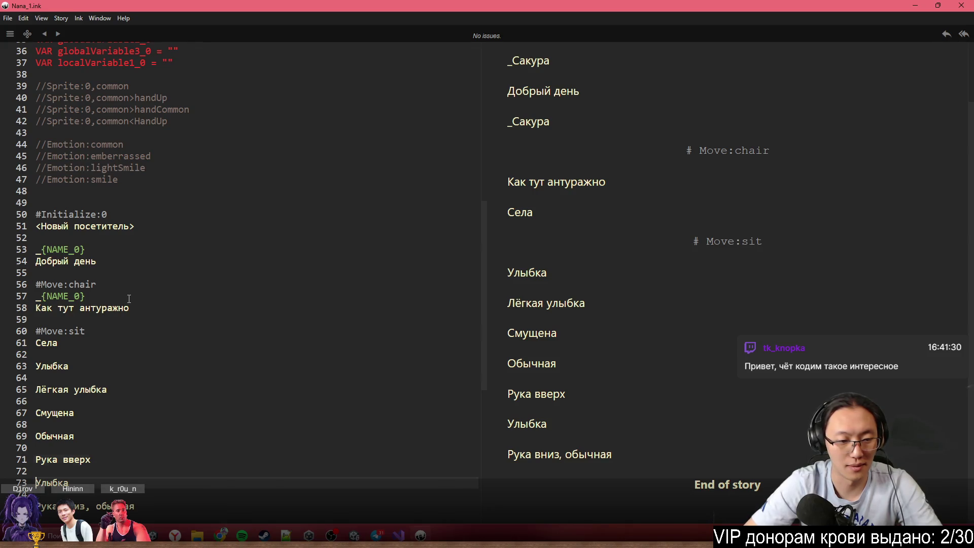
{"action": "key", "text": "BackSpace"}
{"action": "key", "text": "BackSpace"}
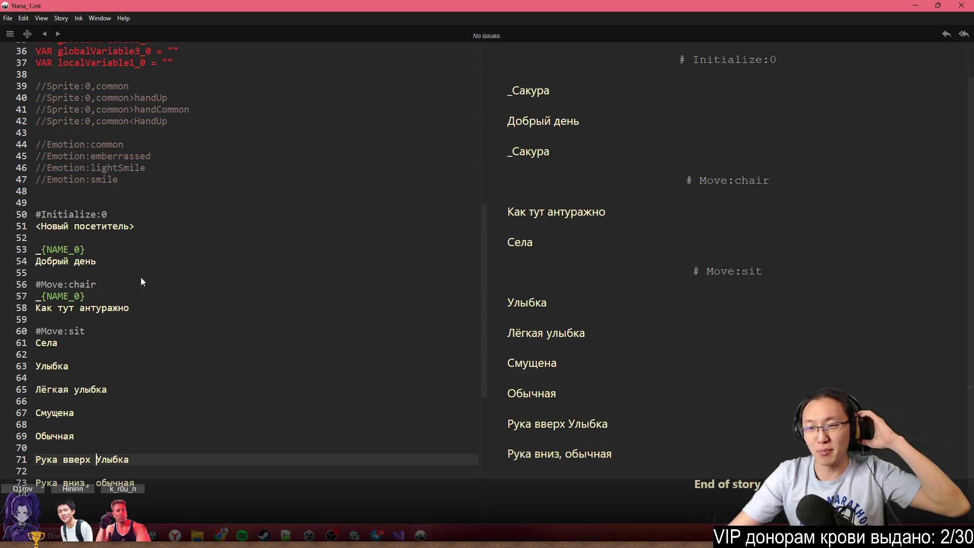
{"action": "left_click", "coordinate": [209, 312]}
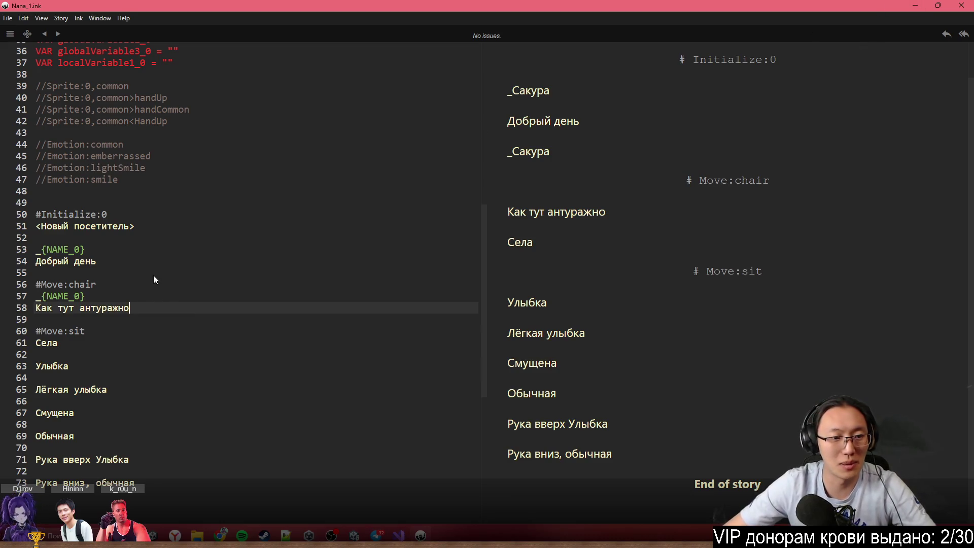
Copy Emotion:smile from line 47 and add it as a #Emotion:smile tag above Улыбка
{"action": "left_click_drag", "start_coordinate": [152, 167], "coordinate": [45, 172]}
{"action": "mouse_move", "coordinate": [127, 180]}
{"action": "left_mouse_down"}
{"action": "mouse_move", "coordinate": [2, 178]}
{"action": "mouse_move", "coordinate": [46, 179]}
{"action": "left_mouse_up"}
{"action": "key", "text": "ctrl+c"}
{"action": "left_click", "coordinate": [68, 358]}
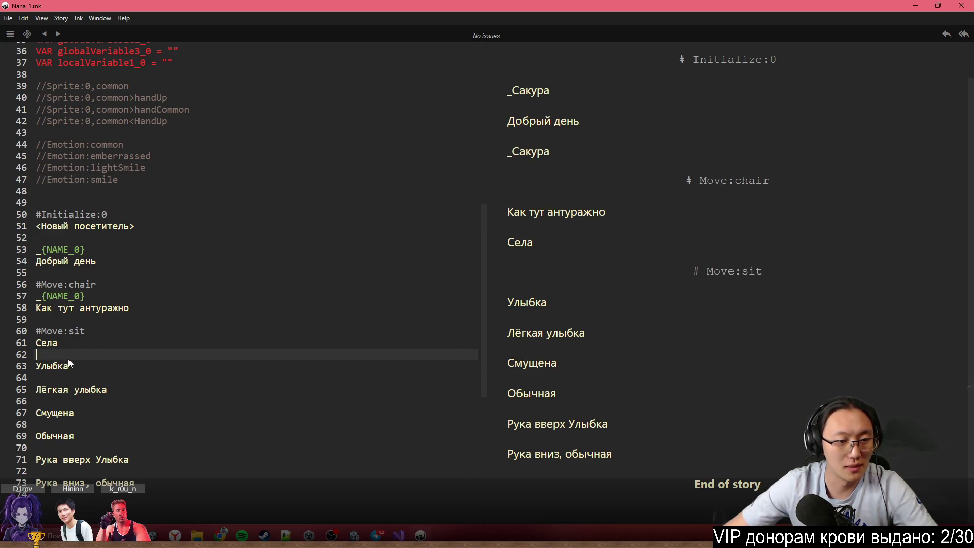
{"action": "key", "text": "Return"}
{"action": "key", "text": "ctrl+v"}
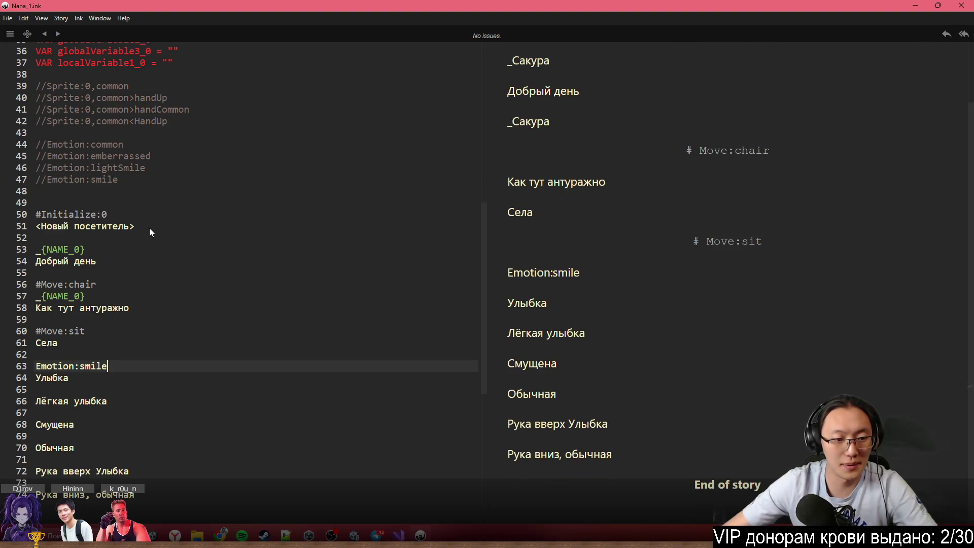
{"action": "key", "text": "Home"}
{"action": "type", "text": "#"}
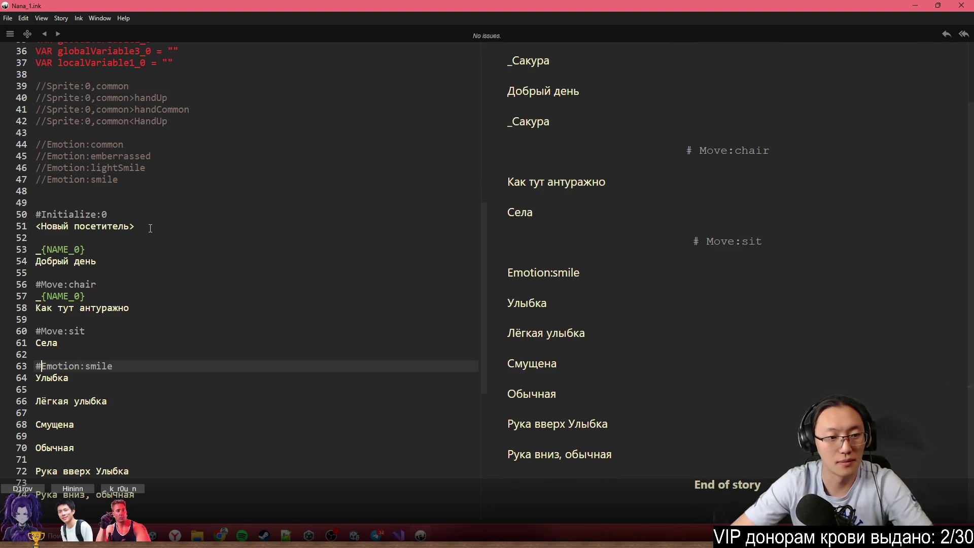
Insert # after // on each commented Sprite and Emotion reference line, lines 39–47
{"action": "left_click", "coordinate": [45, 177]}
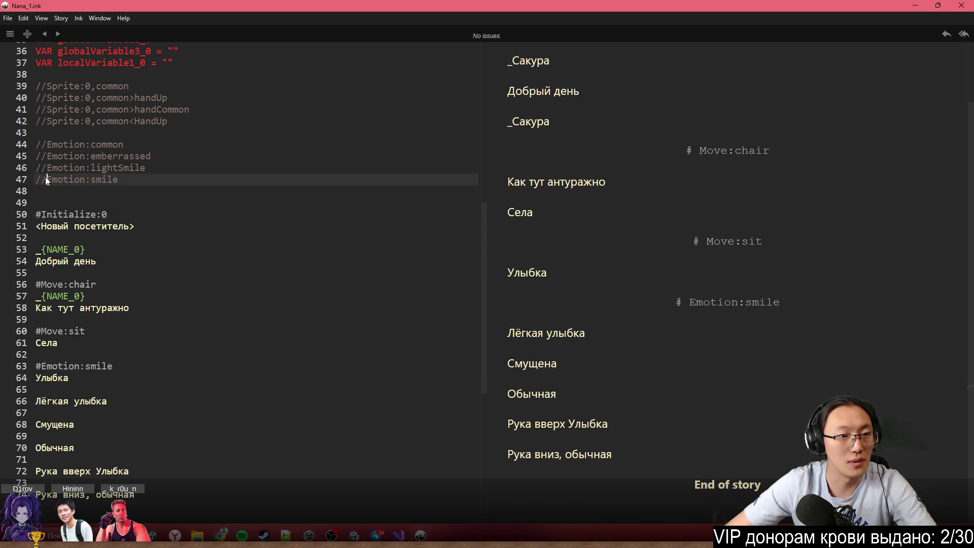
{"action": "type", "text": "#"}
{"action": "left_click", "coordinate": [46, 167]}
{"action": "type", "text": "#"}
{"action": "left_click", "coordinate": [46, 156]}
{"action": "type", "text": "#"}
{"action": "left_click", "coordinate": [48, 144]}
{"action": "type", "text": "#"}
{"action": "left_click", "coordinate": [46, 120]}
{"action": "type", "text": "#"}
{"action": "left_click", "coordinate": [47, 110]}
{"action": "type", "text": "#"}
{"action": "left_click", "coordinate": [44, 96]}
{"action": "type", "text": "#"}
{"action": "left_click", "coordinate": [47, 87]}
Finish the last # prefix and tag Лёгкая улыбка with #Emotion:lightSmile
{"action": "type", "text": "#"}
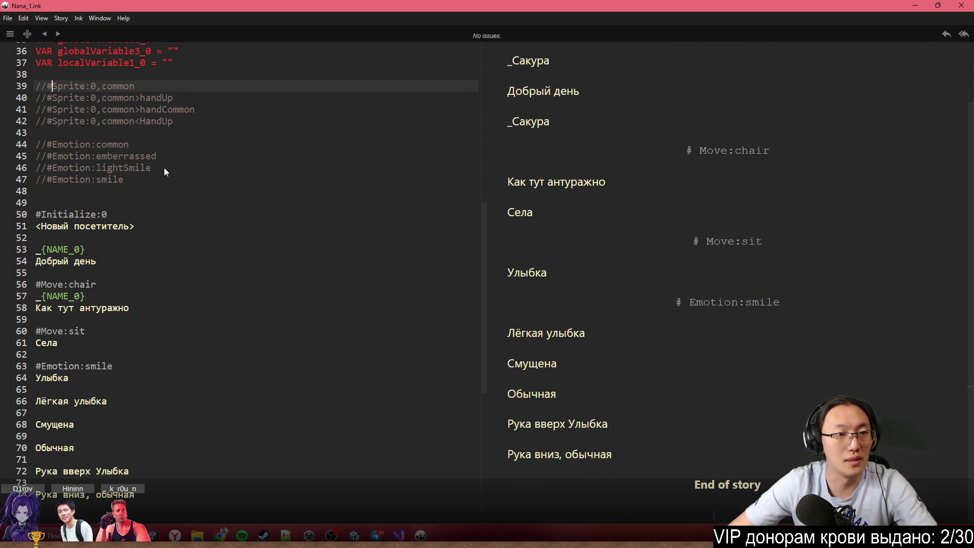
{"action": "left_click_drag", "start_coordinate": [165, 167], "coordinate": [79, 180]}
{"action": "left_click", "coordinate": [36, 167]}
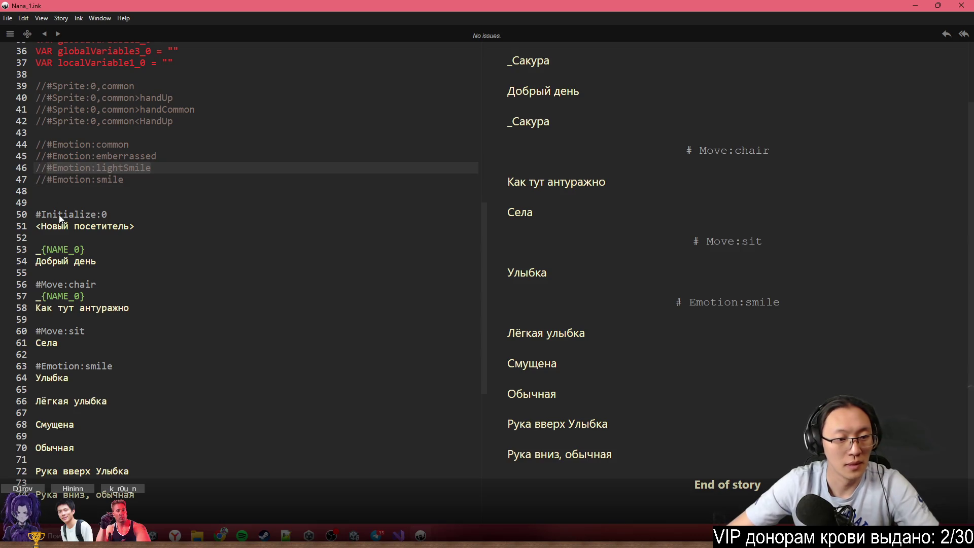
{"action": "left_click", "coordinate": [77, 393]}
{"action": "key", "text": "Return"}
{"action": "key", "text": "ctrl+v"}
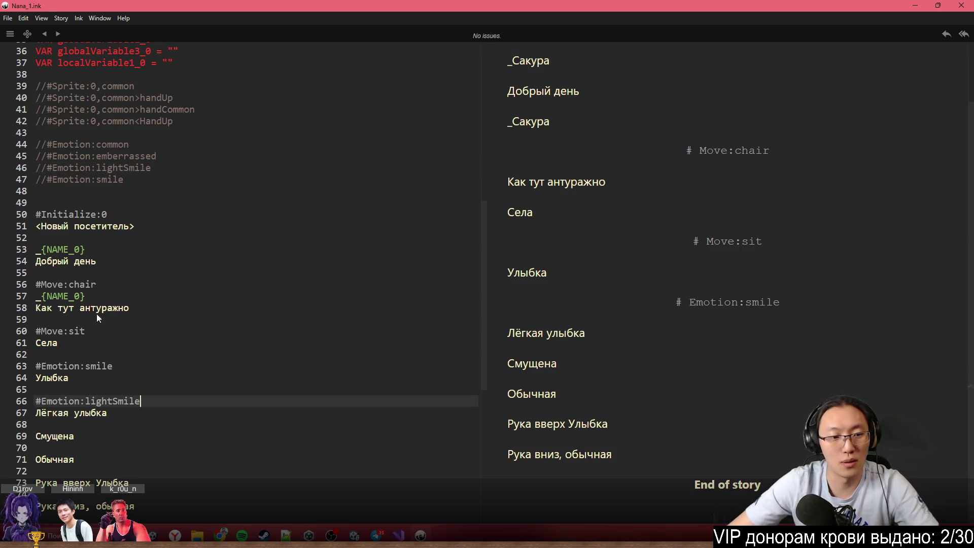
Tag Смущена with #Emotion:emberrassed and Обычная with #Emotion:common
{"action": "left_click", "coordinate": [228, 156]}
{"action": "left_click", "coordinate": [47, 156]}
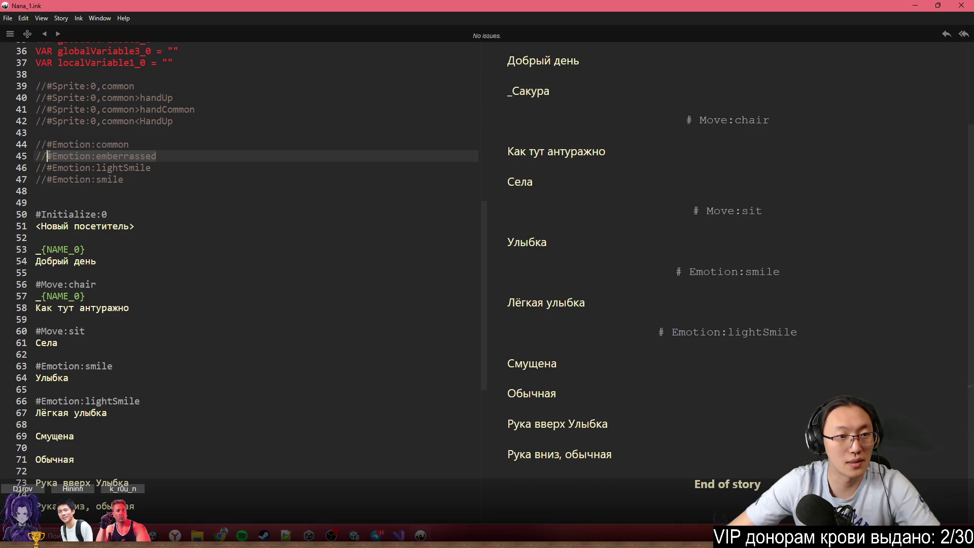
{"action": "left_click", "coordinate": [102, 420]}
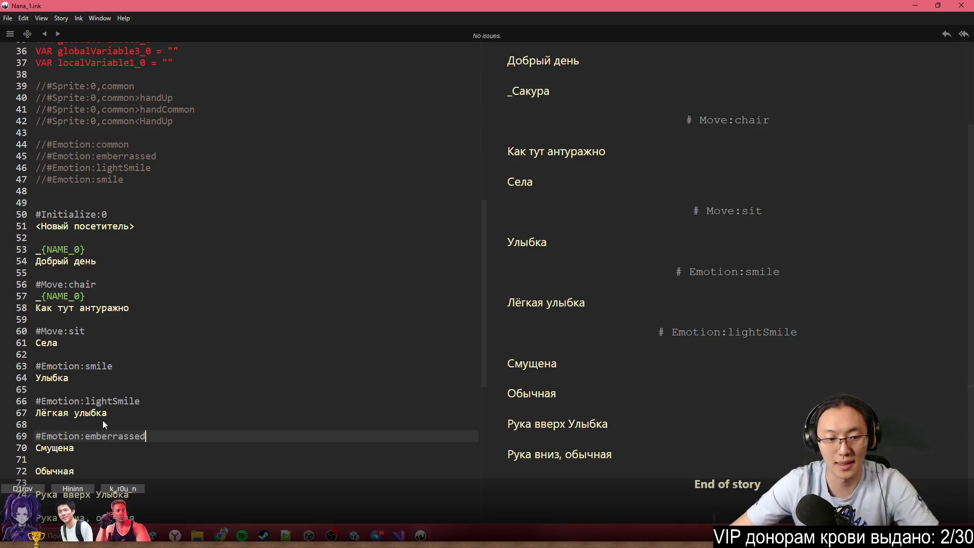
{"action": "key", "text": "Return"}
{"action": "key", "text": "ctrl+v"}
{"action": "left_click", "coordinate": [133, 144]}
{"action": "left_click", "coordinate": [46, 145]}
{"action": "left_click", "coordinate": [89, 461]}
{"action": "key", "text": "Return"}
{"action": "key", "text": "ctrl+v"}
Add a #Emotion:common tag above the Рука вверх Улыбка line
{"action": "scroll", "coordinate": [168, 228], "scroll_direction": "up", "scroll_amount": 3}
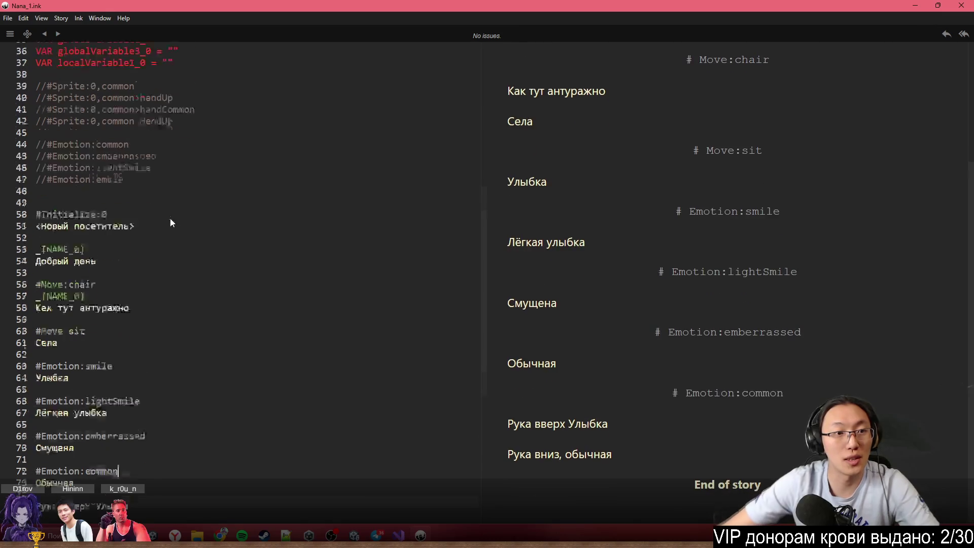
{"action": "left_click", "coordinate": [202, 139]}
{"action": "mouse_move", "coordinate": [207, 138]}
{"action": "left_mouse_down"}
{"action": "mouse_move", "coordinate": [100, 120]}
{"action": "mouse_move", "coordinate": [84, 129]}
{"action": "left_mouse_up"}
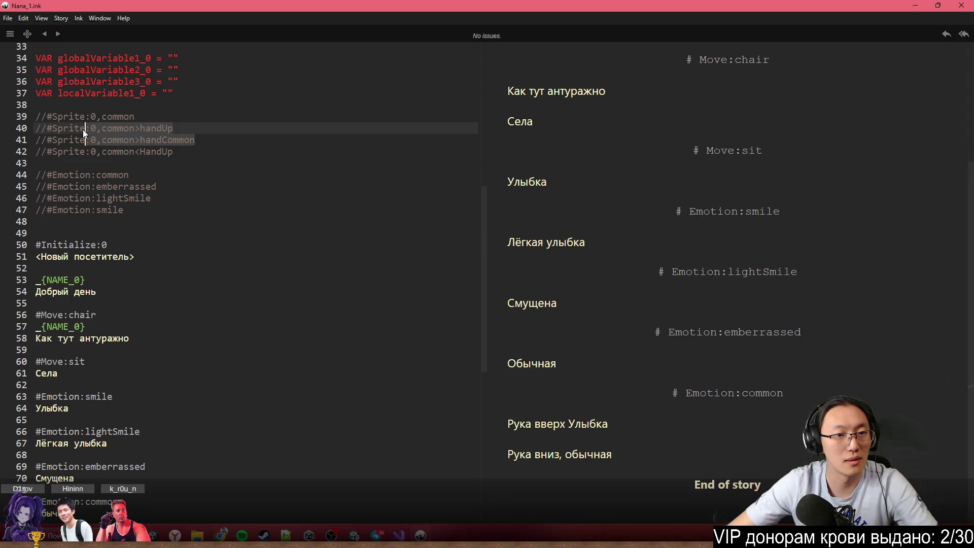
{"action": "left_click", "coordinate": [180, 152]}
{"action": "left_click_drag", "start_coordinate": [218, 150], "coordinate": [103, 129]}
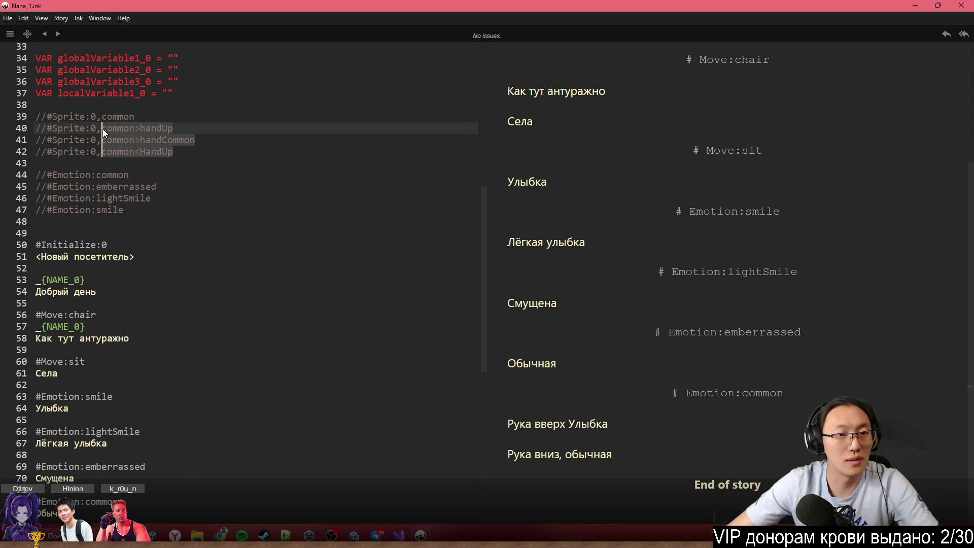
{"action": "scroll", "coordinate": [142, 284], "scroll_direction": "down", "scroll_amount": 4}
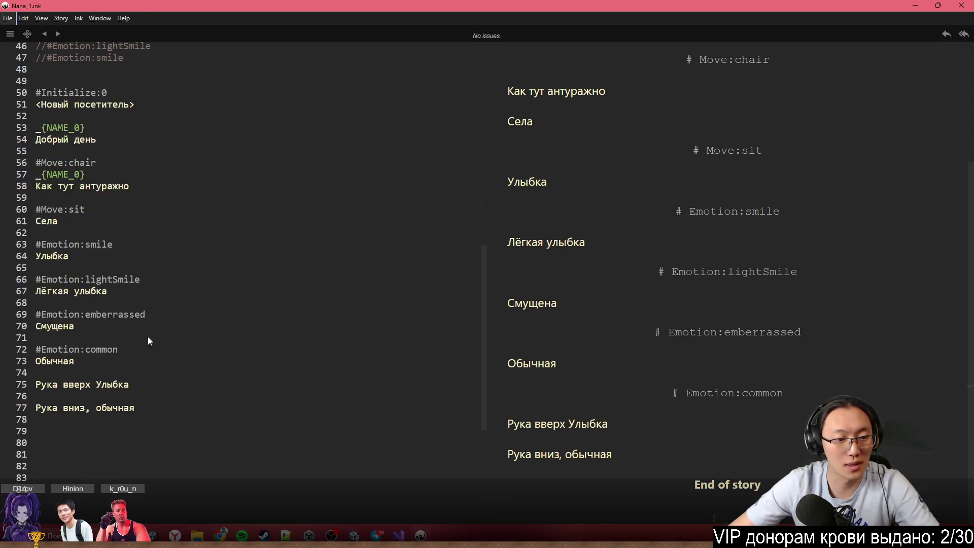
{"action": "left_click", "coordinate": [99, 368]}
{"action": "key", "text": "Return"}
{"action": "key", "text": "ctrl+v"}
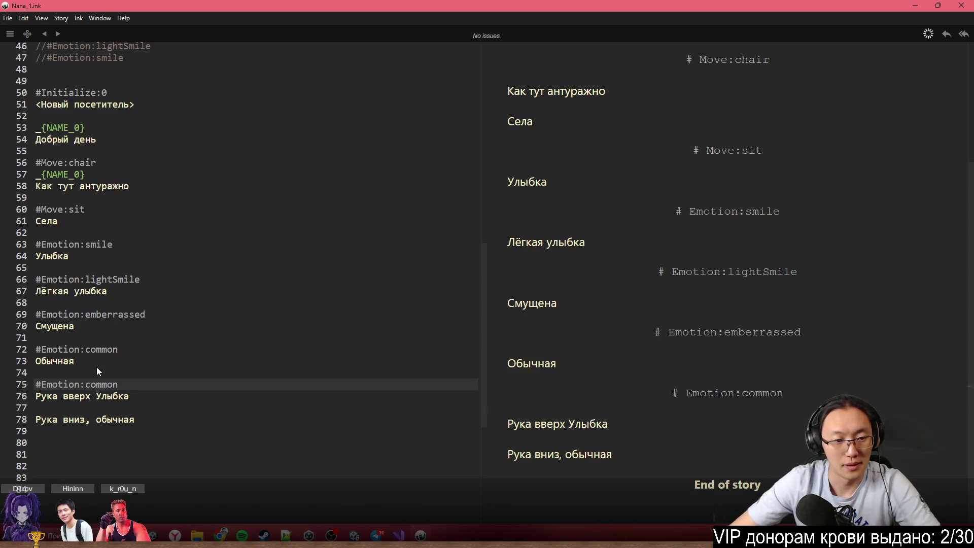
Undo the extra common tag and place the handUp sprite tags above Рука вверх Улыбка
{"action": "key", "text": "ctrl+z"}
{"action": "scroll", "coordinate": [132, 364], "scroll_direction": "up", "scroll_amount": 5}
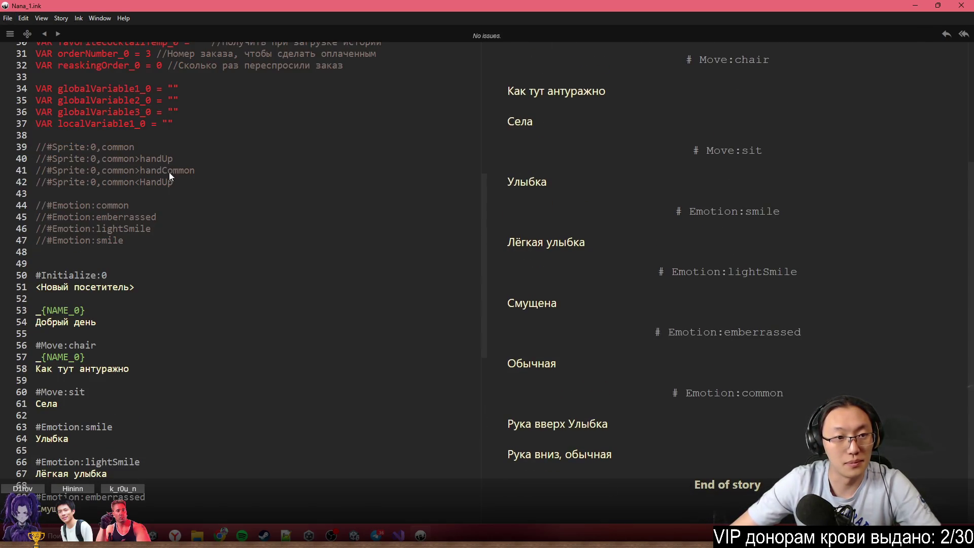
{"action": "triple_click", "coordinate": [183, 159]}
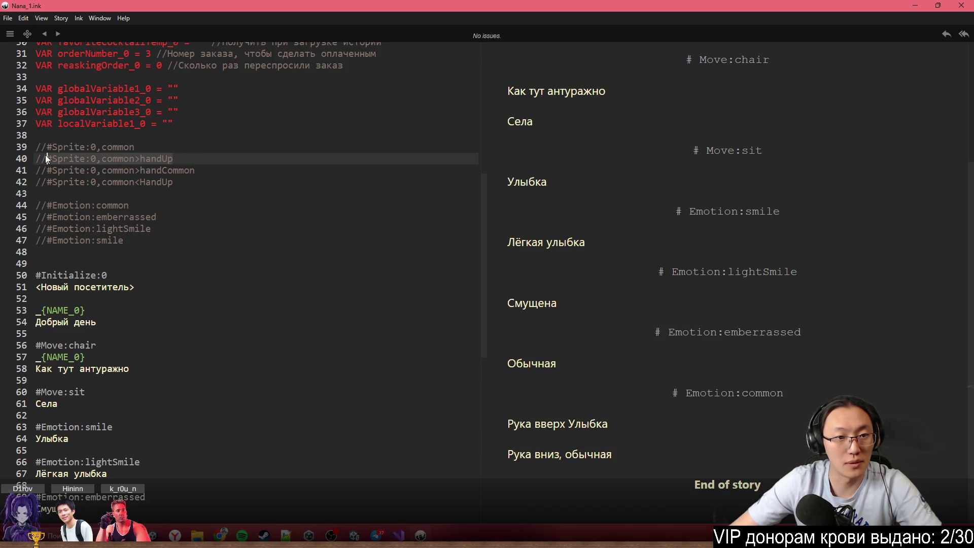
{"action": "scroll", "coordinate": [132, 253], "scroll_direction": "down", "scroll_amount": 4}
{"action": "left_click", "coordinate": [78, 414]}
{"action": "key", "text": "ctrl+v"}
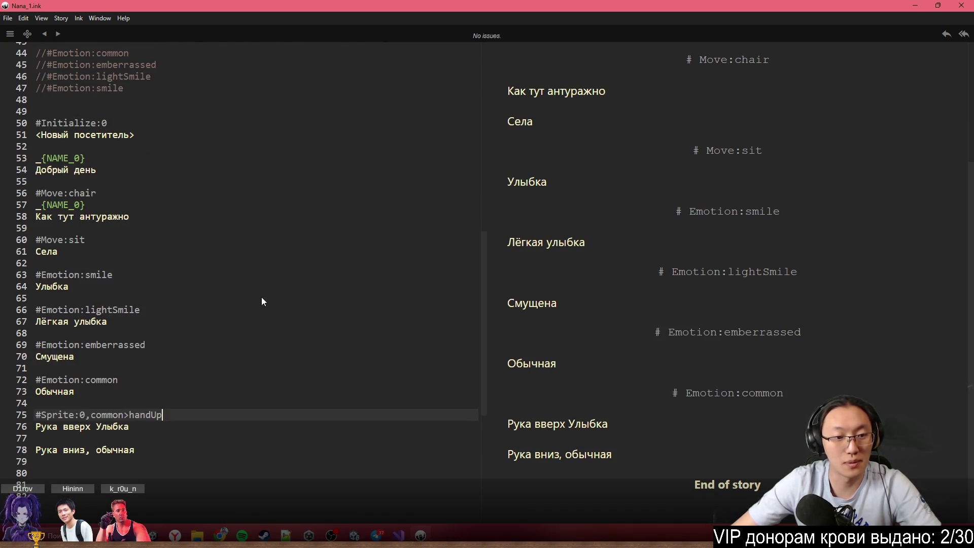
{"action": "scroll", "coordinate": [261, 297], "scroll_direction": "up", "scroll_amount": 4}
{"action": "left_click_drag", "start_coordinate": [197, 180], "coordinate": [43, 183]}
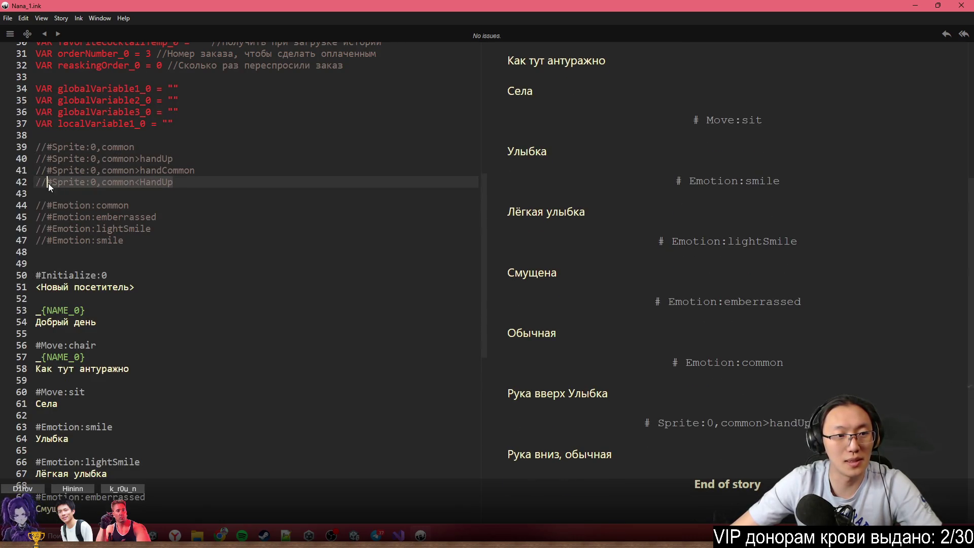
{"action": "scroll", "coordinate": [48, 184], "scroll_direction": "down", "scroll_amount": 5}
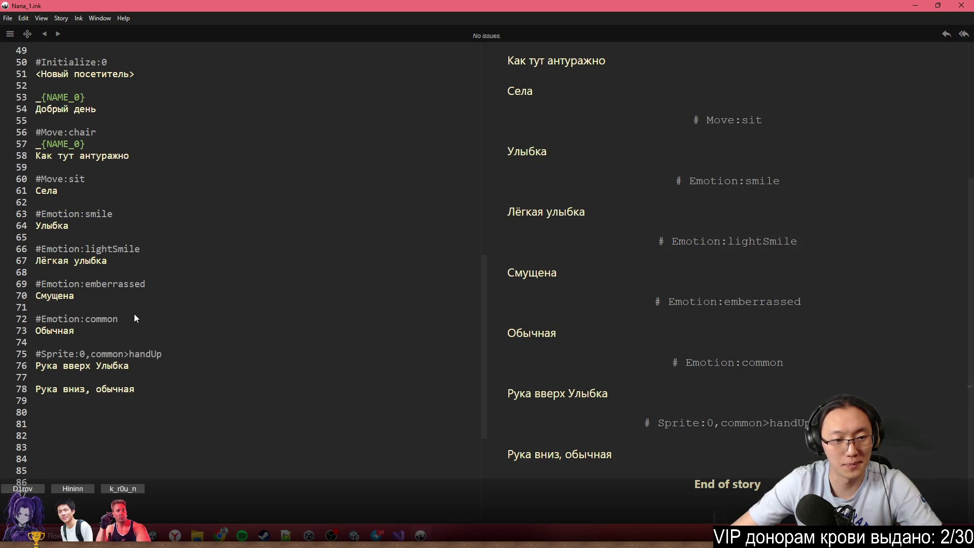
{"action": "left_click", "coordinate": [179, 353]}
{"action": "key", "text": "Return"}
{"action": "key", "text": "ctrl+v"}
Add the #Emotion:smile tag below the handUp sprite tags
{"action": "scroll", "coordinate": [193, 323], "scroll_direction": "up", "scroll_amount": 4}
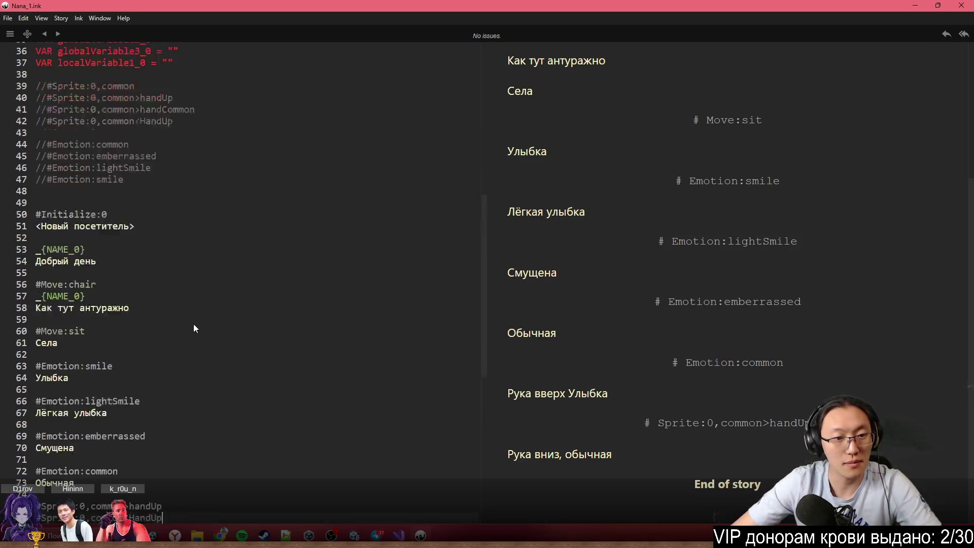
{"action": "mouse_move", "coordinate": [124, 210]}
{"action": "left_mouse_down"}
{"action": "mouse_move", "coordinate": [37, 209]}
{"action": "mouse_move", "coordinate": [47, 211]}
{"action": "left_mouse_up"}
{"action": "key", "text": "ctrl+c"}
{"action": "scroll", "coordinate": [166, 316], "scroll_direction": "down", "scroll_amount": 5}
{"action": "left_click", "coordinate": [196, 328]}
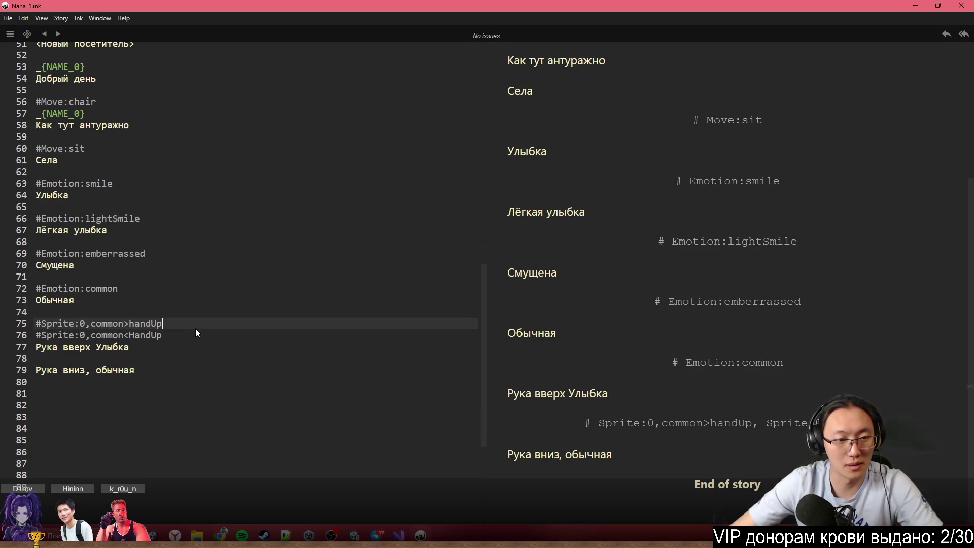
{"action": "key", "text": "Down"}
{"action": "key", "text": "Return"}
{"action": "key", "text": "ctrl+v"}
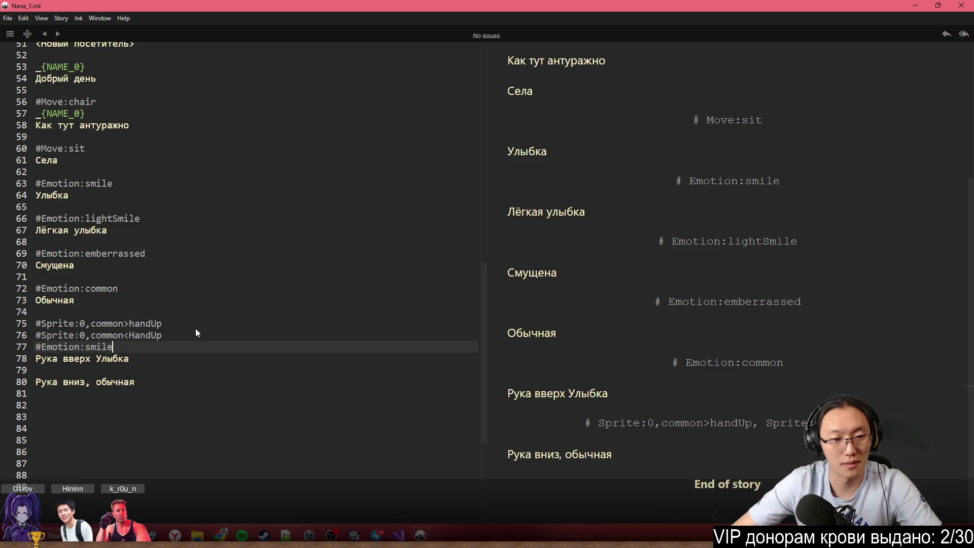
Insert the #Sprite:0,common>handCommon tag above the Рука вниз, обычная line
{"action": "left_click", "coordinate": [158, 370]}
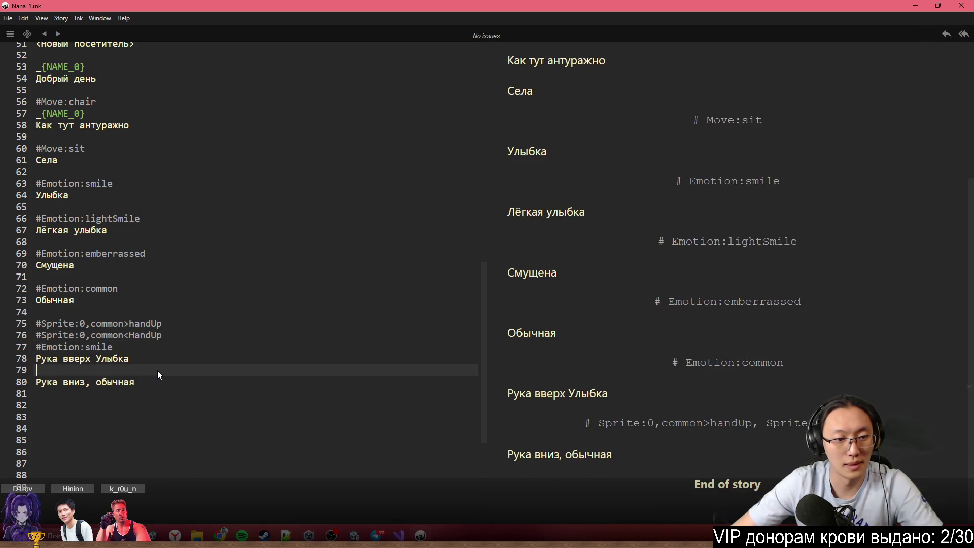
{"action": "scroll", "coordinate": [213, 265], "scroll_direction": "up", "scroll_amount": 1}
{"action": "scroll", "coordinate": [213, 265], "scroll_direction": "up", "scroll_amount": 8}
{"action": "left_click_drag", "start_coordinate": [196, 231], "coordinate": [41, 231]}
{"action": "key", "text": "ctrl+c"}
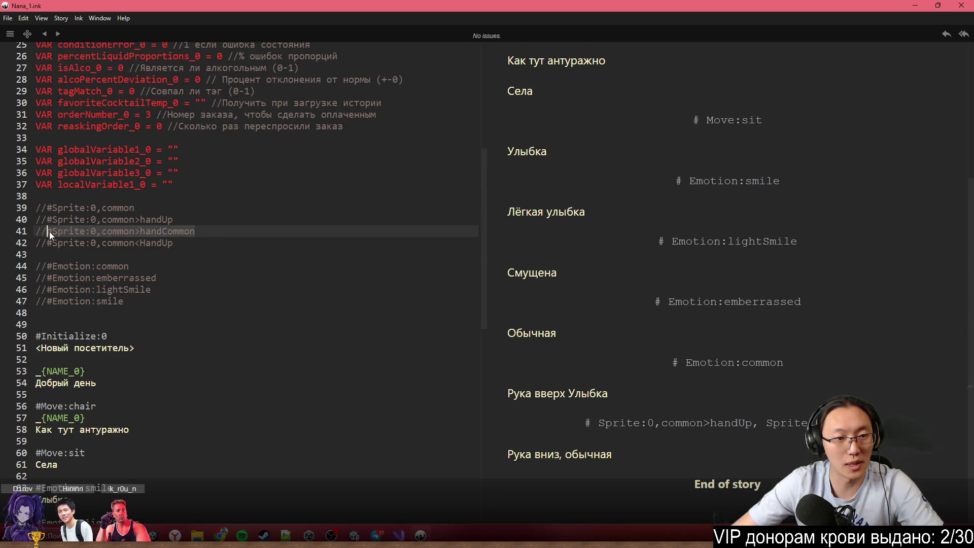
{"action": "scroll", "coordinate": [146, 345], "scroll_direction": "down", "scroll_amount": 8}
{"action": "left_click", "coordinate": [142, 394]}
{"action": "key", "text": "Return"}
{"action": "key", "text": "ctrl+v"}
Add #Emotion:common below the handCommon tag and open a fresh line after the dialogue
{"action": "left_click", "coordinate": [18, 321]}
{"action": "left_click", "coordinate": [222, 409]}
{"action": "key", "text": "Return"}
{"action": "type", "text": "#Emotion:common"}
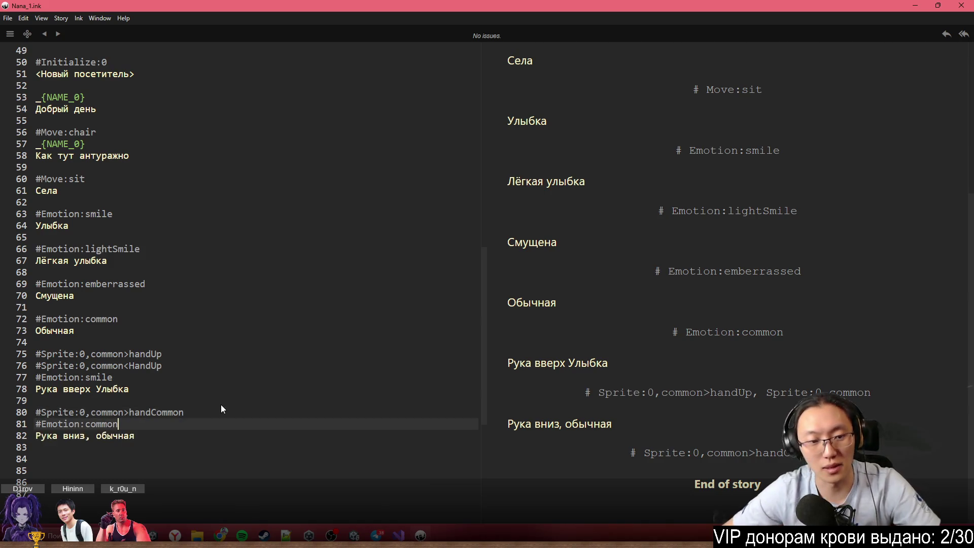
{"action": "left_click", "coordinate": [240, 409]}
{"action": "left_click", "coordinate": [290, 445]}
{"action": "key", "text": "Return"}
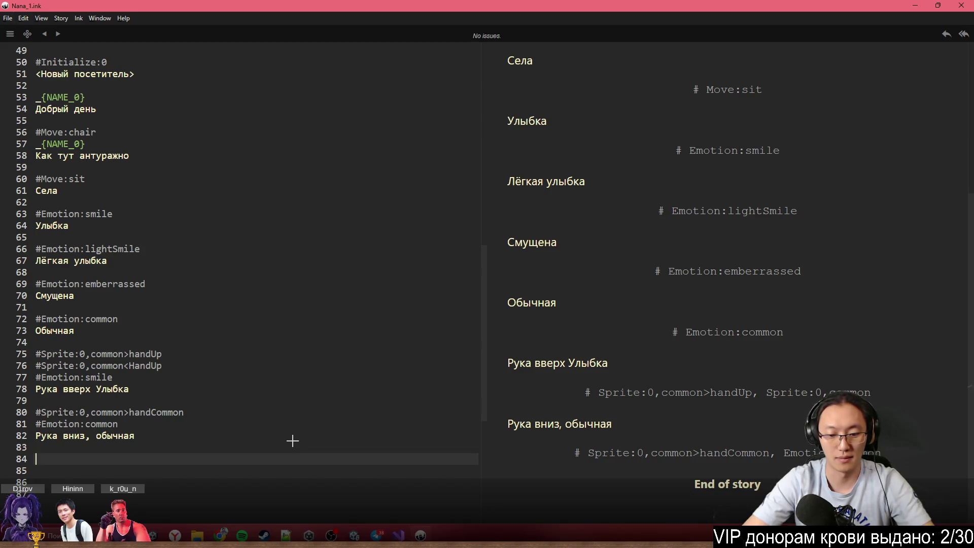
Add Сакура's line 'Ну, спасибо' with a #Move:stand tag above it
{"action": "key", "text": "ctrl+shift+Up"}
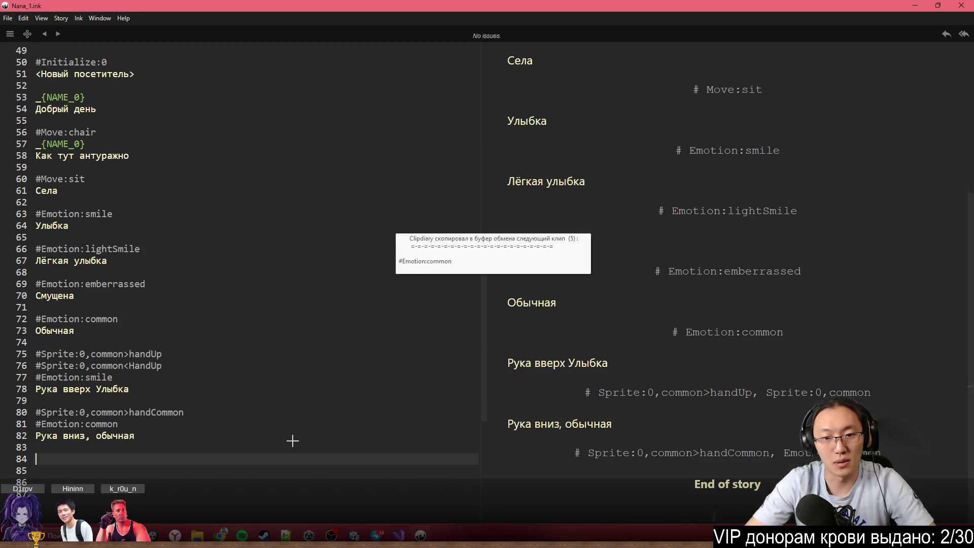
{"action": "key", "text": "ctrl+shift+Up"}
{"action": "key", "text": "ctrl+shift+Up"}
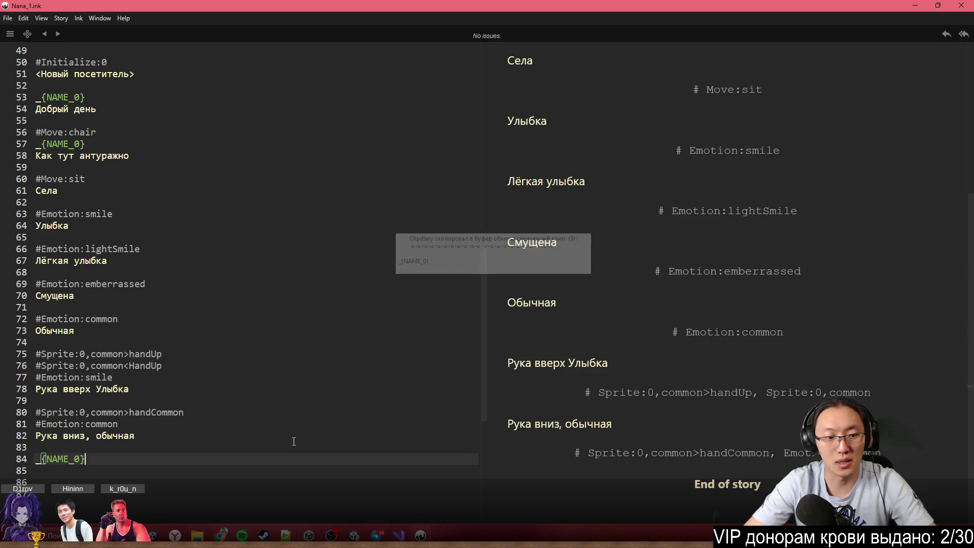
{"action": "key", "text": "Return"}
{"action": "type", "text": "Уф"}
{"action": "key", "text": "BackSpace"}
{"action": "key", "text": "BackSpace"}
{"action": "type", "text": "Н"}
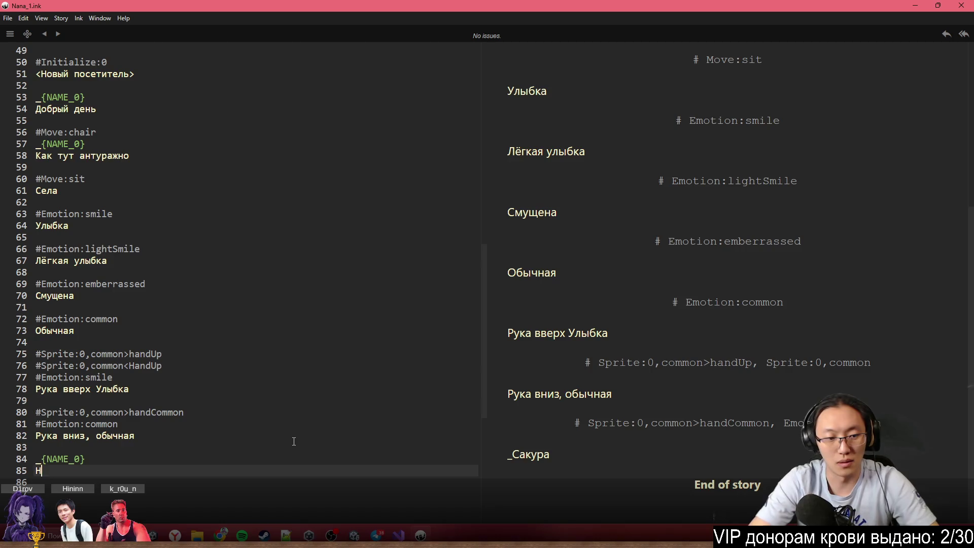
{"action": "type", "text": "у, спасибо"}
{"action": "key", "text": "Up"}
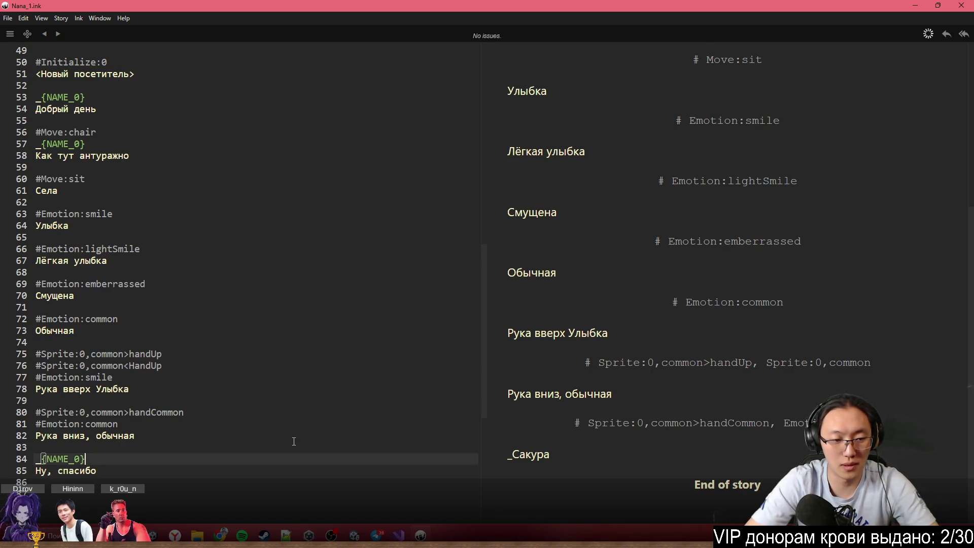
{"action": "key", "text": "Home"}
{"action": "key", "text": "Return"}
{"action": "key", "text": "Up"}
{"action": "type", "text": "#Move"}
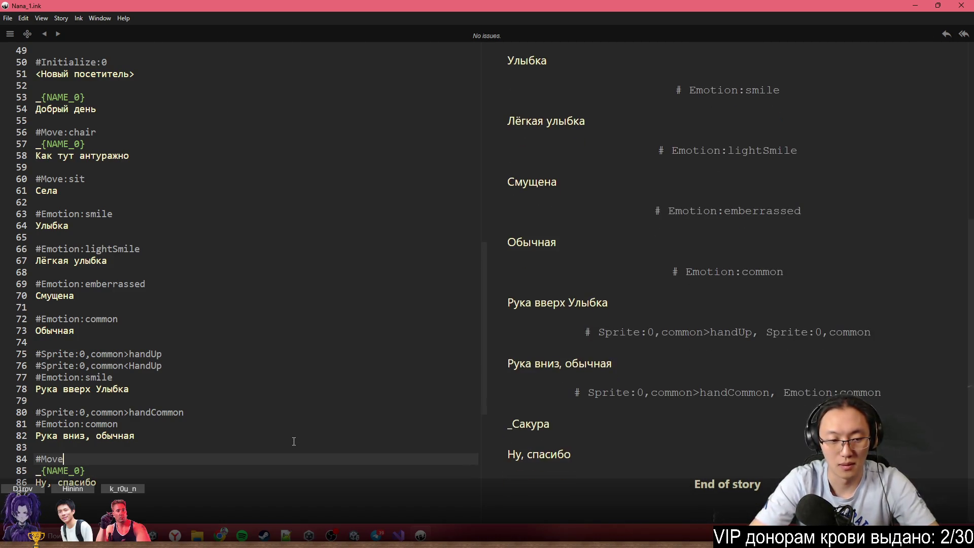
{"action": "type", "text": ":stanm"}
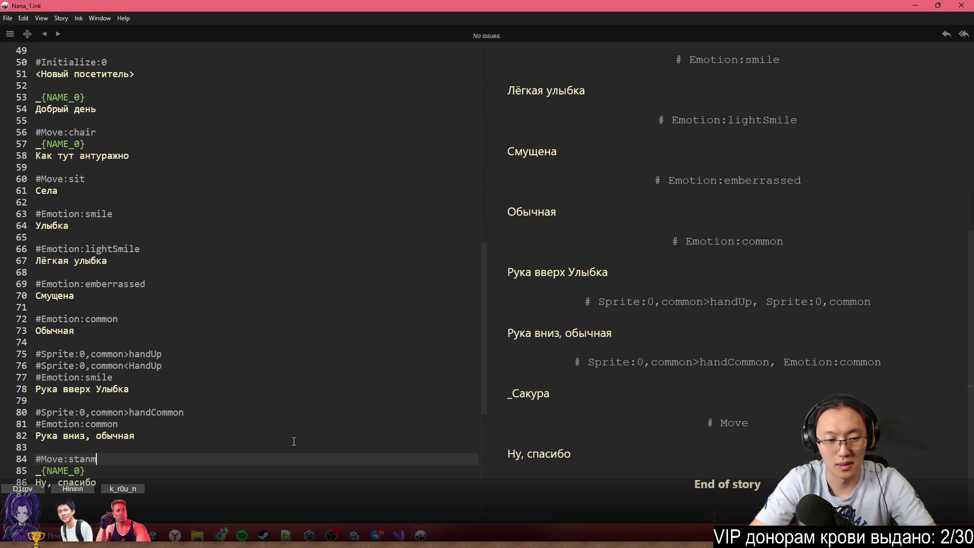
Add Сакура's 'Досвидания' line under a #Move:exit tag
{"action": "key", "text": "Down"}
{"action": "key", "text": "Down"}
{"action": "key", "text": "Down"}
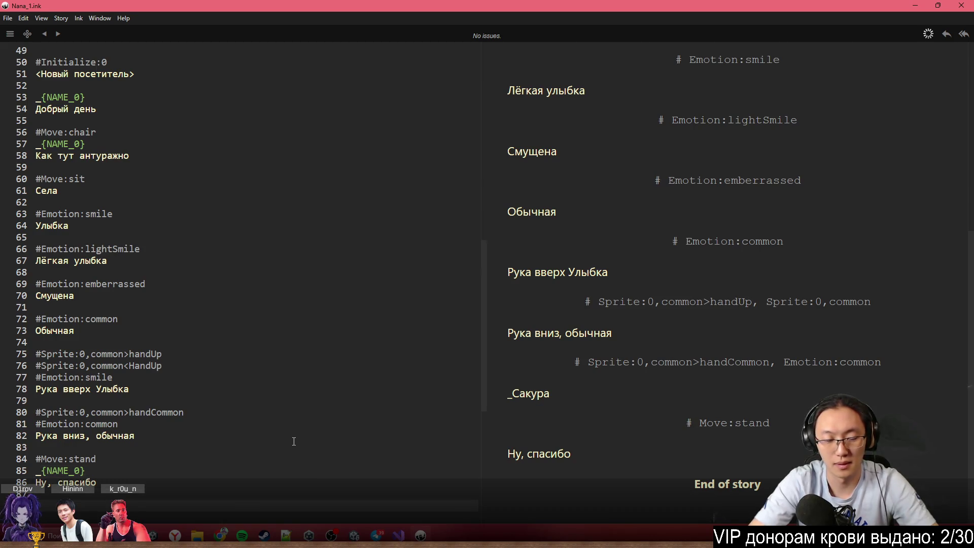
{"action": "type", "text": "юб"}
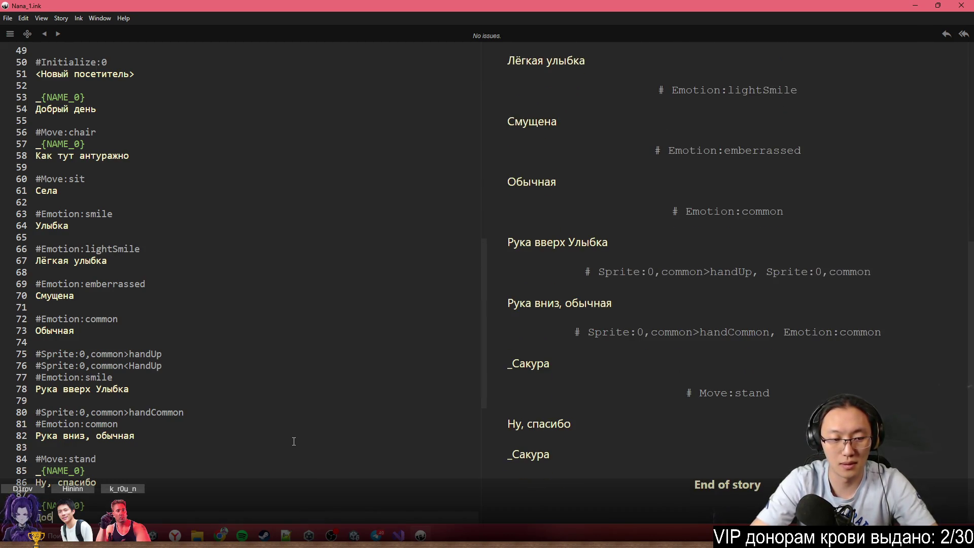
{"action": "type", "text": "видания"}
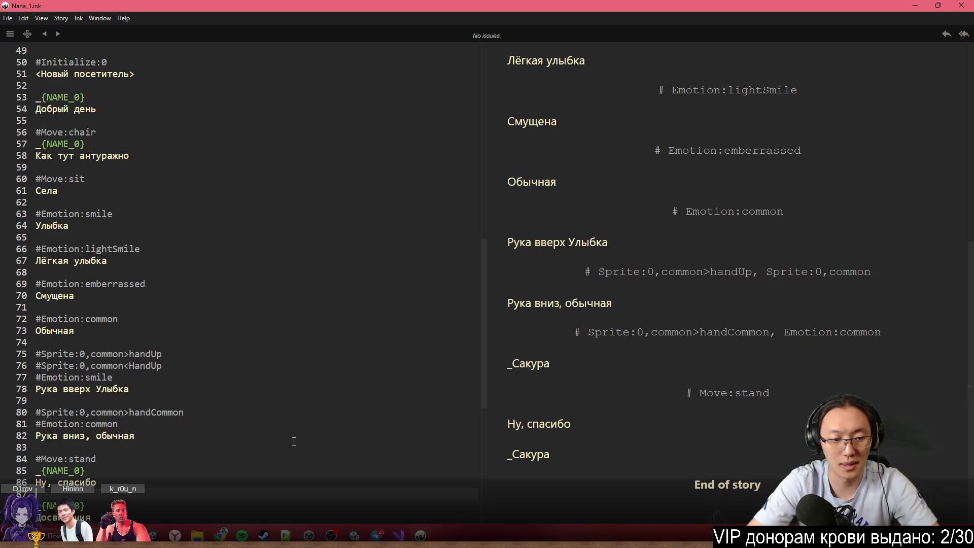
{"action": "type", "text": "#Mov"}
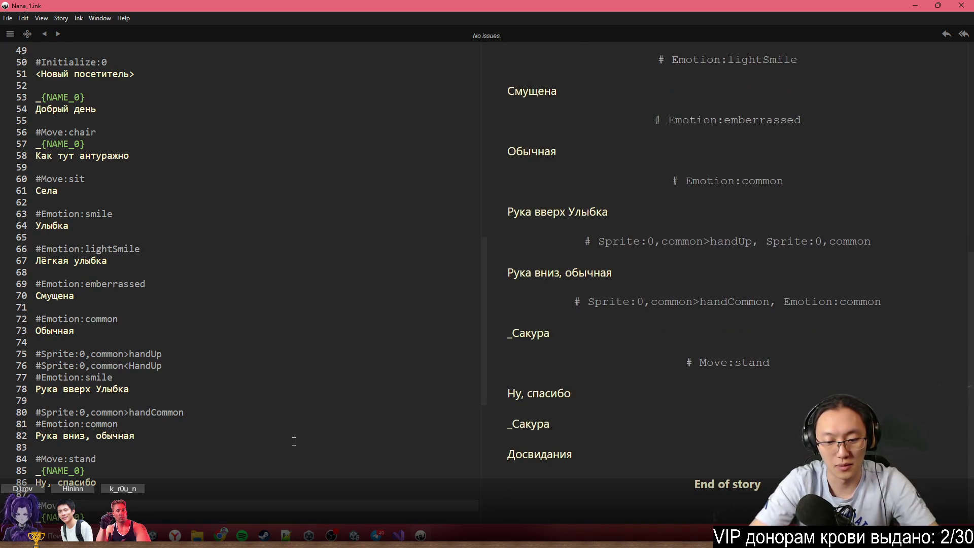
{"action": "type", "text": ":exit"}
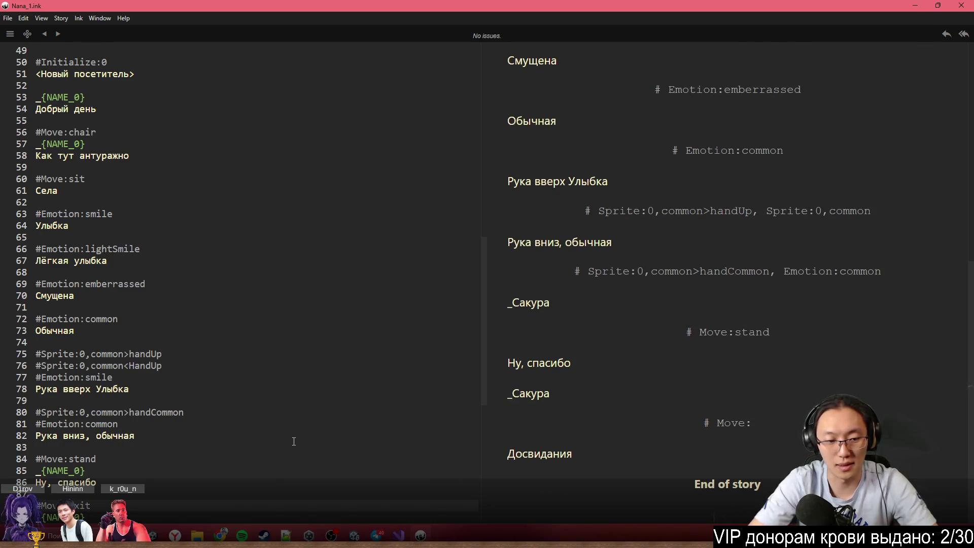
{"action": "key", "text": "Down"}
{"action": "key", "text": "Down"}
{"action": "key", "text": "Down"}
{"action": "key", "text": "Up"}
{"action": "key", "text": "Up"}
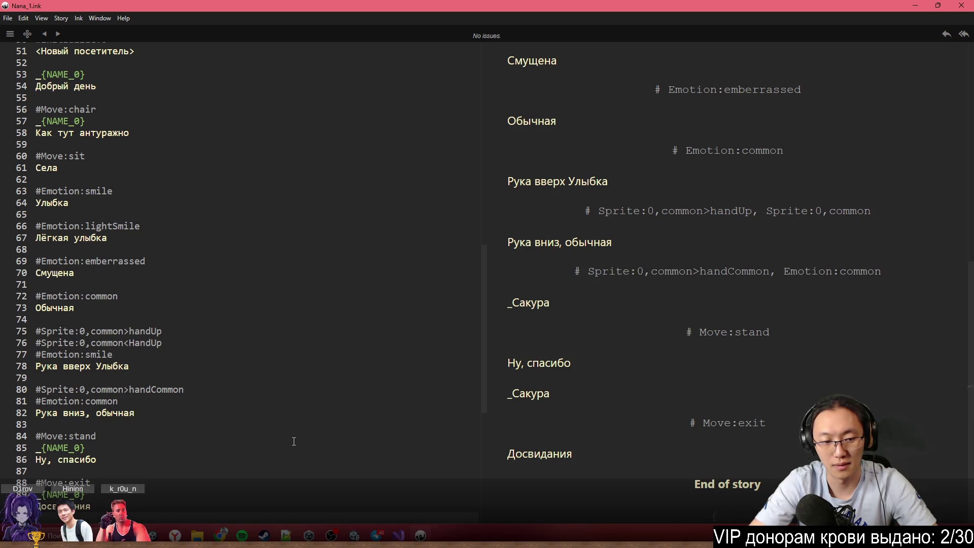
End the script with #EndDialogue and the narration '_{NAME_0} покидает Ликорис'
{"action": "scroll", "coordinate": [293, 441], "scroll_direction": "down", "scroll_amount": 1}
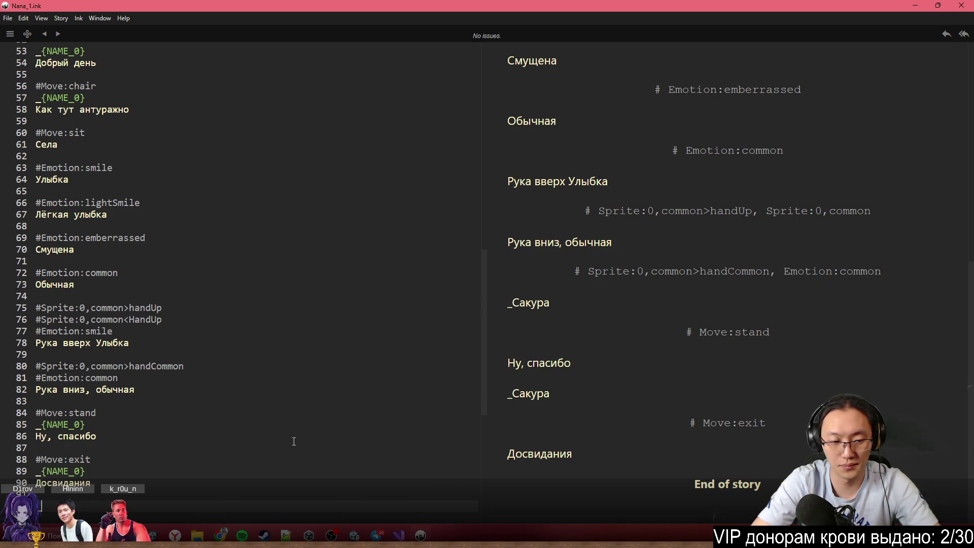
{"action": "type", "text": "_{NAME_0}"}
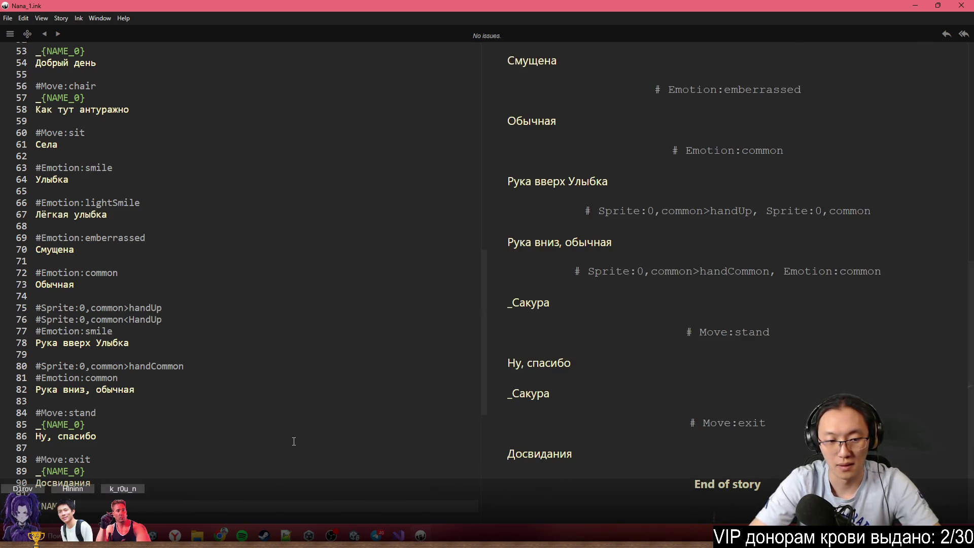
{"action": "type", "text": " поки"}
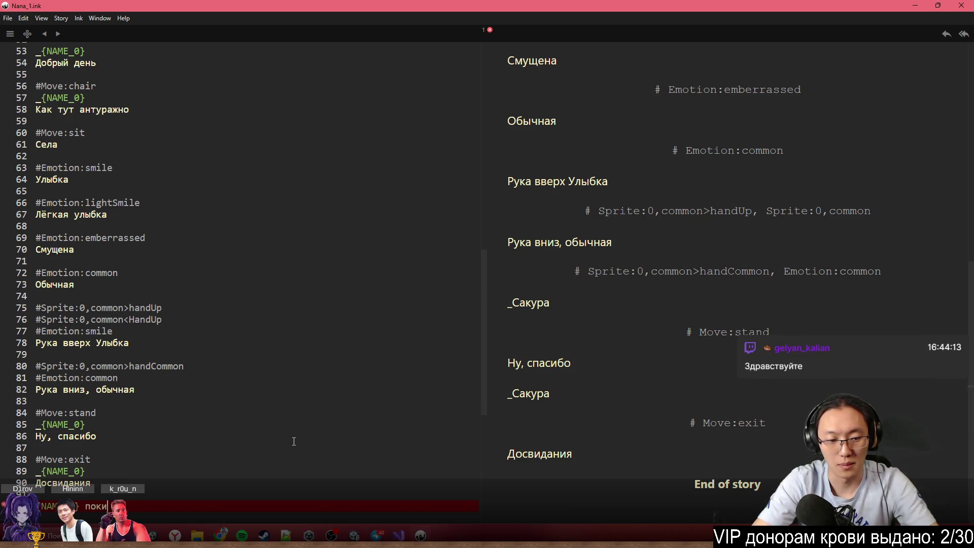
{"action": "type", "text": "дает Ликорис"}
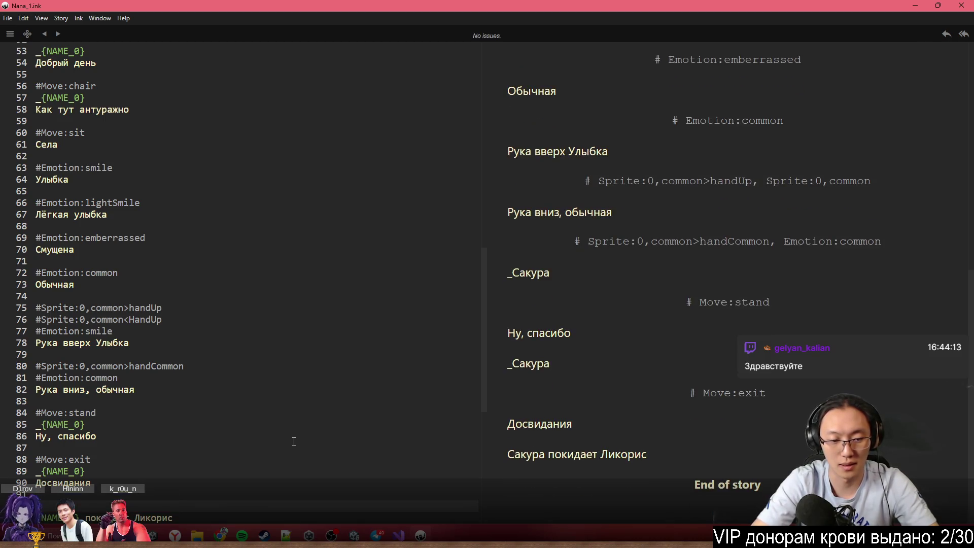
{"action": "key", "text": "Up"}
{"action": "type", "text": "#End"}
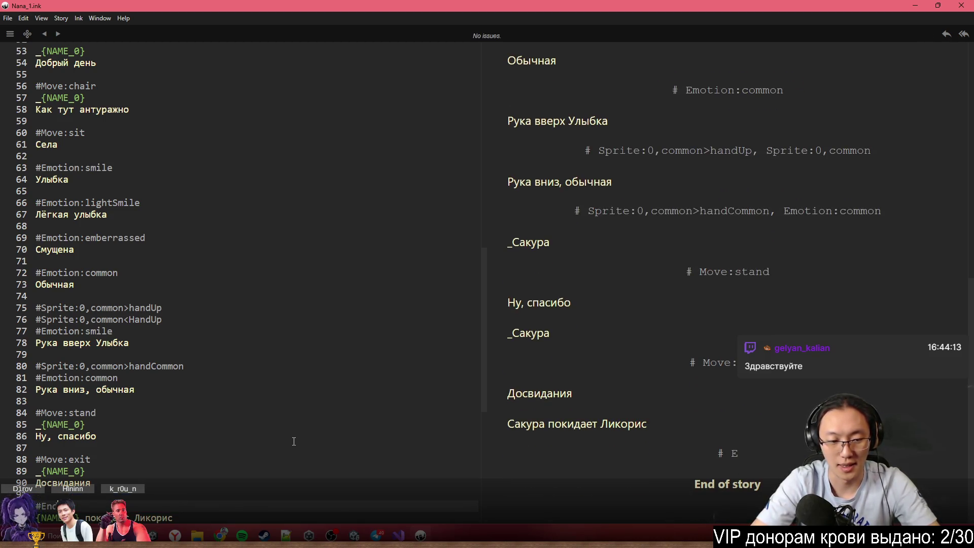
{"action": "type", "text": "Dialogue"}
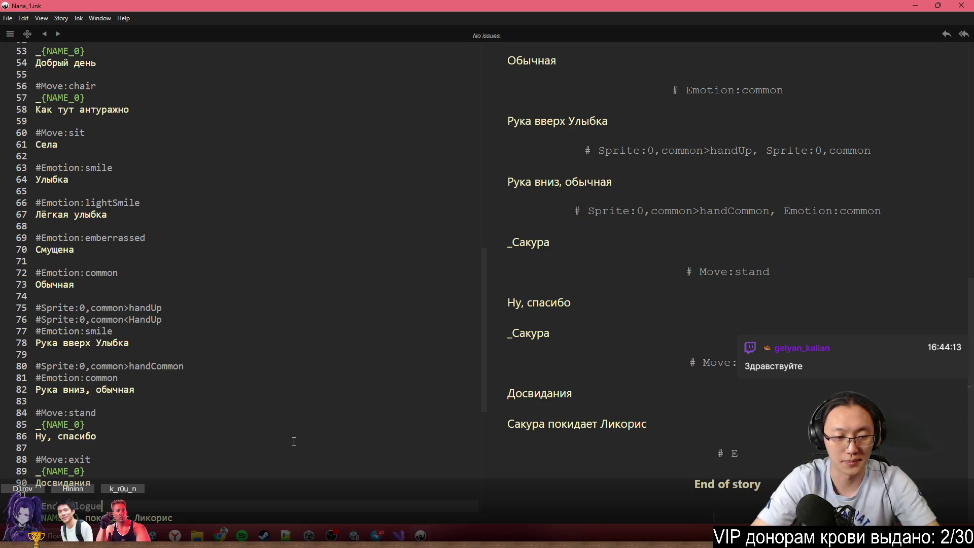
{"action": "left_click", "coordinate": [295, 424]}
{"action": "left_click", "coordinate": [318, 296]}
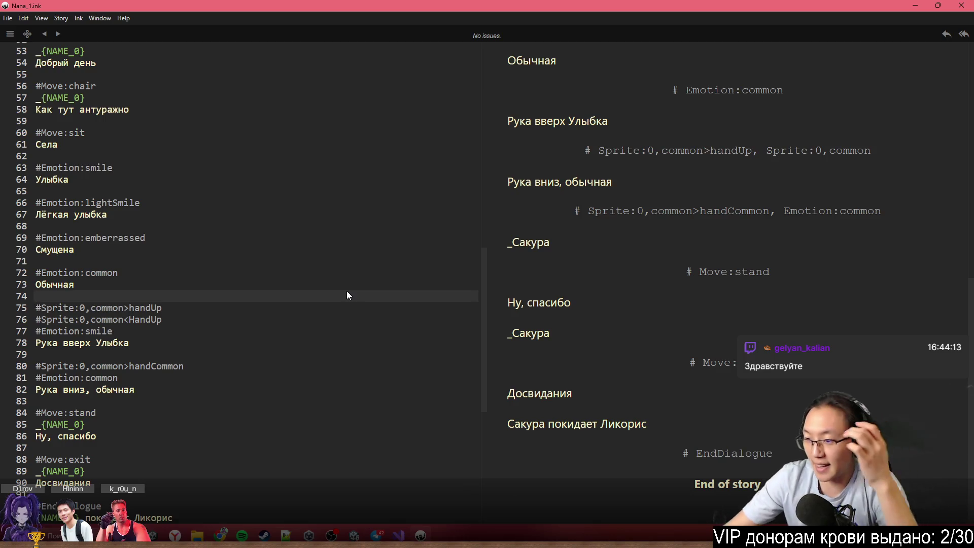
{"action": "key", "text": "alt+Tab"}
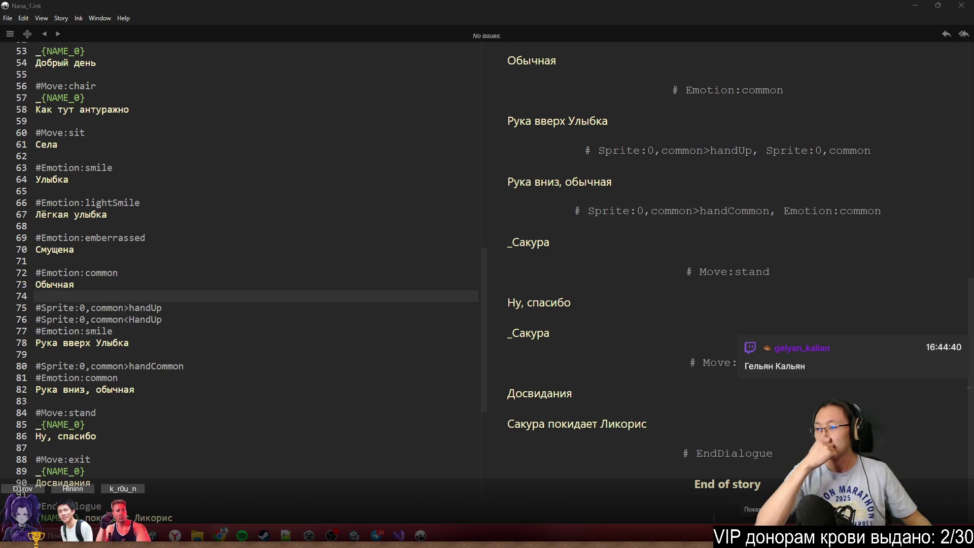
Scroll the Nana_1 script back to the top and close the Inky window
{"action": "left_click", "coordinate": [336, 243]}
{"action": "scroll", "coordinate": [355, 259], "scroll_direction": "up", "scroll_amount": 15}
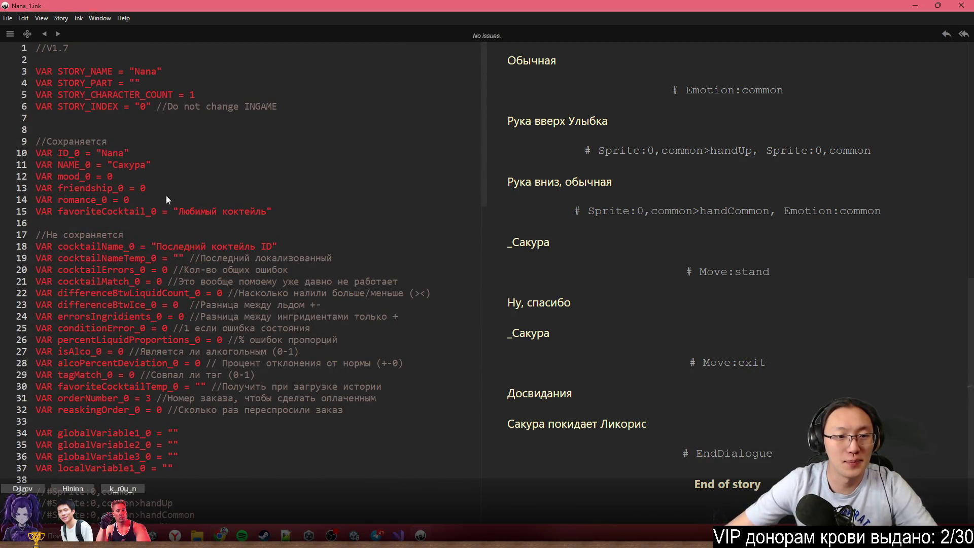
{"action": "left_click", "coordinate": [962, 5]}
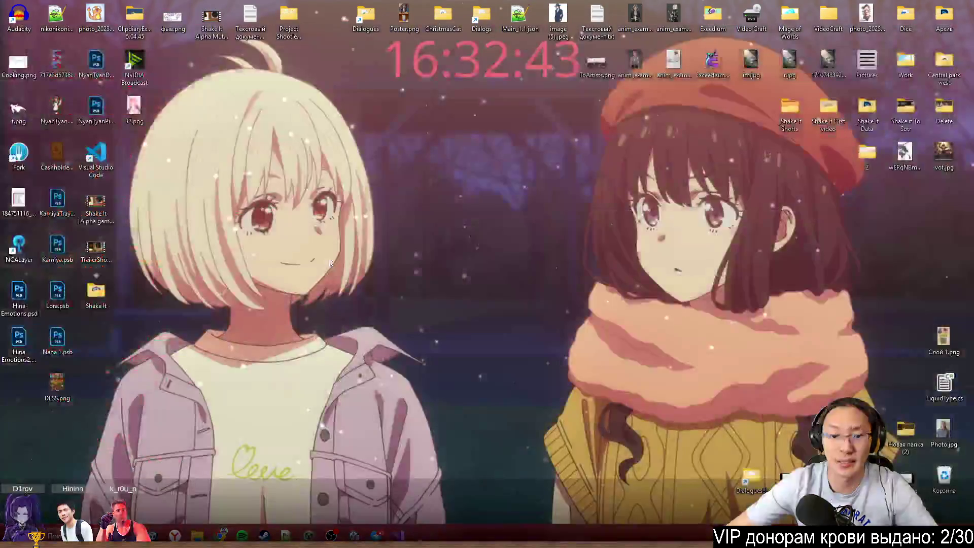
Create a folder named Nana inside _Data > Dialogue Elements > Usual
{"action": "key", "text": "alt+Tab"}
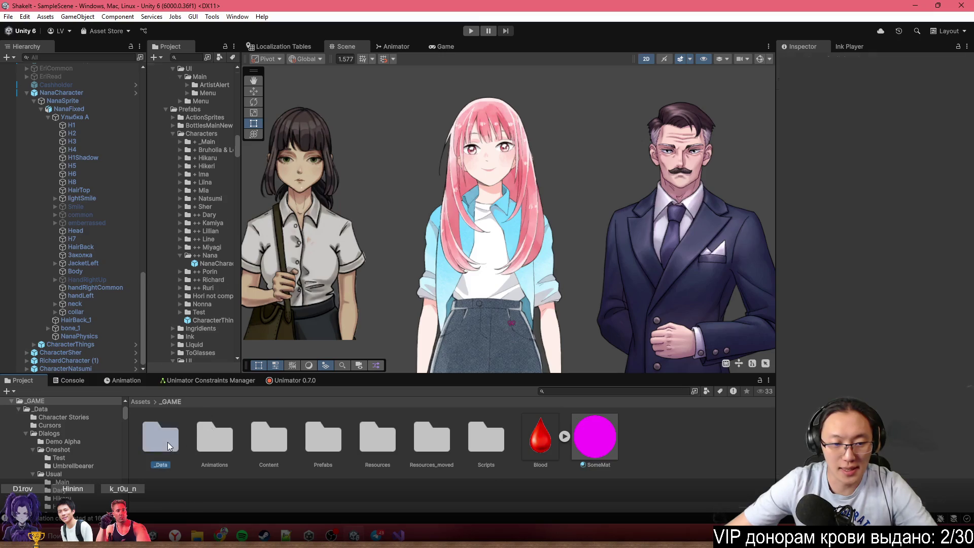
{"action": "left_click", "coordinate": [167, 443]}
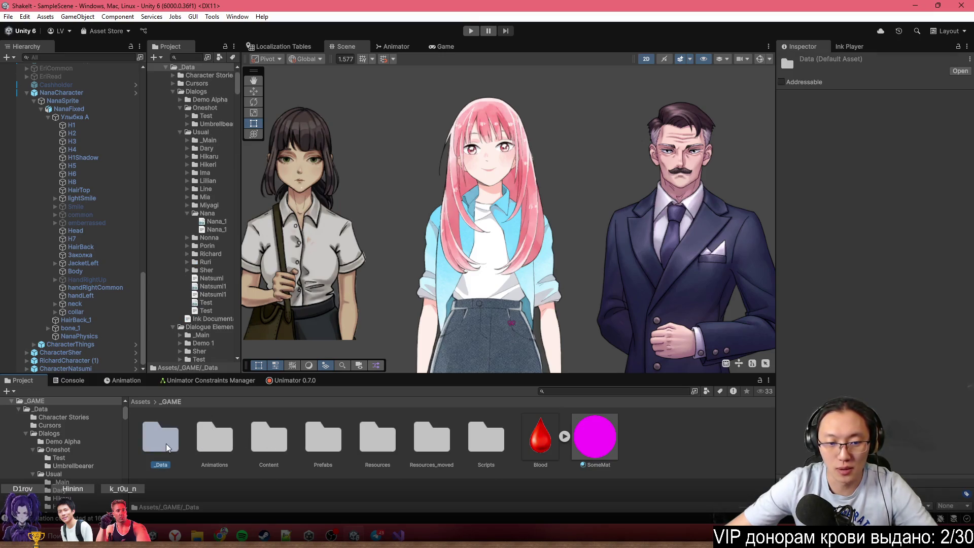
{"action": "double_click", "coordinate": [178, 443]}
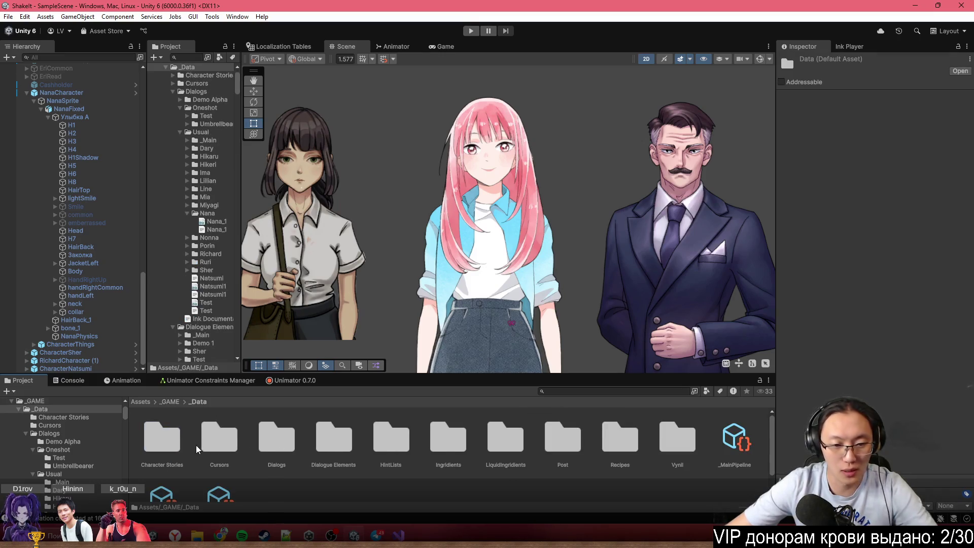
{"action": "double_click", "coordinate": [261, 449]}
{"action": "double_click", "coordinate": [269, 440]}
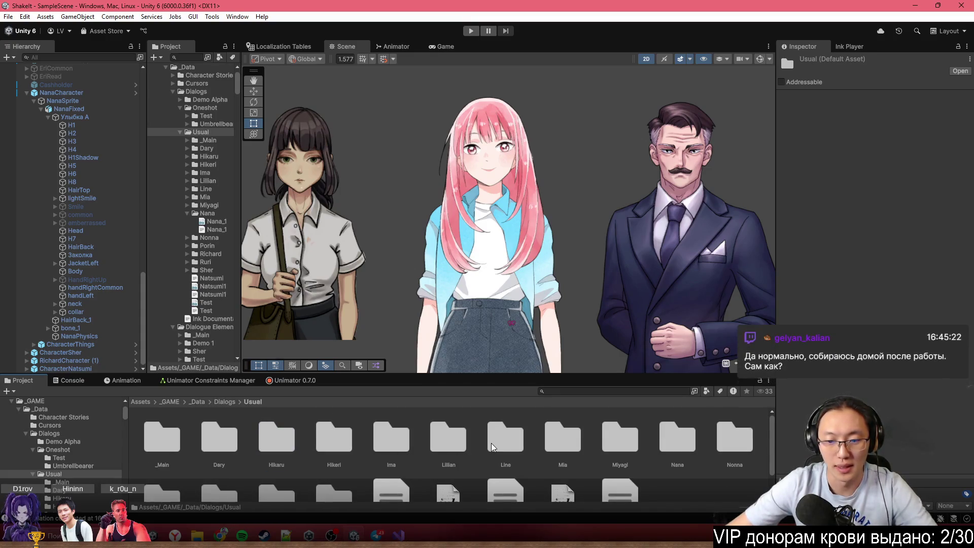
{"action": "double_click", "coordinate": [691, 444]}
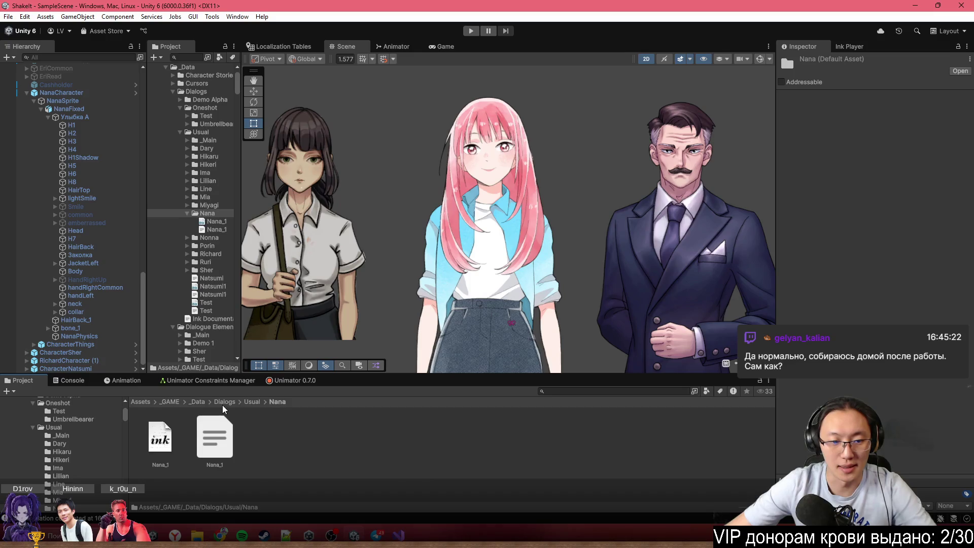
{"action": "left_click", "coordinate": [197, 402]}
{"action": "double_click", "coordinate": [334, 446]}
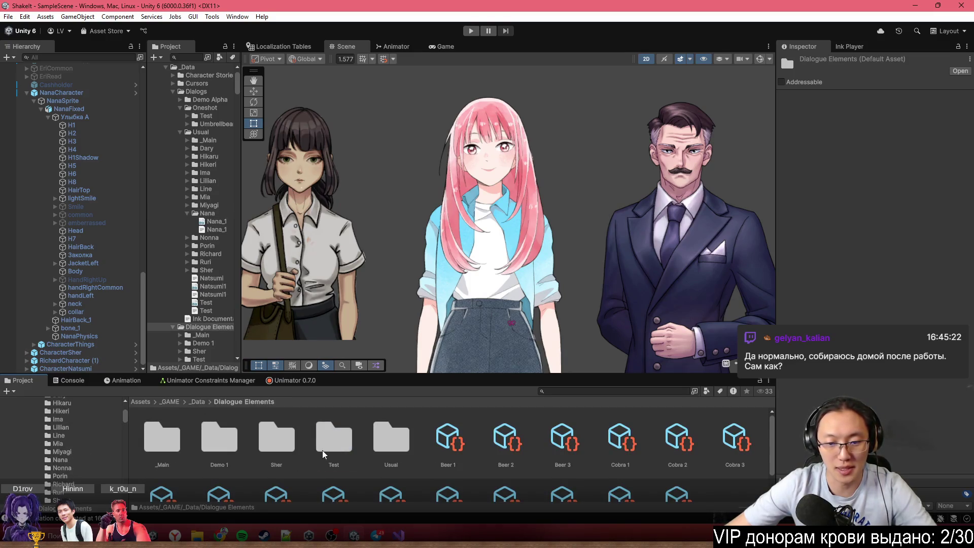
{"action": "double_click", "coordinate": [386, 447]}
{"action": "right_click", "coordinate": [680, 485]}
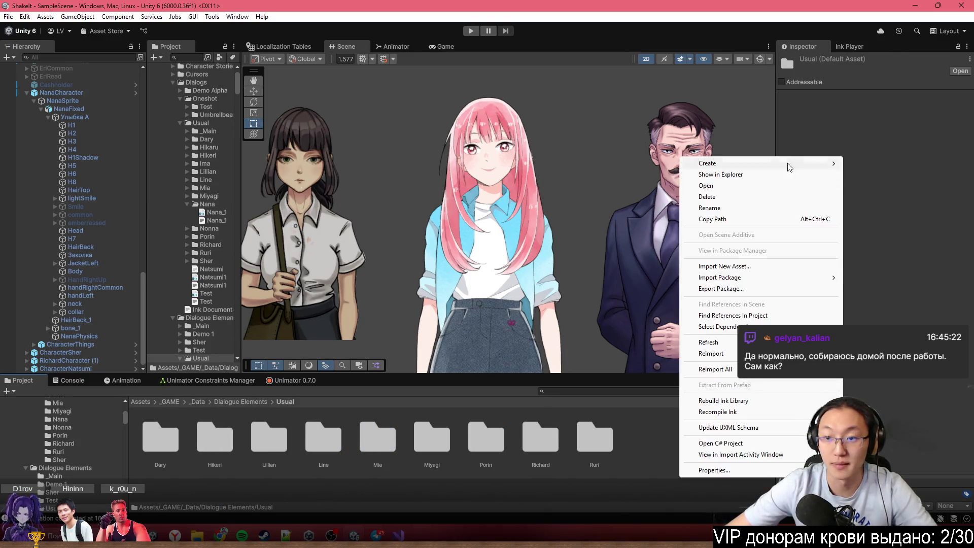
{"action": "mouse_move", "coordinate": [793, 163]}
{"action": "left_click", "coordinate": [882, 164]}
{"action": "key", "text": "Return"}
{"action": "key", "text": "Return"}
Create a DialogueElement asset named Nana_1 in the Nana folder
{"action": "right_click", "coordinate": [388, 466]}
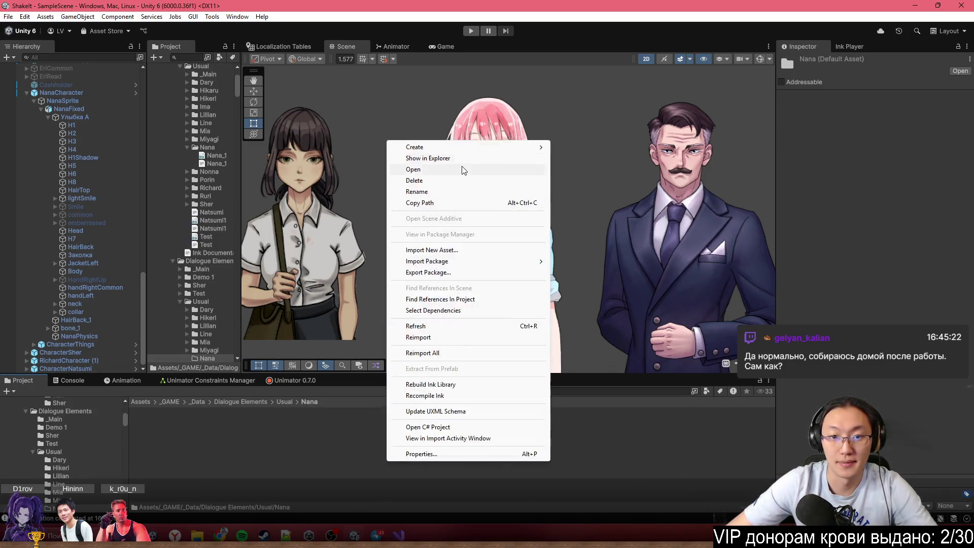
{"action": "mouse_move", "coordinate": [497, 148]}
{"action": "mouse_move", "coordinate": [652, 434]}
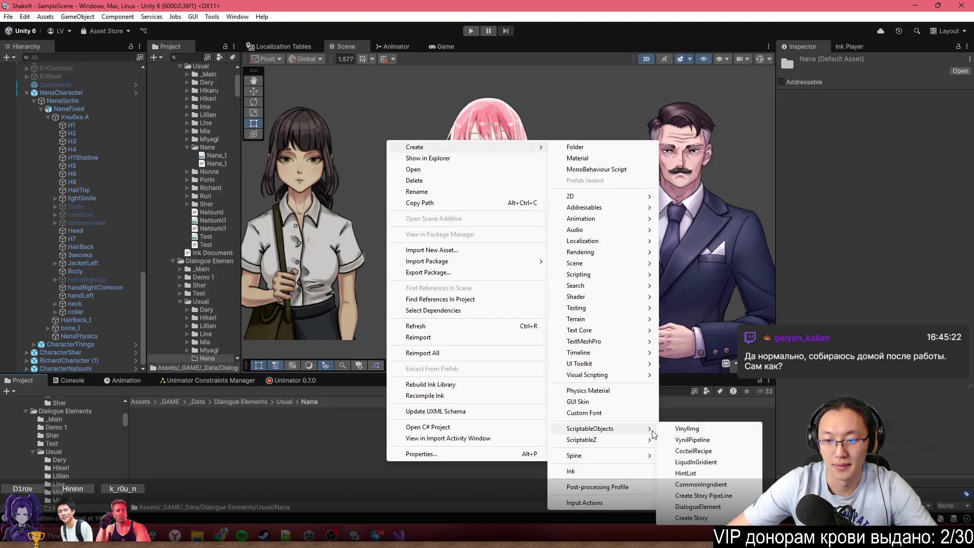
{"action": "left_click", "coordinate": [703, 507]}
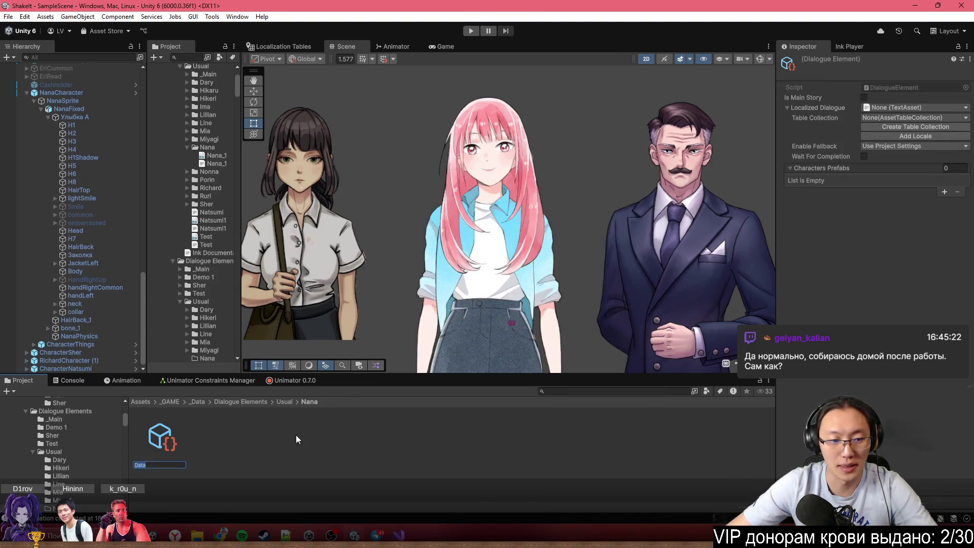
{"action": "type", "text": "Nana_1"}
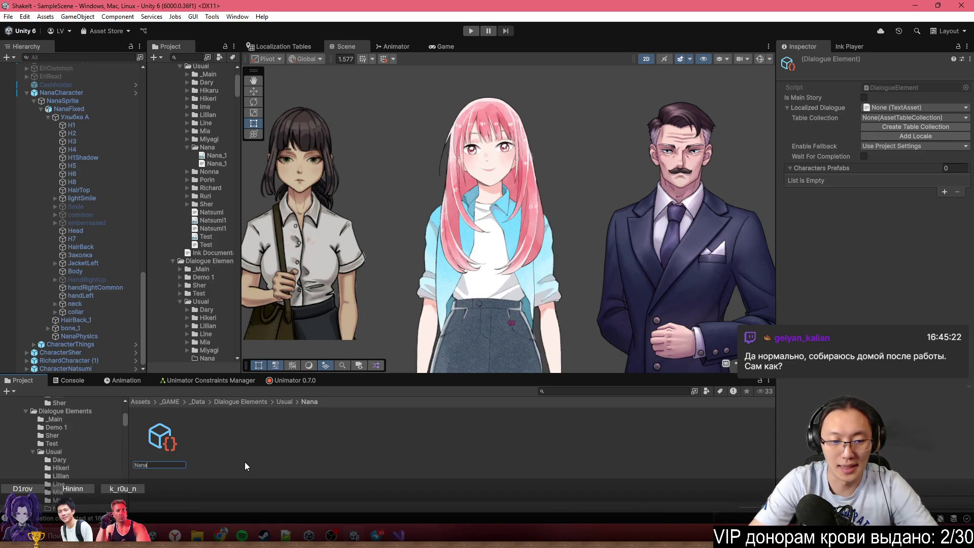
{"action": "key", "text": "Return"}
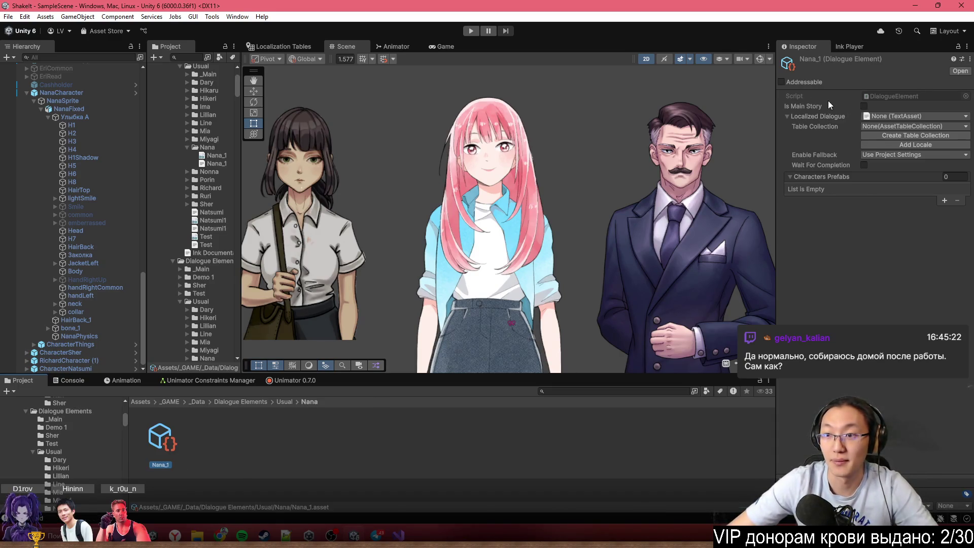
In the Dialogs asset table of Localization Tables, add a new entry keyed Nana_1
{"action": "left_click", "coordinate": [880, 114]}
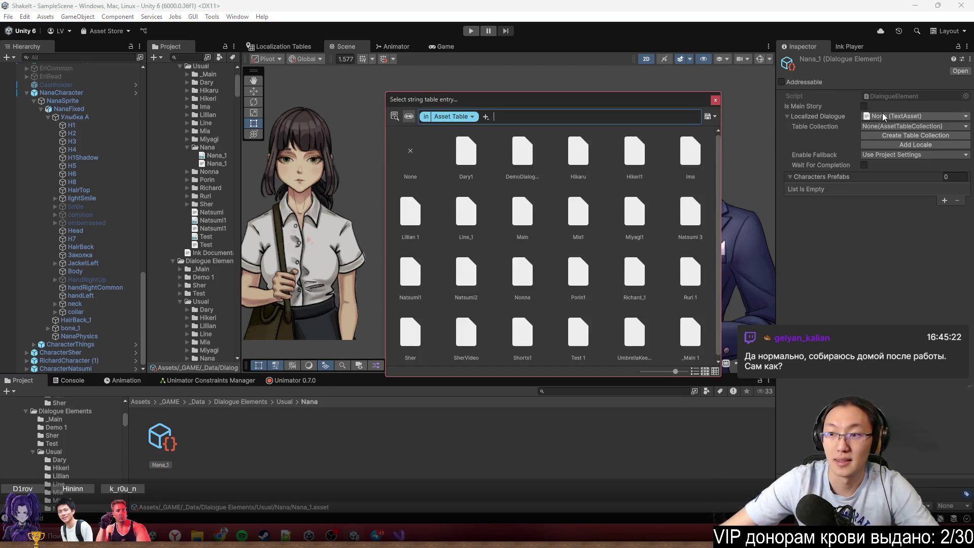
{"action": "left_click", "coordinate": [716, 100]}
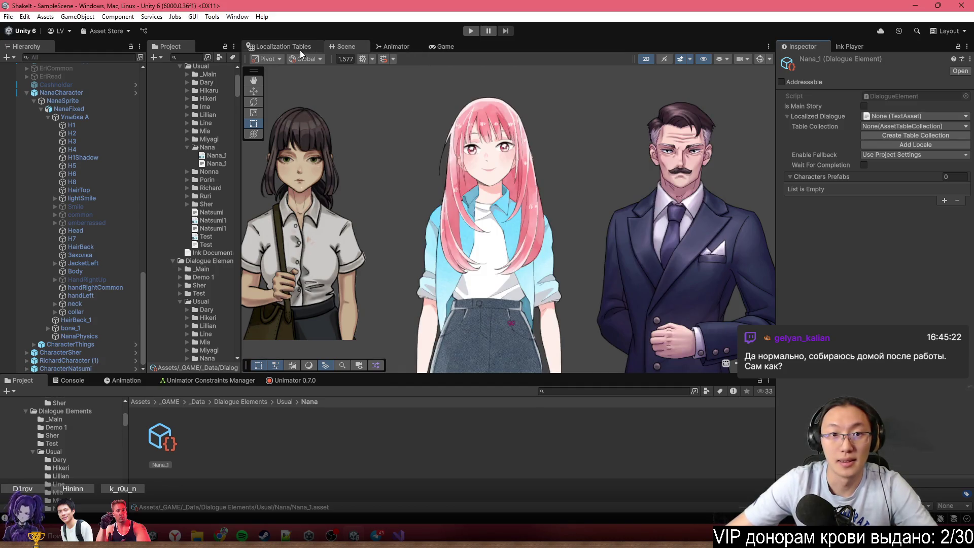
{"action": "left_click", "coordinate": [298, 47]}
{"action": "left_click", "coordinate": [384, 82]}
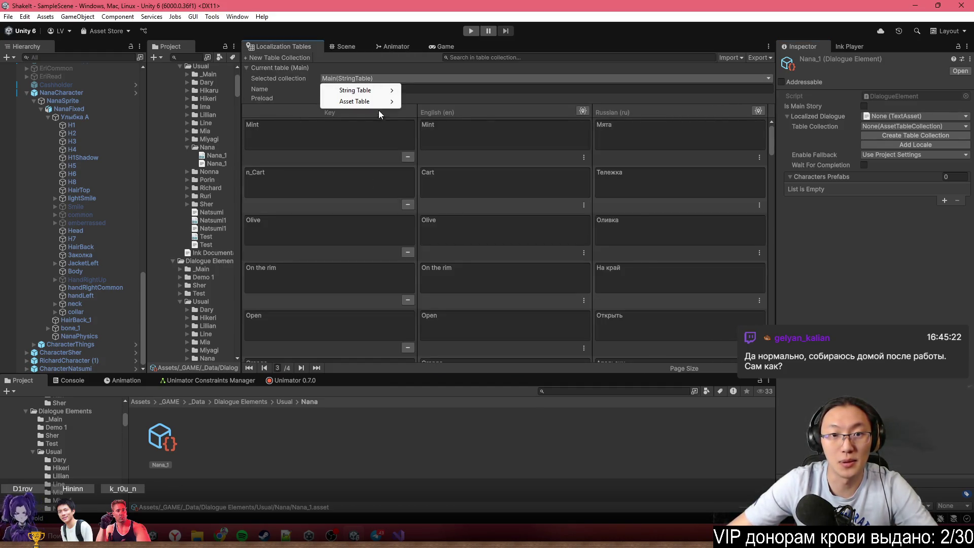
{"action": "mouse_move", "coordinate": [366, 102]}
{"action": "left_click", "coordinate": [442, 103]}
{"action": "scroll", "coordinate": [461, 267], "scroll_direction": "down", "scroll_amount": 10}
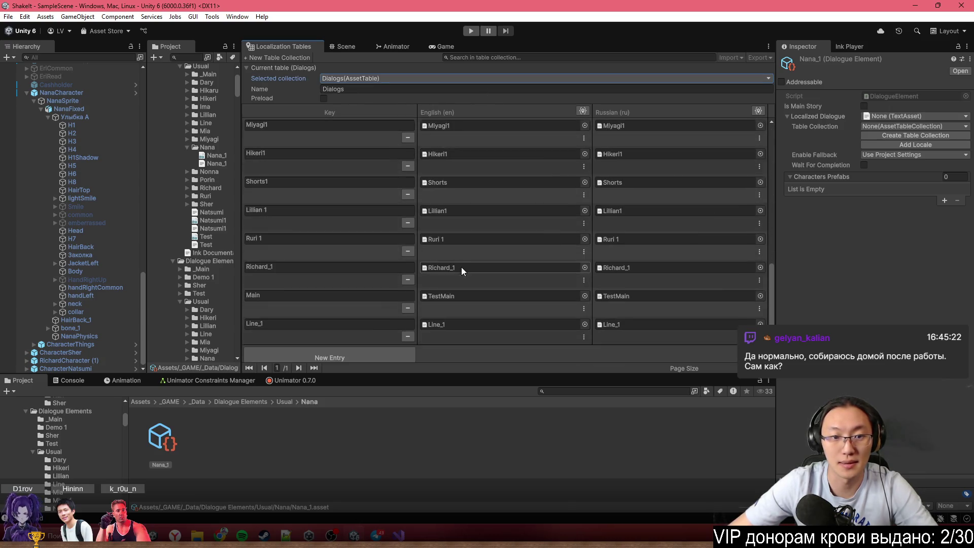
{"action": "left_click", "coordinate": [326, 348]}
{"action": "left_click", "coordinate": [362, 316]}
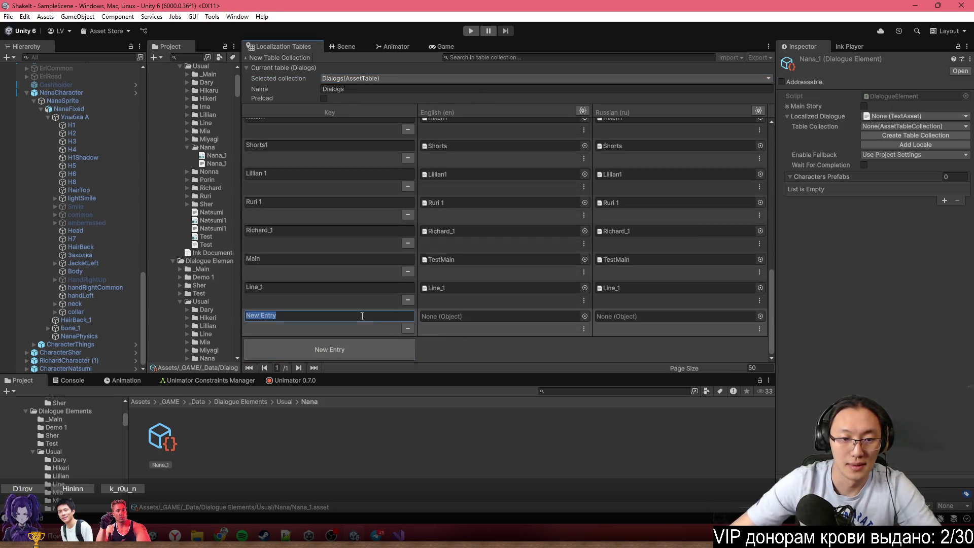
{"action": "type", "text": "Nana_1"}
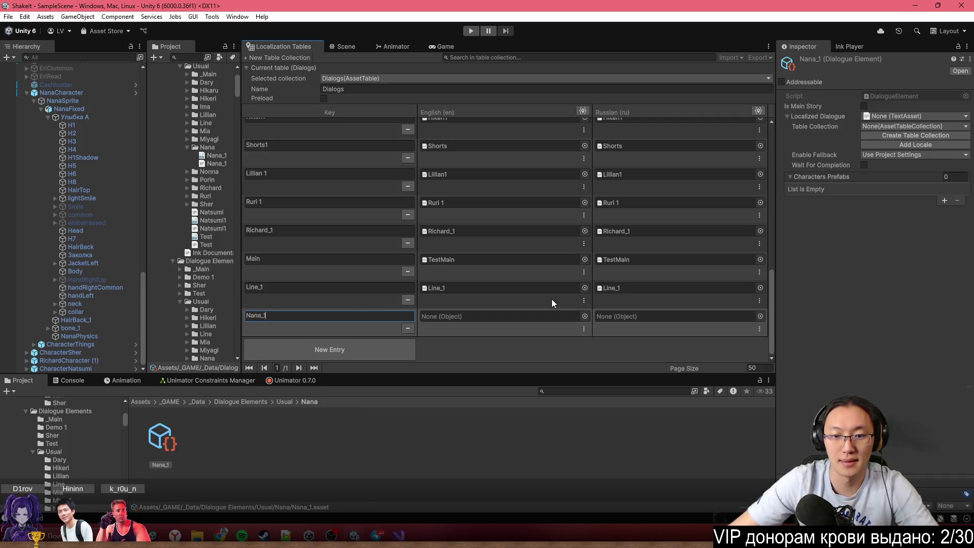
Assign the Nana_1 text asset to the entry's English and Russian columns
{"action": "left_click", "coordinate": [587, 318]}
{"action": "type", "text": "Nana"}
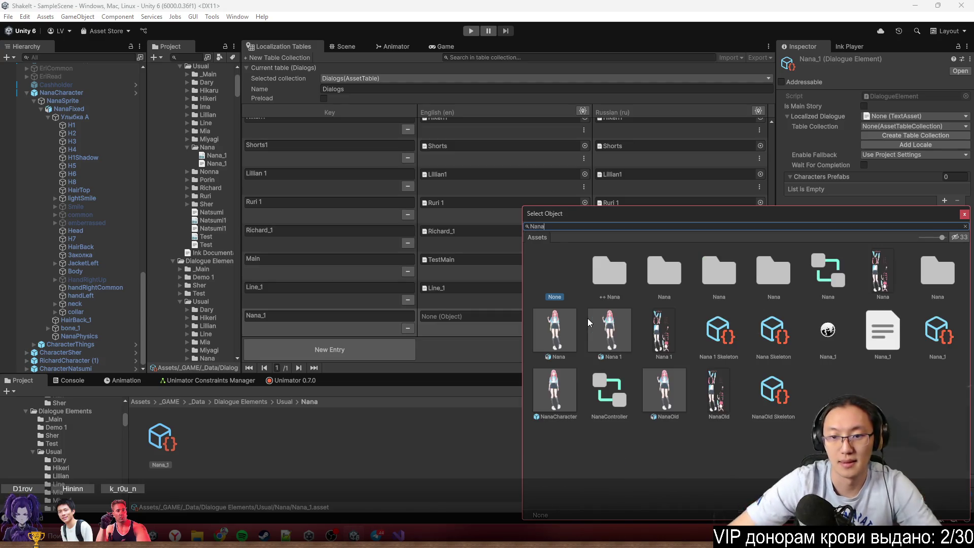
{"action": "double_click", "coordinate": [883, 336]}
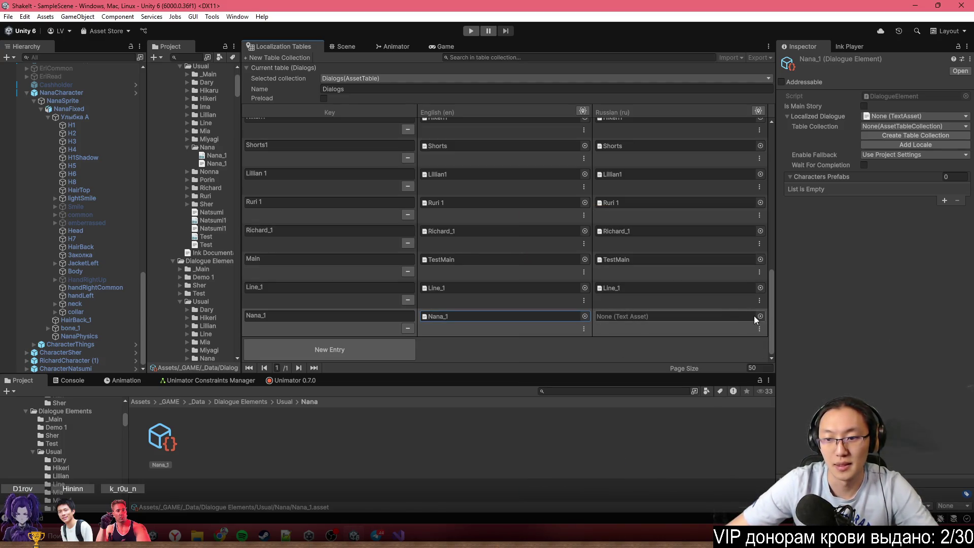
{"action": "left_click", "coordinate": [759, 316]}
{"action": "type", "text": "ana"}
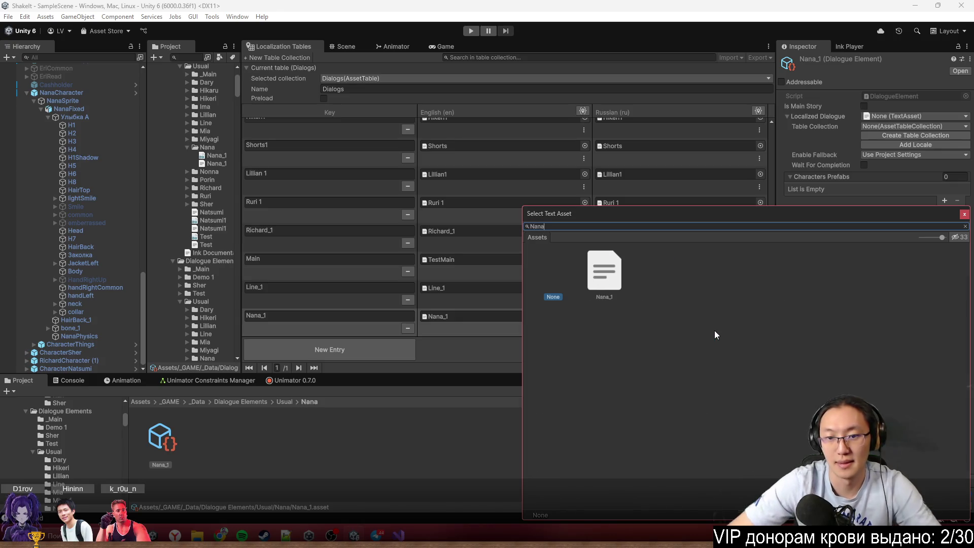
{"action": "left_click", "coordinate": [616, 278]}
{"action": "double_click", "coordinate": [613, 287]}
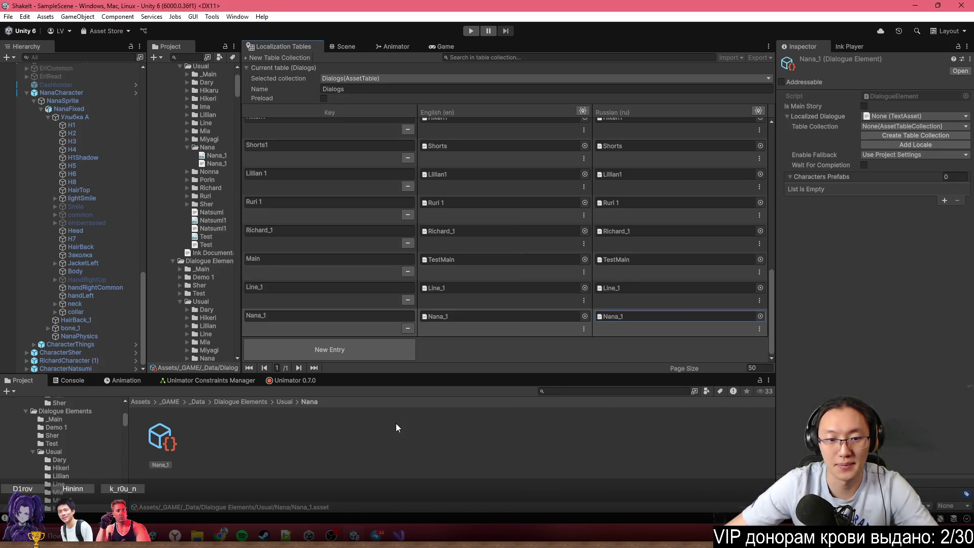
{"action": "left_click", "coordinate": [885, 117]}
Link the Nana_1 element's localized dialogue to the Dialogs/Nana_1 entry
{"action": "type", "text": "Nana"}
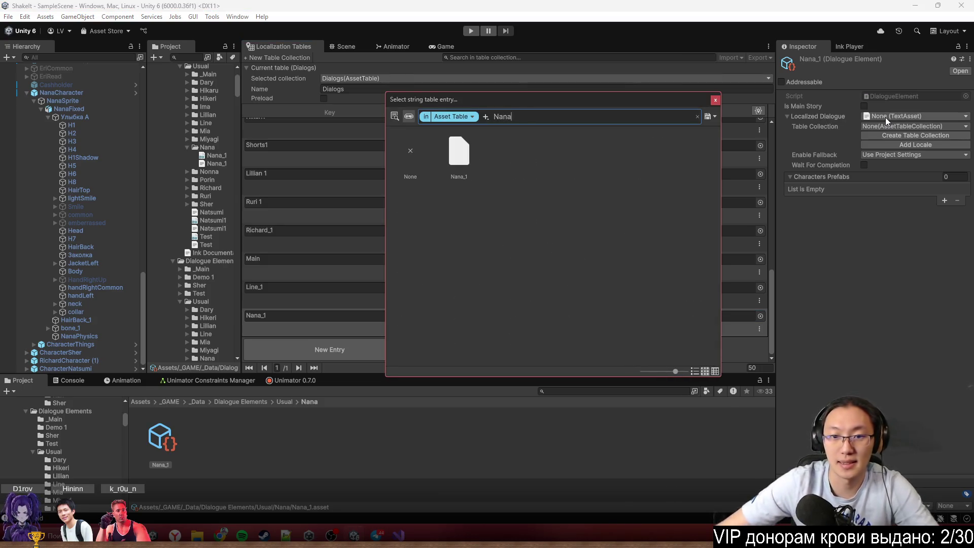
{"action": "double_click", "coordinate": [456, 169]}
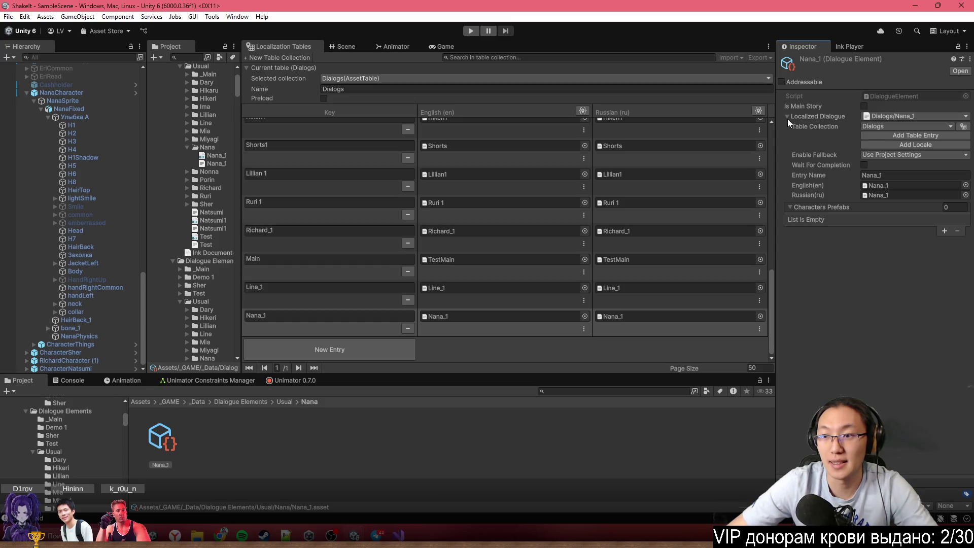
{"action": "left_click", "coordinate": [787, 117]}
Add a Characters Prefabs slot and fill it with NanaCharacter from the ++ Nana folder
{"action": "left_click", "coordinate": [944, 152]}
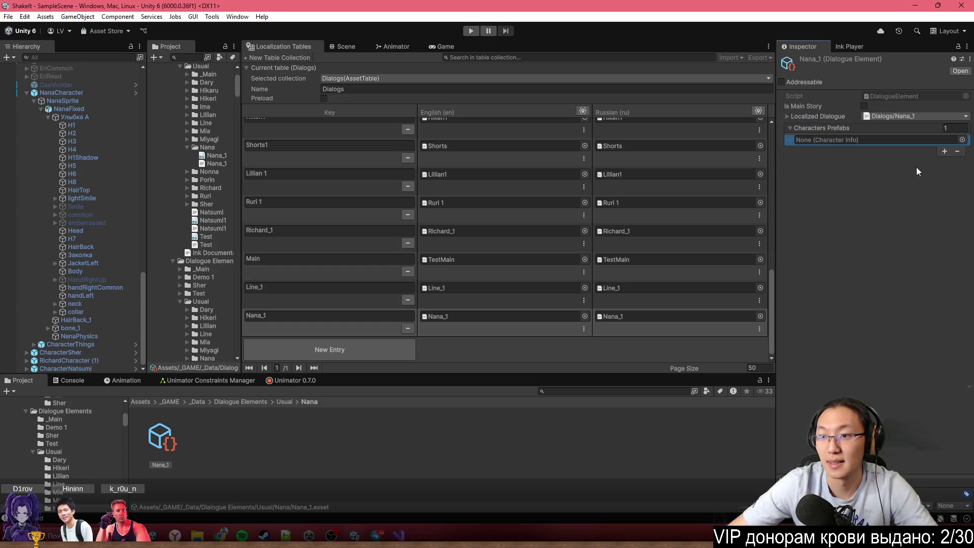
{"action": "left_click", "coordinate": [193, 402]}
{"action": "left_click", "coordinate": [812, 138]}
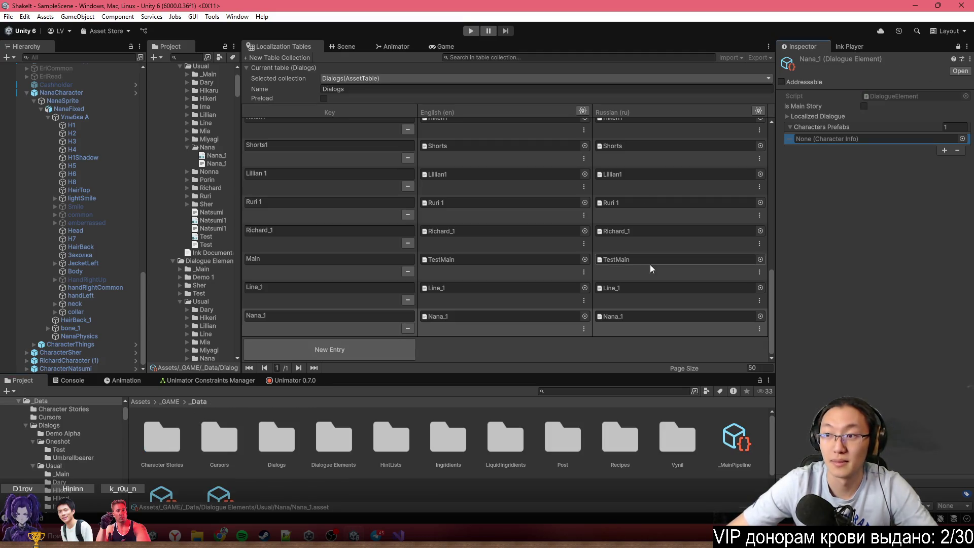
{"action": "left_click", "coordinate": [169, 402]}
{"action": "double_click", "coordinate": [361, 449]}
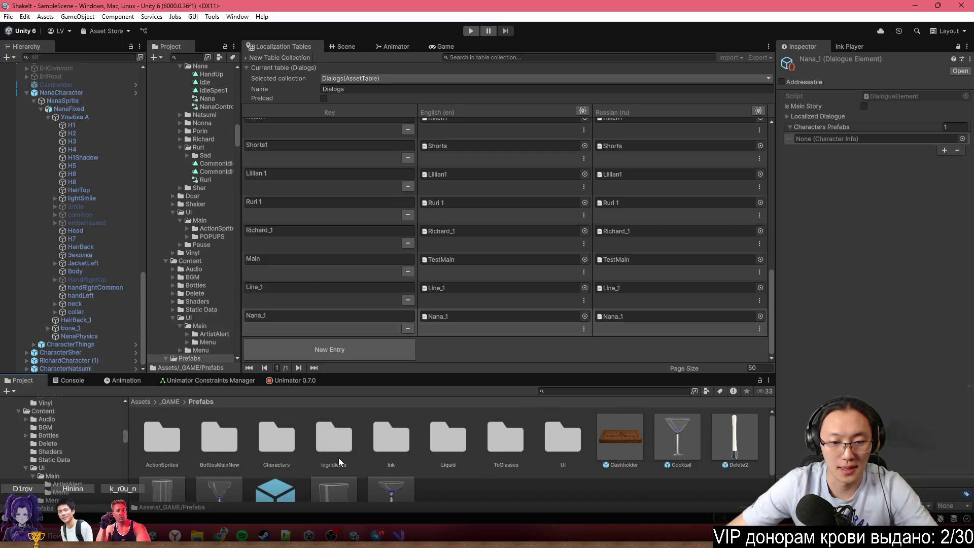
{"action": "double_click", "coordinate": [290, 439]}
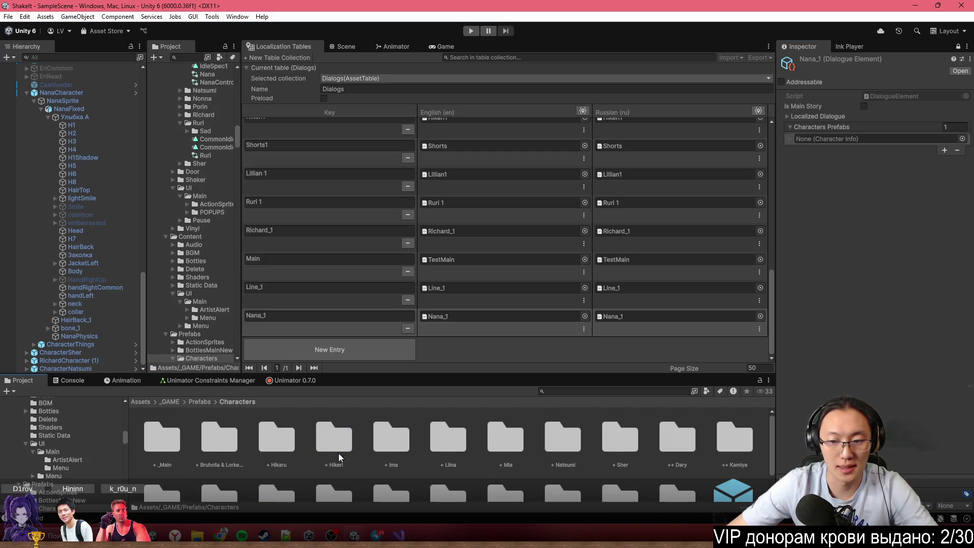
{"action": "scroll", "coordinate": [567, 450], "scroll_direction": "down", "scroll_amount": 2}
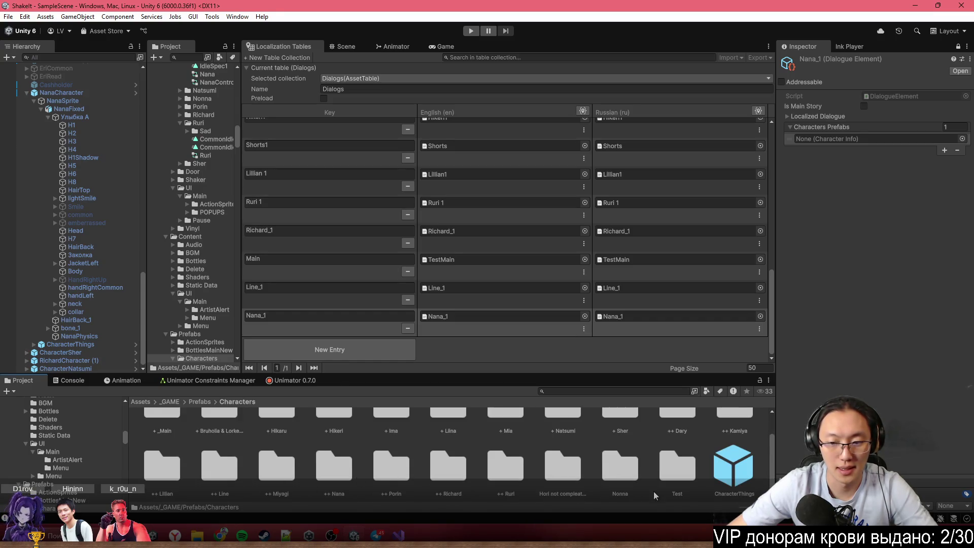
{"action": "double_click", "coordinate": [333, 467]}
{"action": "mouse_move", "coordinate": [161, 436]}
{"action": "left_mouse_down"}
{"action": "mouse_move", "coordinate": [781, 311]}
{"action": "mouse_move", "coordinate": [854, 142]}
{"action": "left_mouse_up"}
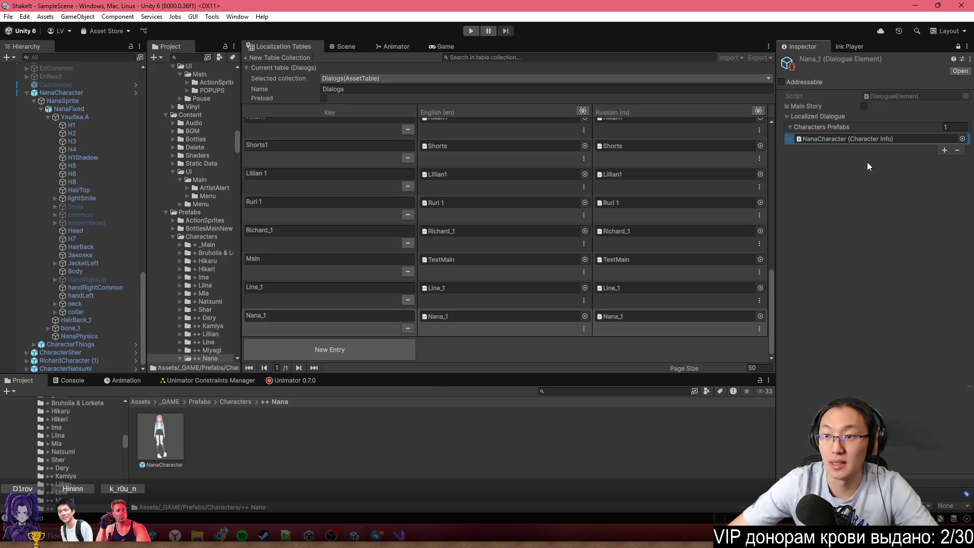
{"action": "left_click", "coordinate": [836, 117]}
{"action": "left_click", "coordinate": [836, 118]}
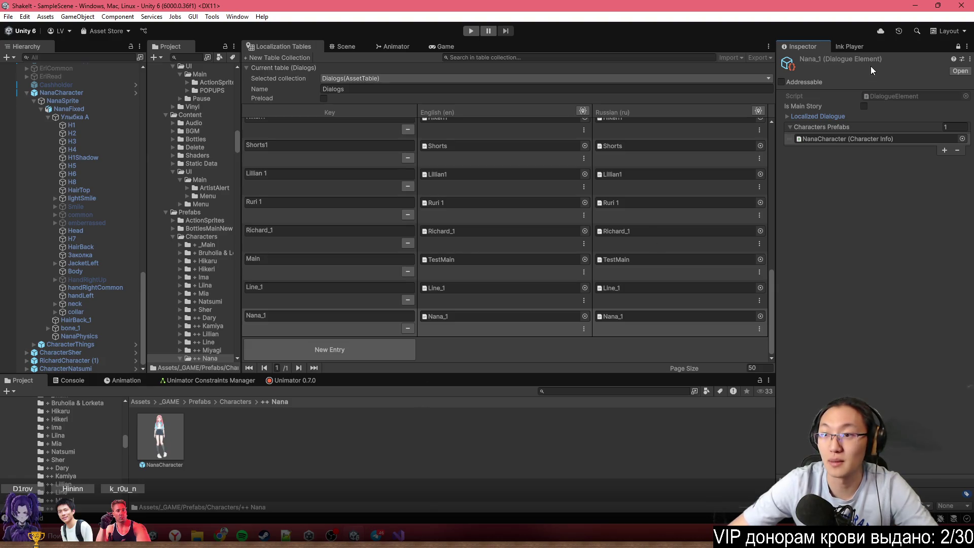
Tick Addressable on Nana_1 and set its address to Nana_1
{"action": "left_click", "coordinate": [903, 97]}
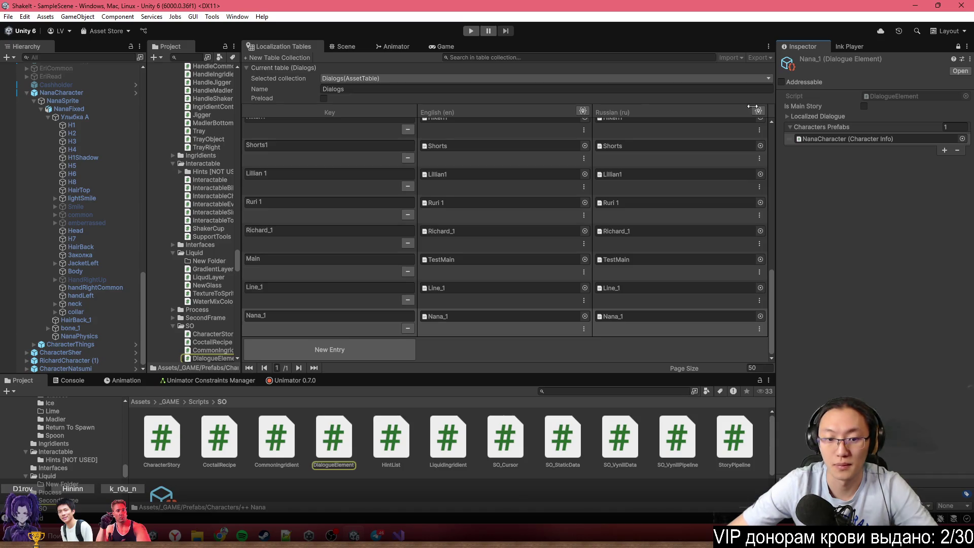
{"action": "left_click", "coordinate": [180, 402]}
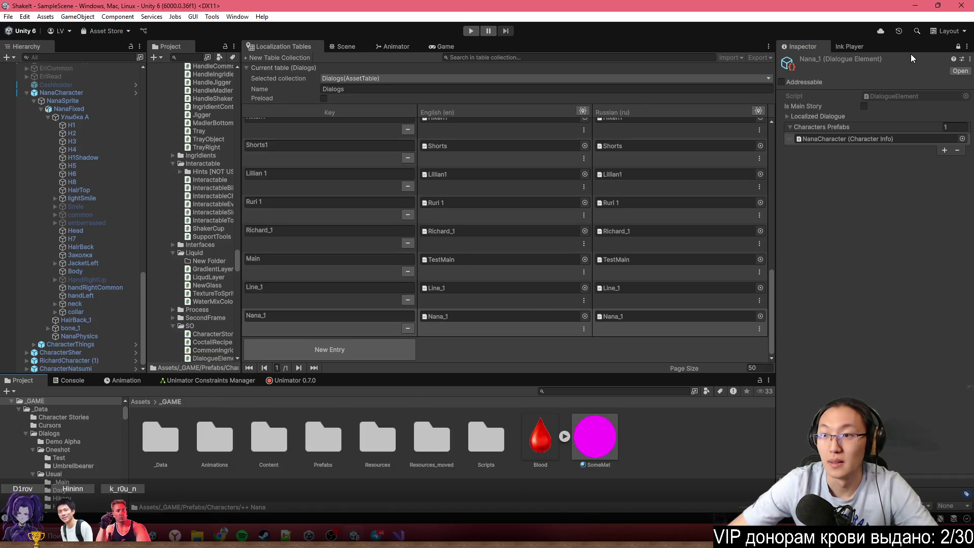
{"action": "left_click", "coordinate": [782, 82]}
{"action": "left_click", "coordinate": [877, 84]}
{"action": "type", "text": "Nana_1"}
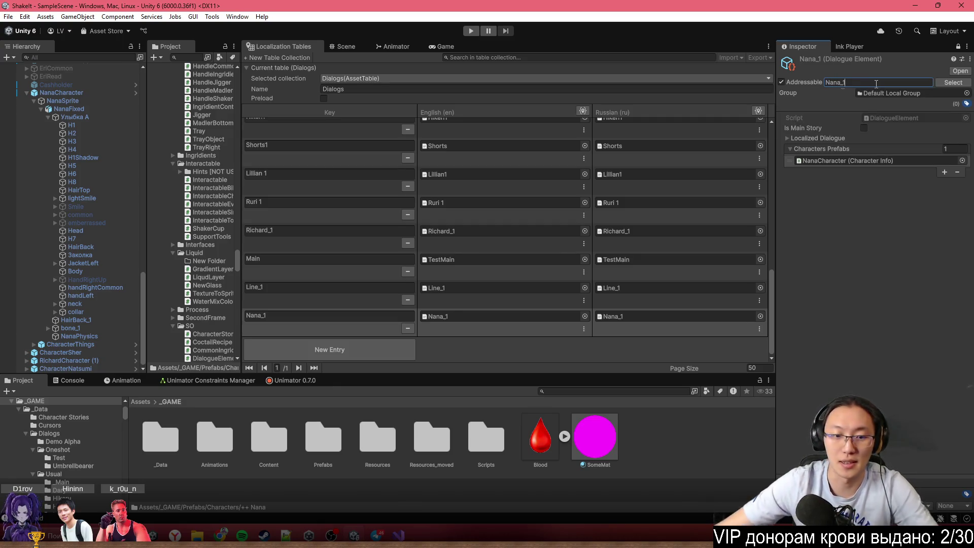
{"action": "key", "text": "Return"}
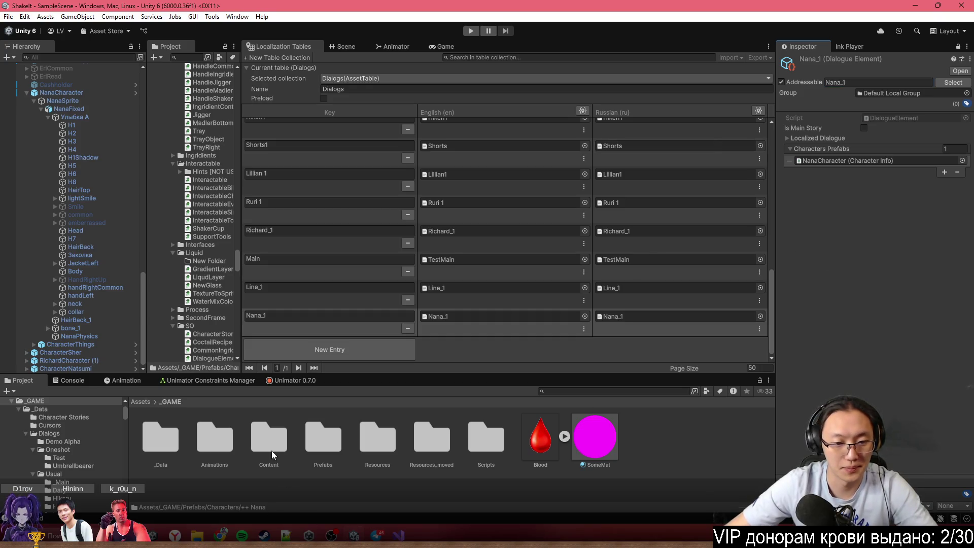
Inspect the Beer and Cobra elements in Dialogue Elements, then return to the Scene view
{"action": "double_click", "coordinate": [183, 449]}
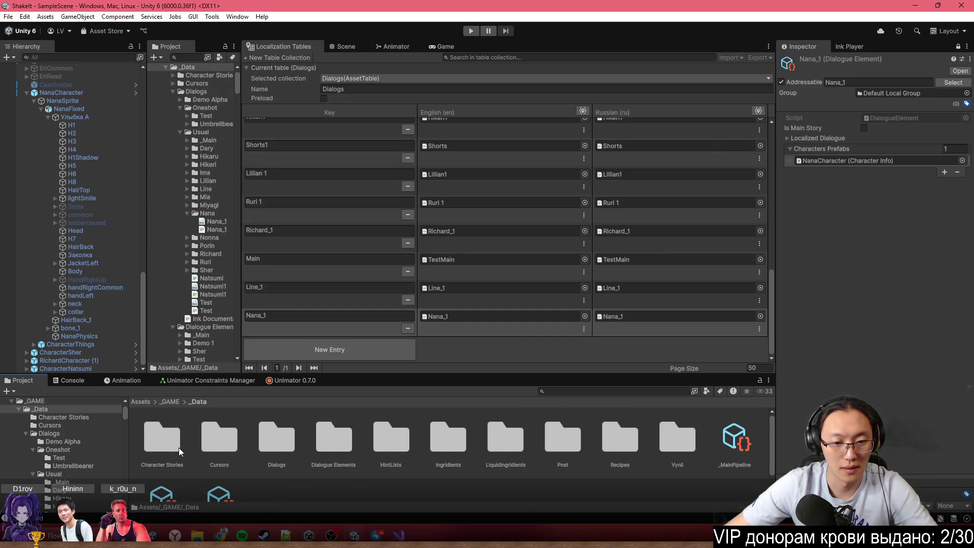
{"action": "double_click", "coordinate": [334, 441]}
{"action": "left_click", "coordinate": [562, 439]}
{"action": "left_click", "coordinate": [673, 444]}
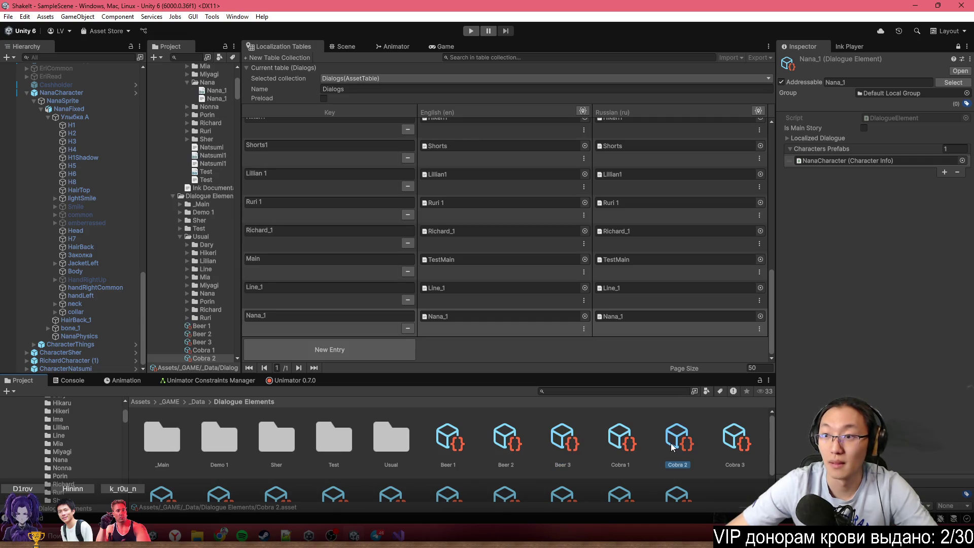
{"action": "left_click", "coordinate": [958, 47]}
{"action": "left_click", "coordinate": [519, 439]}
{"action": "left_click", "coordinate": [604, 419]}
{"action": "left_click", "coordinate": [569, 458]}
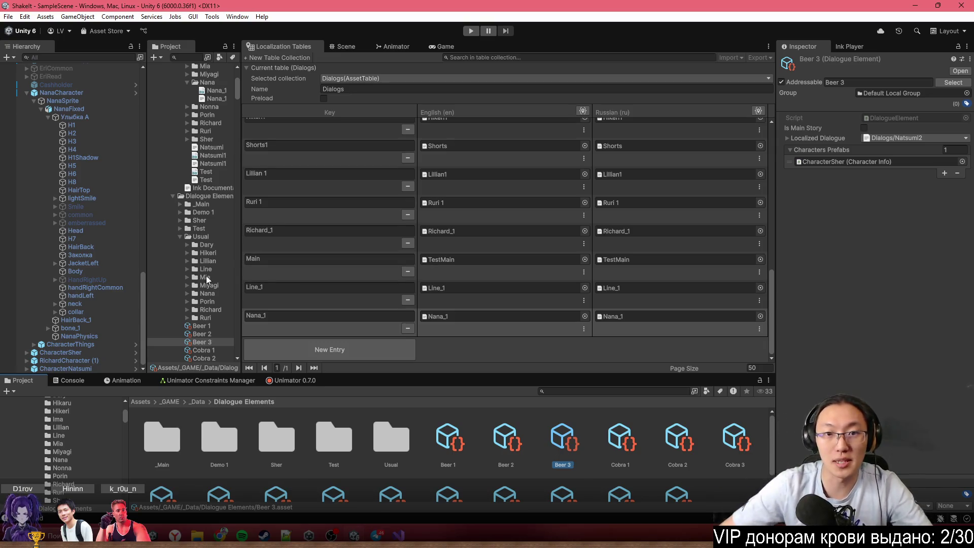
{"action": "left_click", "coordinate": [345, 46]}
{"action": "scroll", "coordinate": [542, 245], "scroll_direction": "down", "scroll_amount": 5}
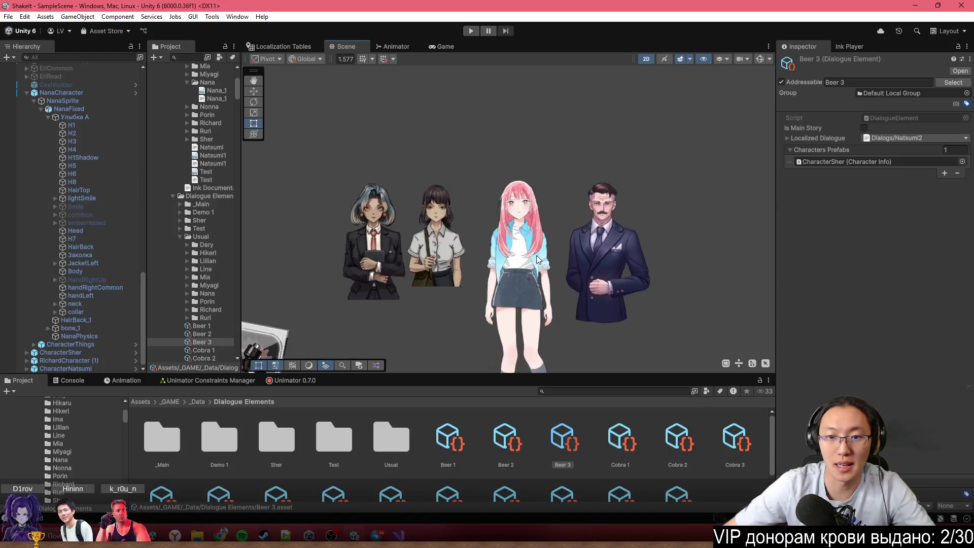
Box-select the four characters in the scene, then deselect them
{"action": "left_click", "coordinate": [551, 318]}
{"action": "left_click_drag", "start_coordinate": [550, 320], "coordinate": [369, 322]}
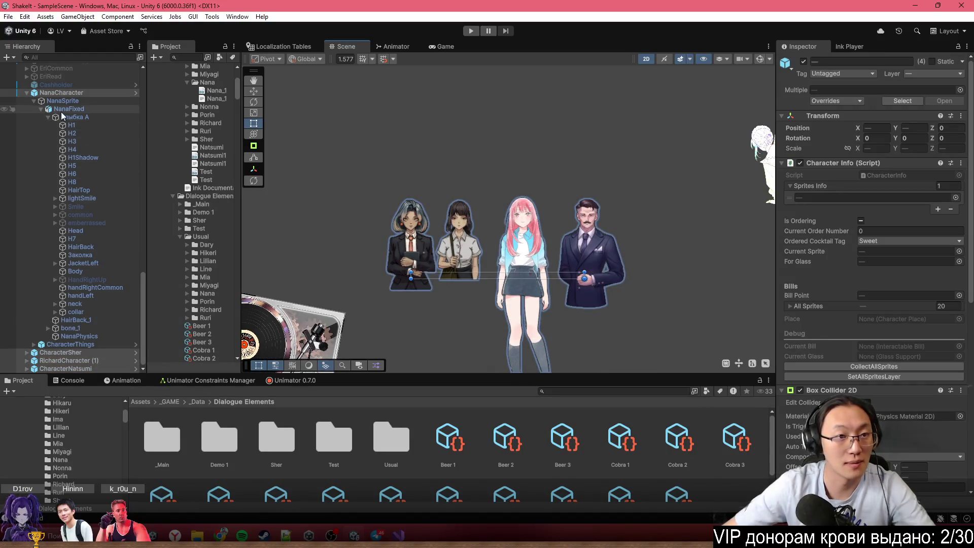
{"action": "left_click", "coordinate": [541, 279]}
{"action": "scroll", "coordinate": [545, 293], "scroll_direction": "up", "scroll_amount": 5}
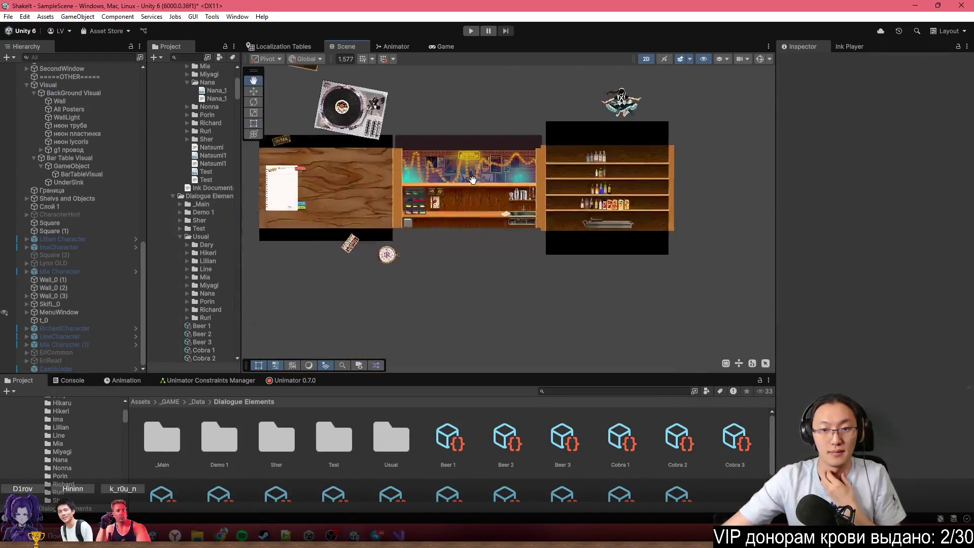
{"action": "scroll", "coordinate": [455, 205], "scroll_direction": "up", "scroll_amount": 6}
{"action": "scroll", "coordinate": [488, 213], "scroll_direction": "down", "scroll_amount": 2}
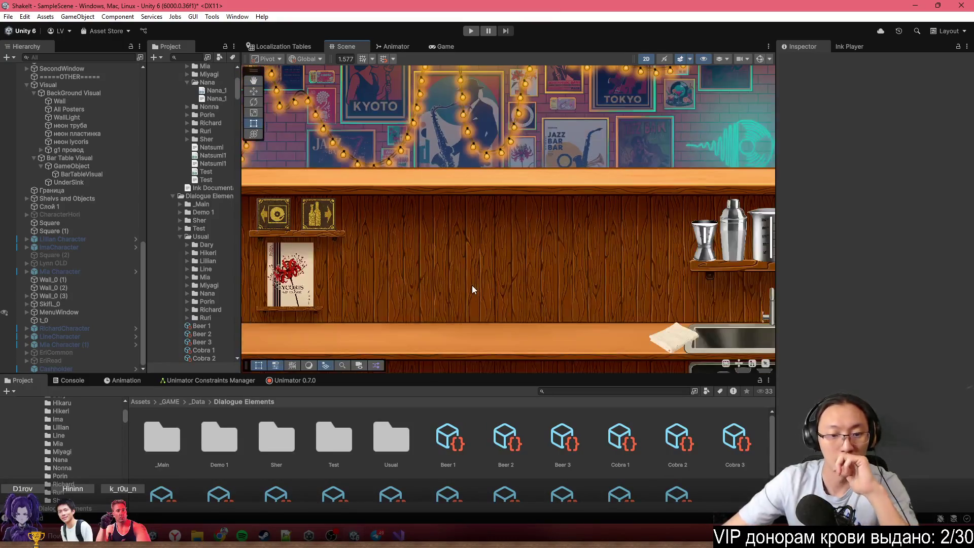
In _MainPipeline, replace the day-one Dary 1 visitor with Nana_1
{"action": "left_click", "coordinate": [173, 440]}
{"action": "double_click", "coordinate": [159, 450]}
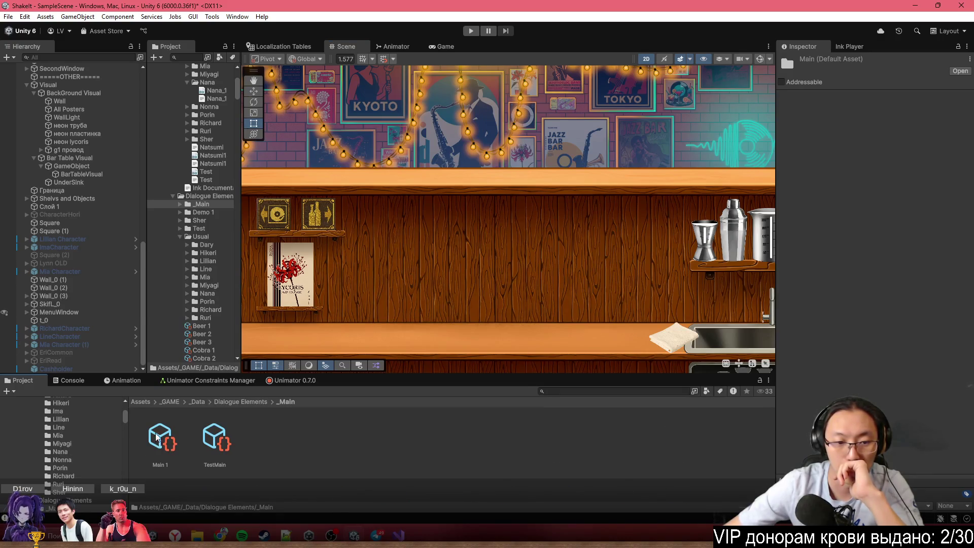
{"action": "left_click", "coordinate": [248, 402]}
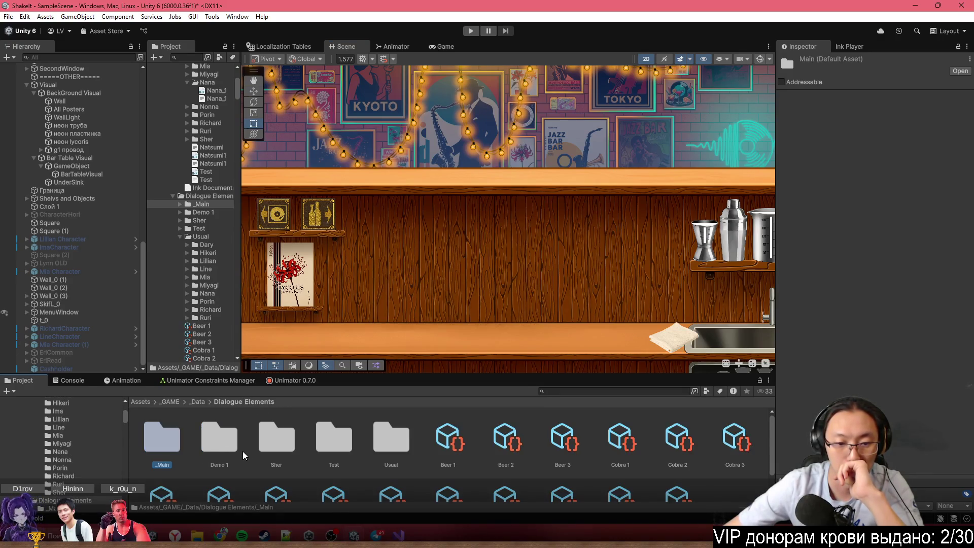
{"action": "left_click", "coordinate": [197, 402]}
{"action": "left_click", "coordinate": [731, 429]}
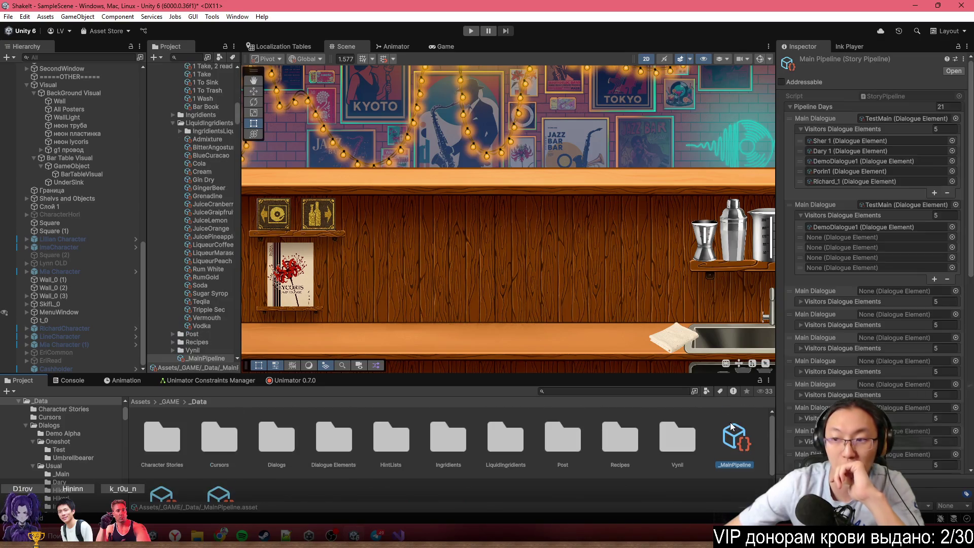
{"action": "left_click", "coordinate": [953, 161]}
{"action": "key", "text": "Escape"}
{"action": "left_click", "coordinate": [953, 151]}
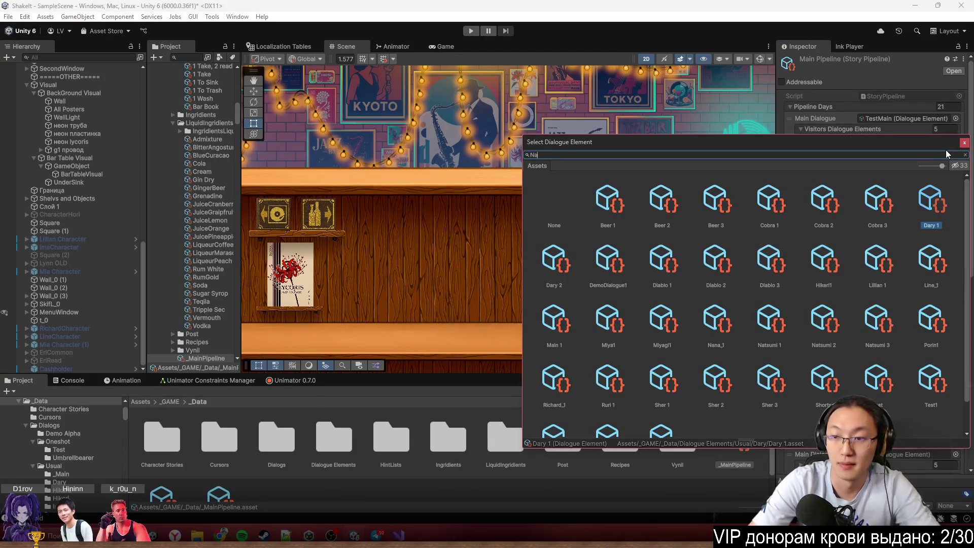
{"action": "type", "text": "Nana"}
{"action": "key", "text": "Return"}
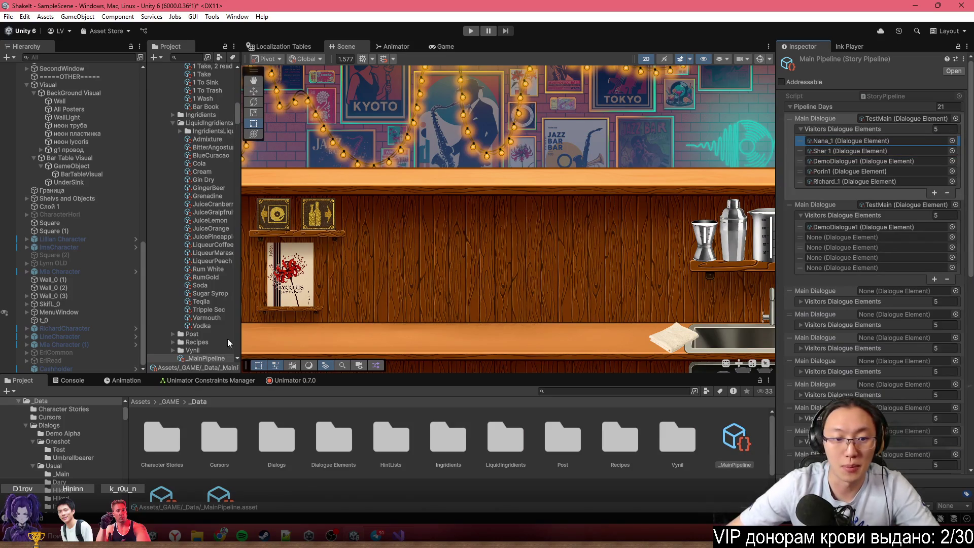
{"action": "left_click", "coordinate": [249, 475]}
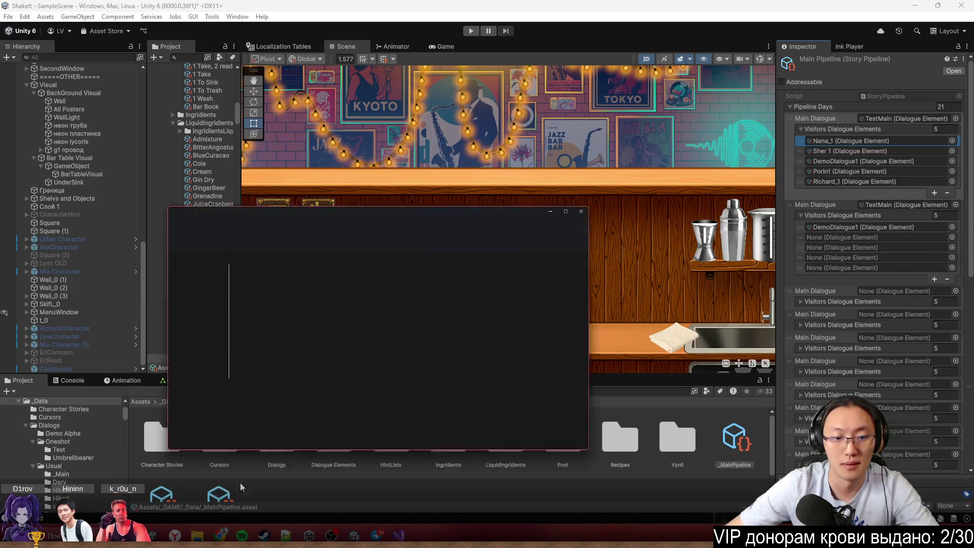
Go to %appdata, then AppData > LocalLow > DefaultCompany > Shake It - Lycoris
{"action": "left_click", "coordinate": [416, 78]}
{"action": "type", "text": "T"}
{"action": "key", "text": "BackSpace"}
{"action": "type", "text": "%"}
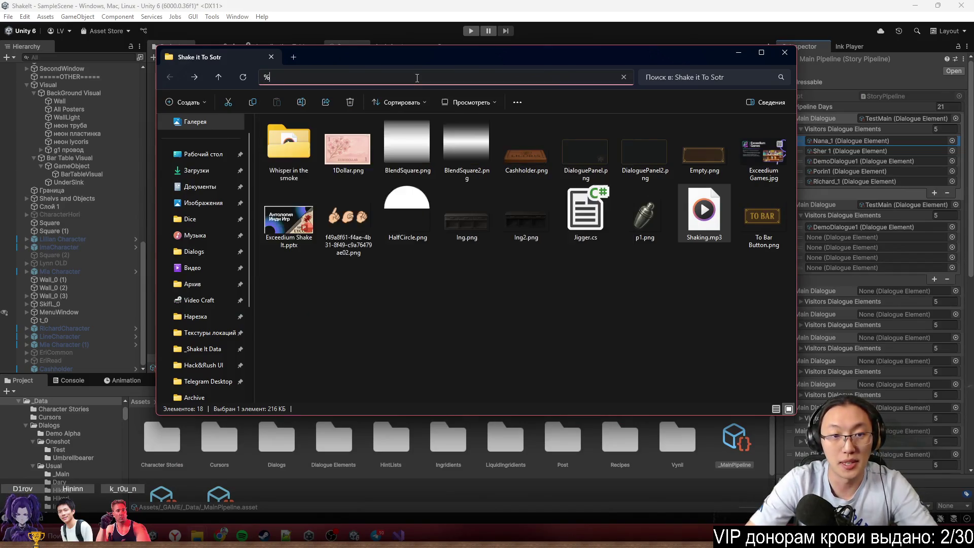
{"action": "type", "text": "appdata"}
{"action": "key", "text": "Return"}
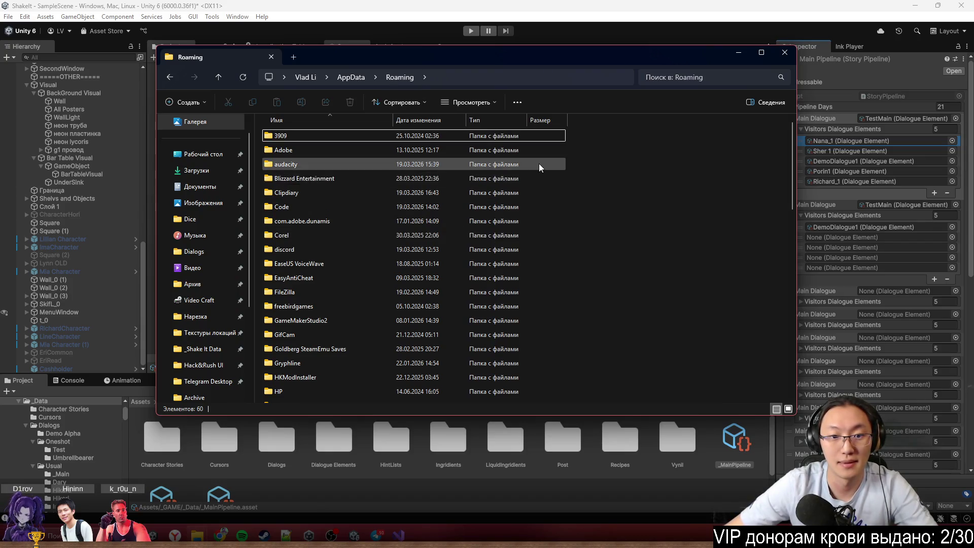
{"action": "scroll", "coordinate": [376, 348], "scroll_direction": "down", "scroll_amount": 7}
{"action": "scroll", "coordinate": [372, 304], "scroll_direction": "up", "scroll_amount": 5}
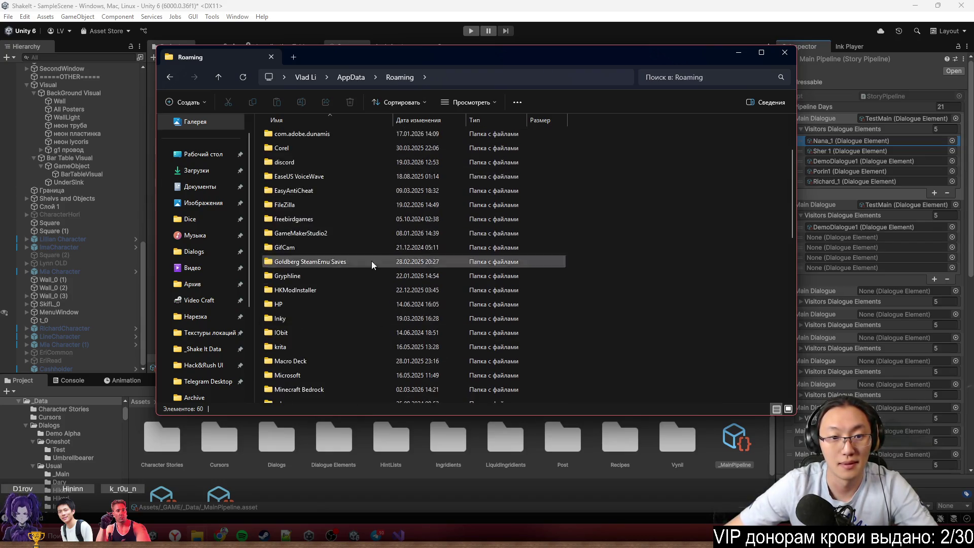
{"action": "left_click", "coordinate": [350, 77]}
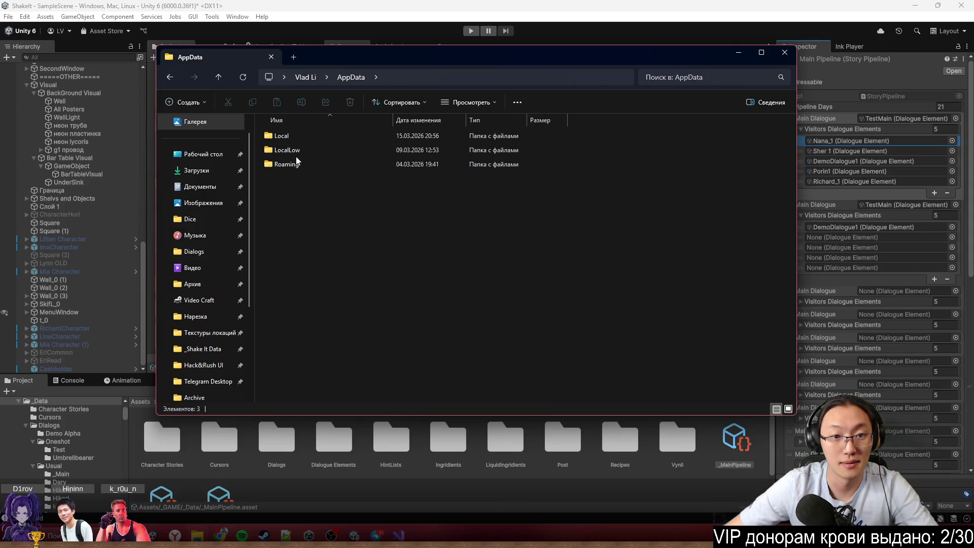
{"action": "double_click", "coordinate": [303, 151]}
{"action": "left_click", "coordinate": [346, 210]}
{"action": "double_click", "coordinate": [346, 212]}
{"action": "double_click", "coordinate": [312, 290]}
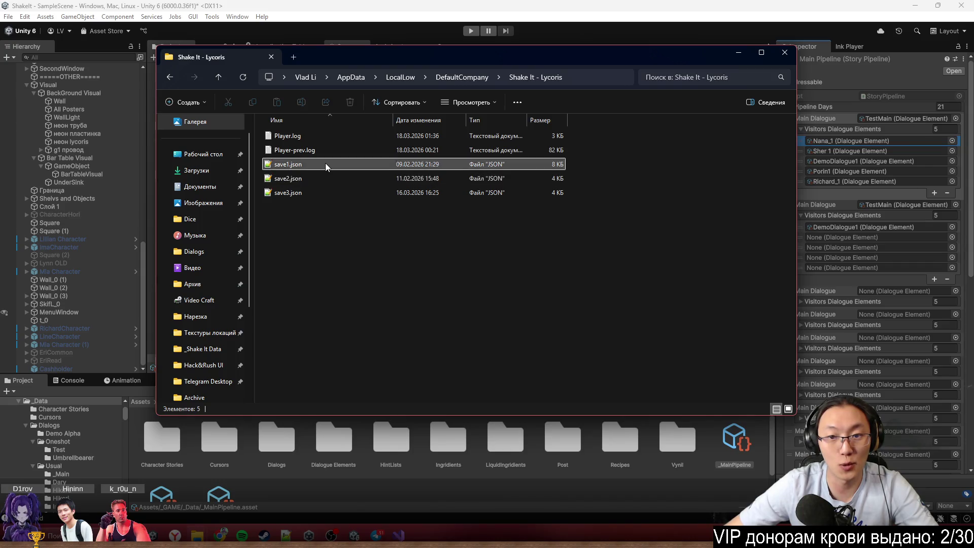
Delete save1.json and close File Explorer
{"action": "left_click", "coordinate": [326, 164]}
{"action": "key", "text": "Delete"}
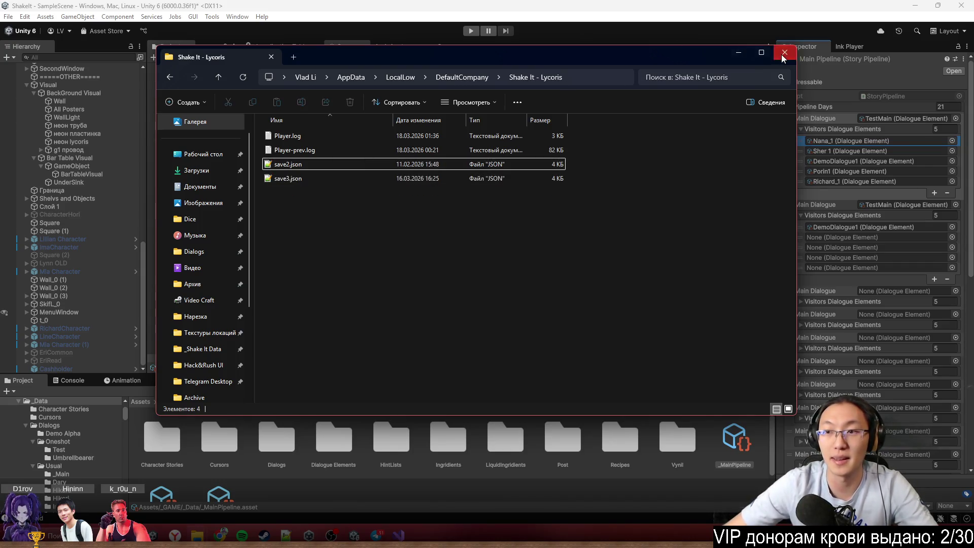
{"action": "left_click", "coordinate": [785, 53]}
{"action": "scroll", "coordinate": [514, 199], "scroll_direction": "down", "scroll_amount": 5}
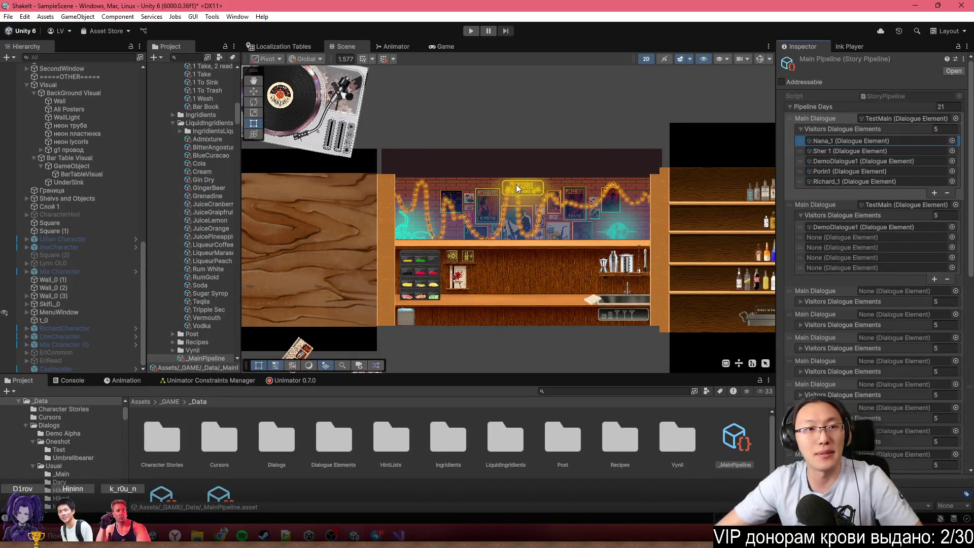
Start Play mode, maximize the Game view, and sign the Lycoris notebook
{"action": "left_click", "coordinate": [472, 31]}
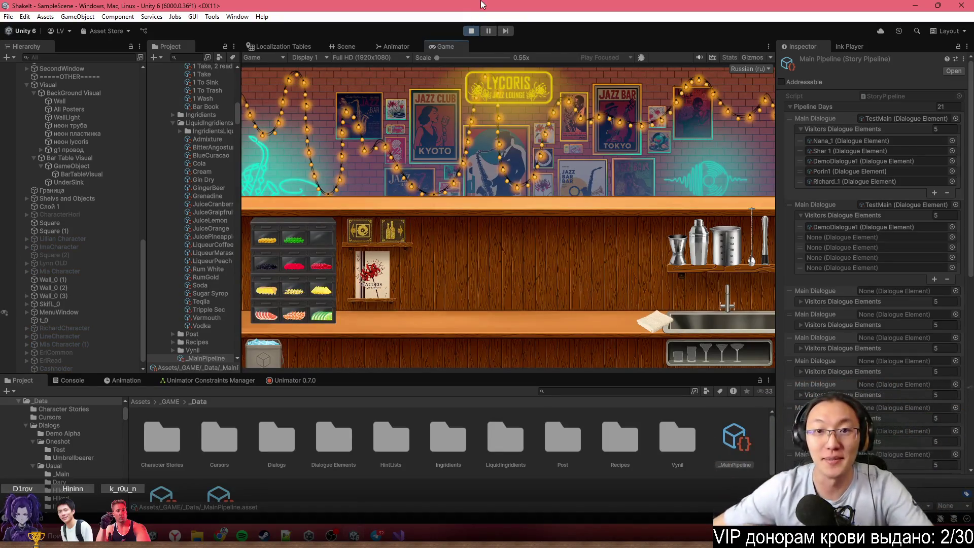
{"action": "key", "text": "shift+space"}
{"action": "left_click", "coordinate": [275, 307]}
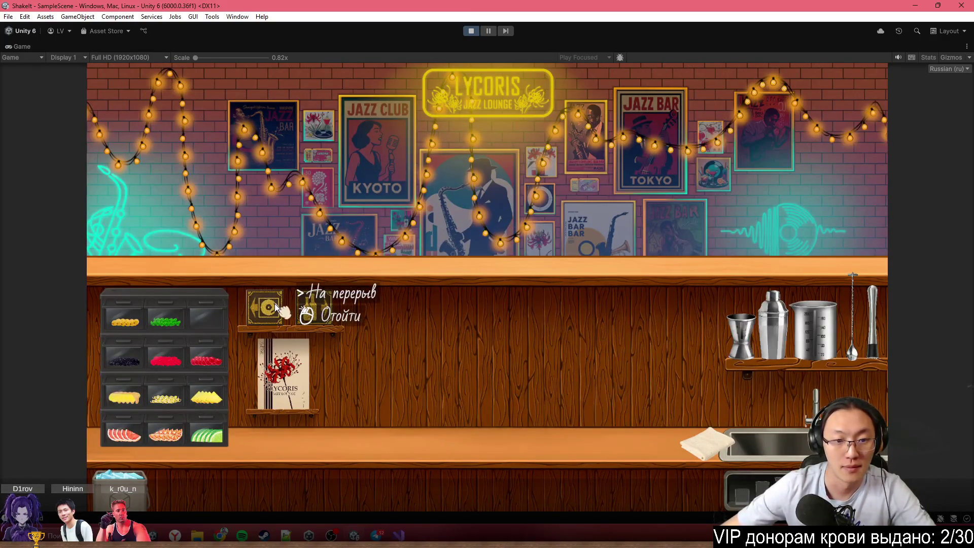
{"action": "left_click", "coordinate": [327, 293]}
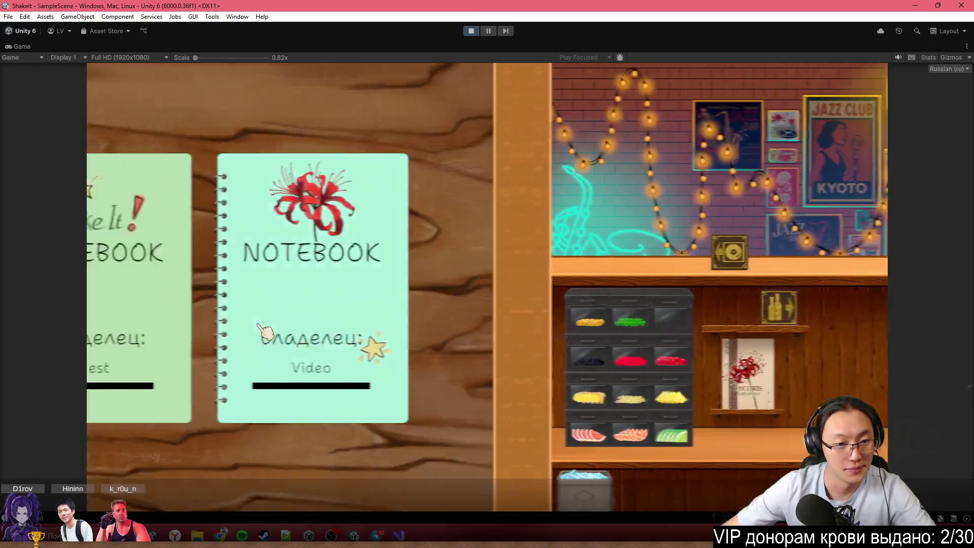
{"action": "type", "text": "Nana Test"}
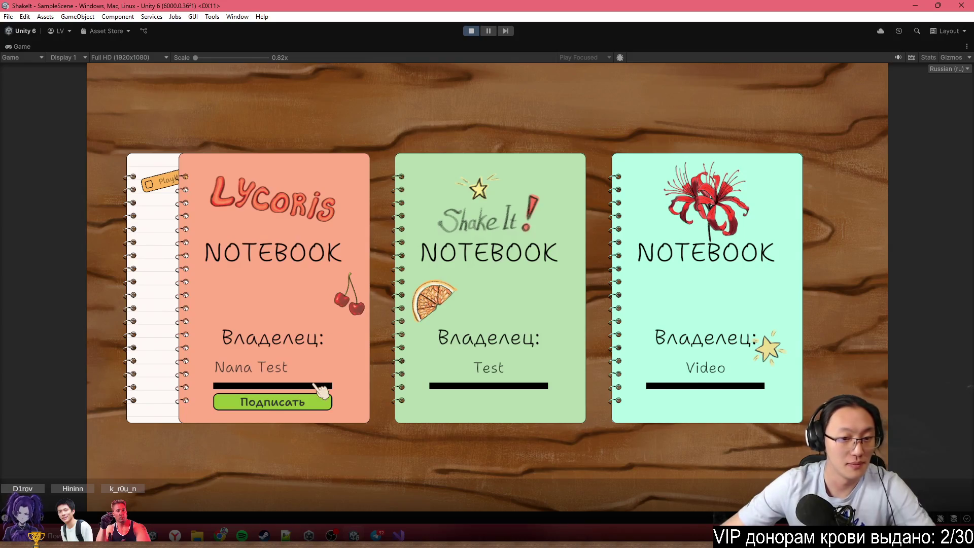
{"action": "left_click", "coordinate": [305, 401]}
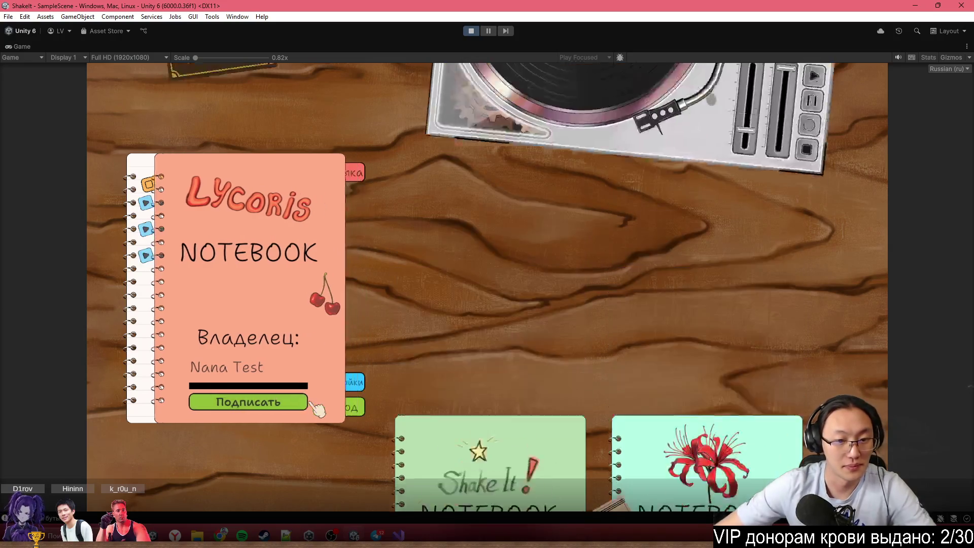
Go TO BAR, advance the intro dialogue, and pick a difficulty level
{"action": "left_click", "coordinate": [222, 117]}
{"action": "left_click", "coordinate": [222, 115]}
{"action": "left_click", "coordinate": [223, 117]}
{"action": "left_click", "coordinate": [221, 116]}
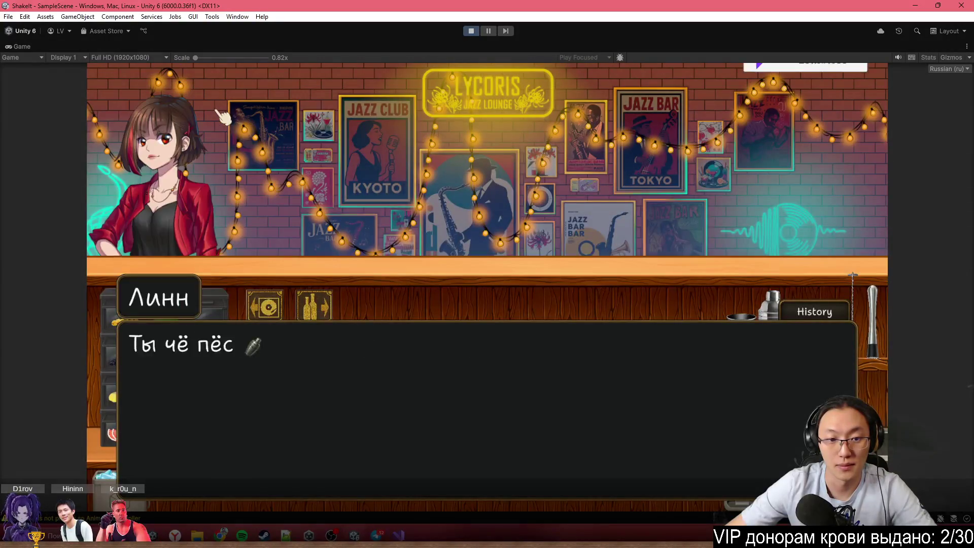
{"action": "left_click", "coordinate": [221, 116]}
{"action": "left_click", "coordinate": [508, 192]}
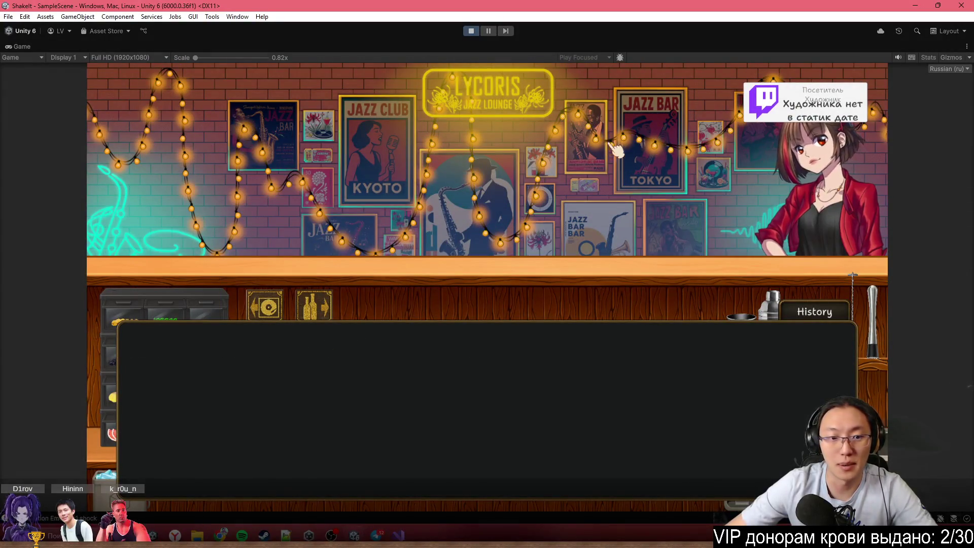
{"action": "left_click", "coordinate": [507, 191]}
{"action": "left_click", "coordinate": [507, 192]}
{"action": "left_click", "coordinate": [414, 288]}
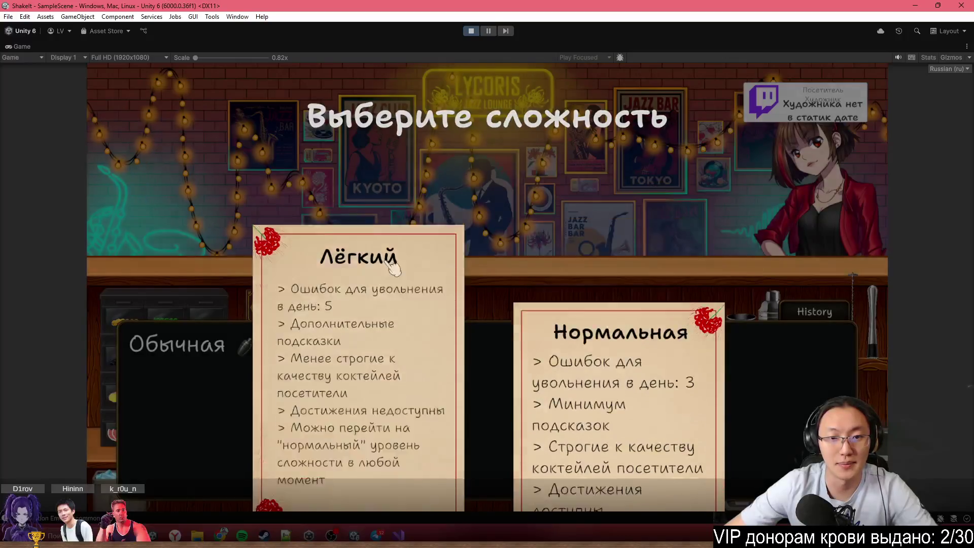
{"action": "left_click", "coordinate": [413, 287]}
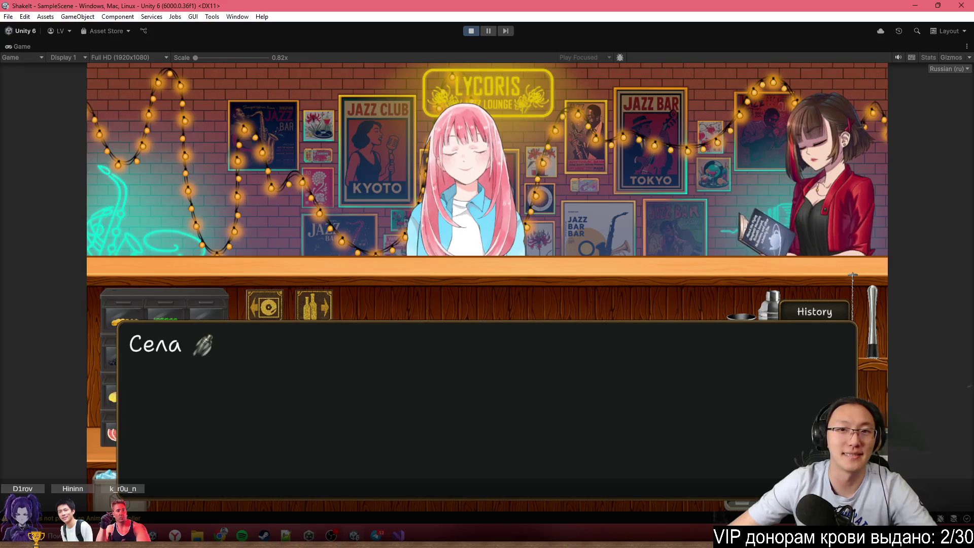
Stop the playtest, replay from the Lycoris notebook, and continue into the bar dialogue
{"action": "left_click", "coordinate": [474, 32]}
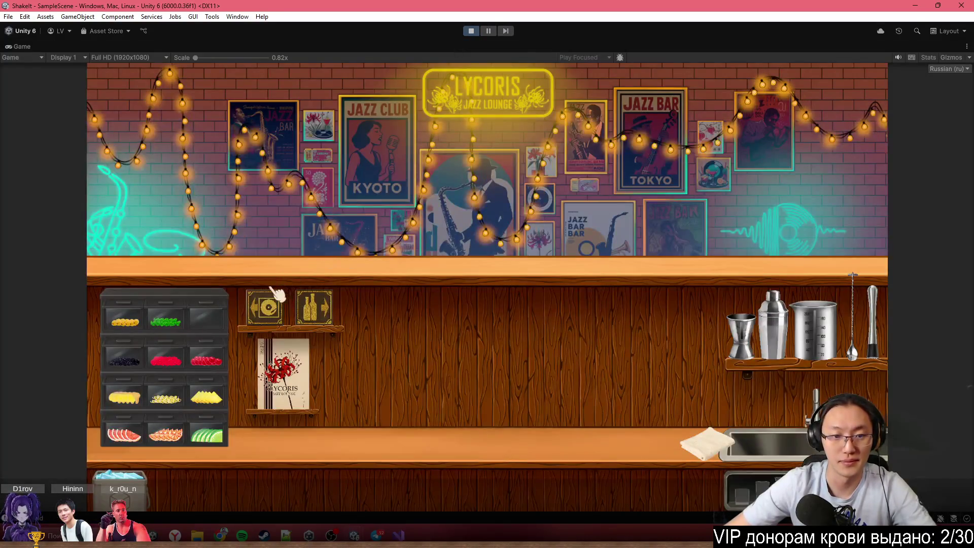
{"action": "left_click", "coordinate": [284, 370]}
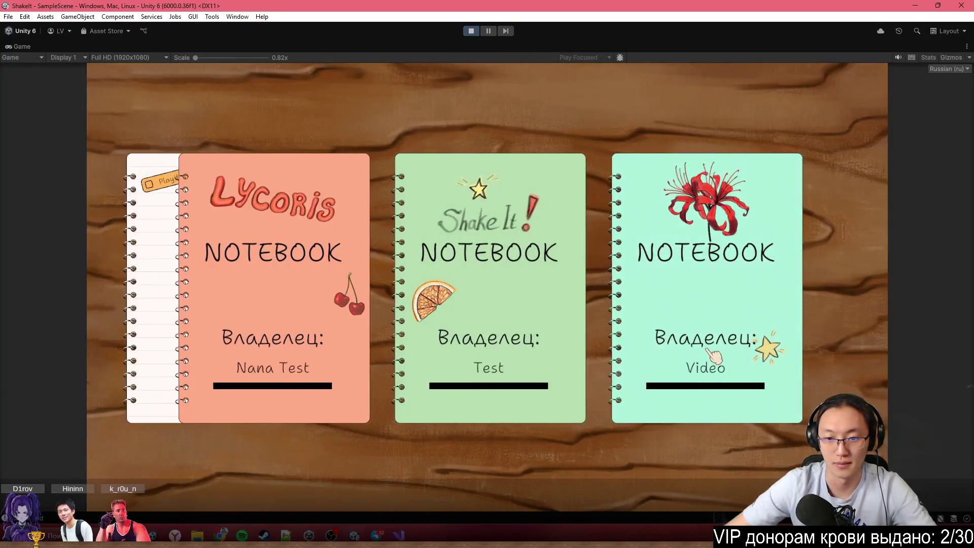
{"action": "left_click", "coordinate": [257, 340]}
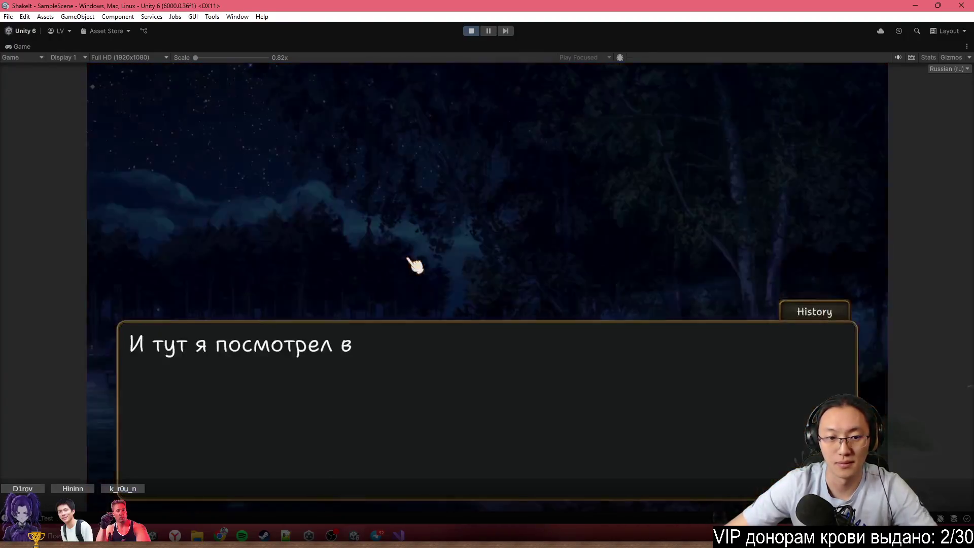
{"action": "left_click", "coordinate": [503, 269]}
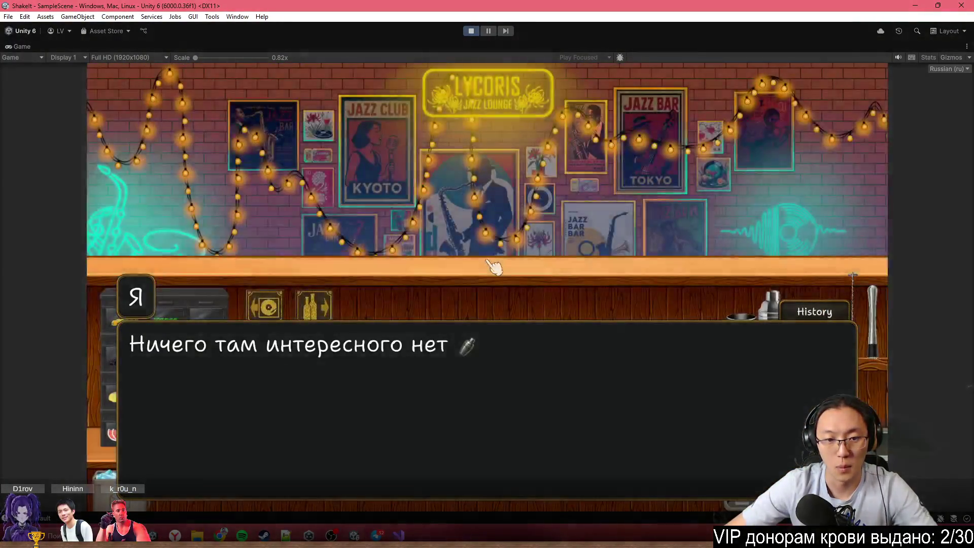
Advance two dialogue lines until '<Новый посетитель>' appears with Nana in the bar
{"action": "left_click", "coordinate": [495, 268]}
{"action": "left_click", "coordinate": [489, 267]}
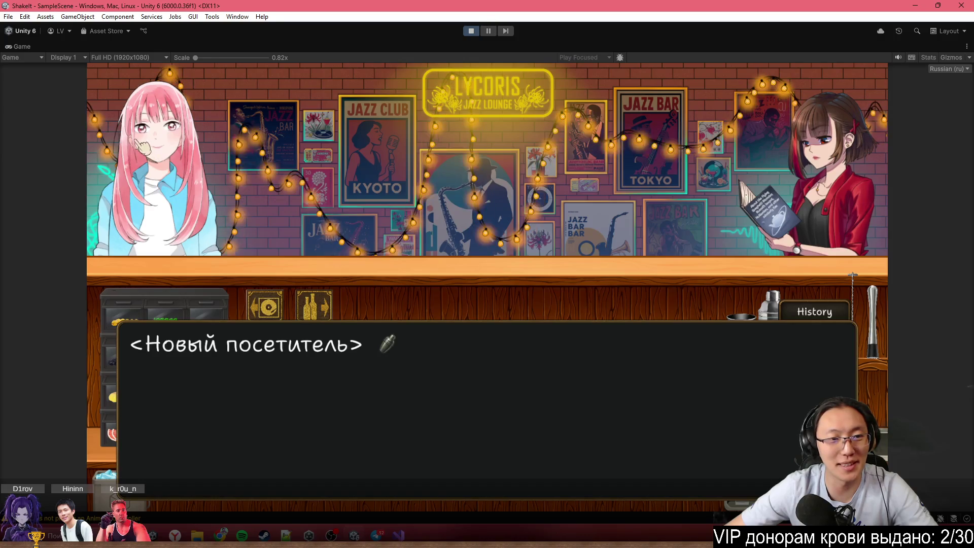
Step through smile, slight smile, embarrassed and normal expressions to the raised-hand smile, then un-maximize
{"action": "left_click", "coordinate": [171, 214]}
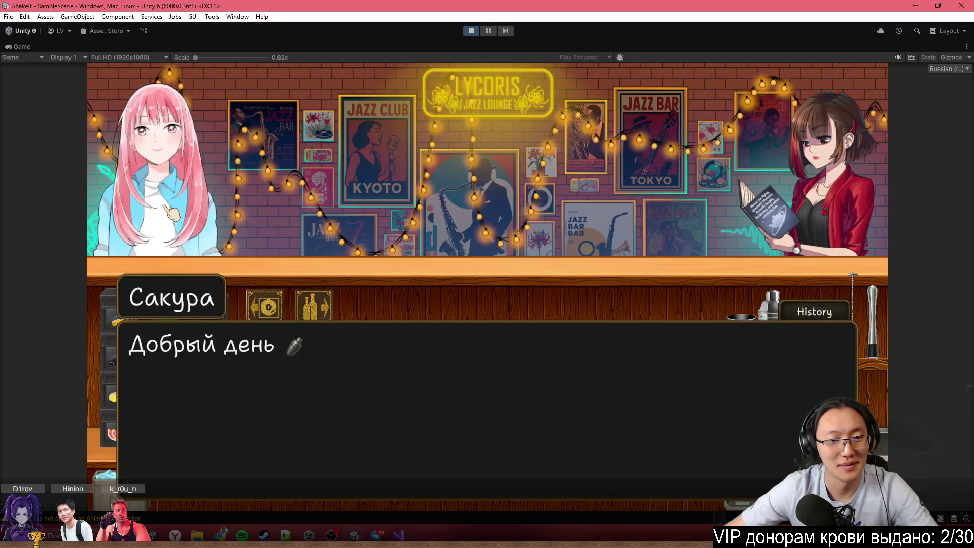
{"action": "left_click", "coordinate": [171, 213]}
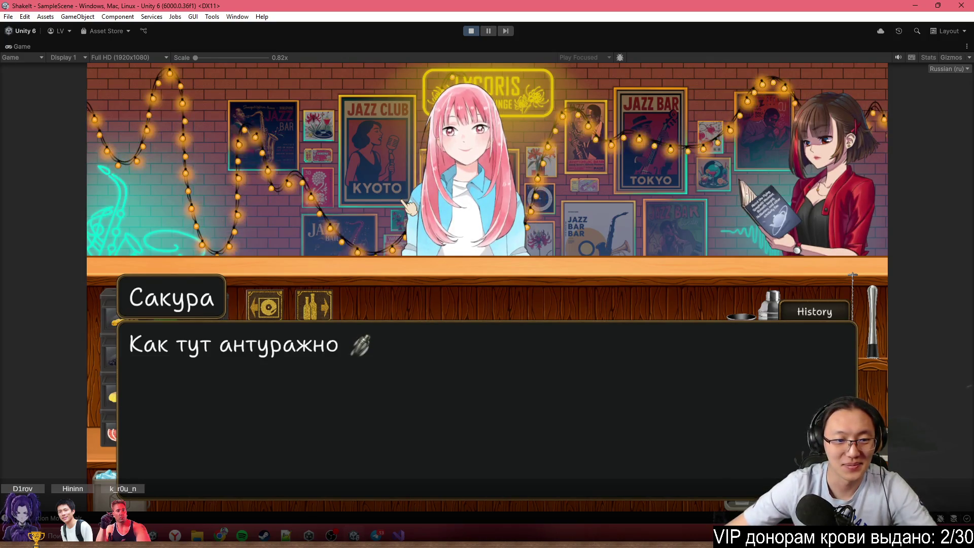
{"action": "left_click", "coordinate": [482, 241]}
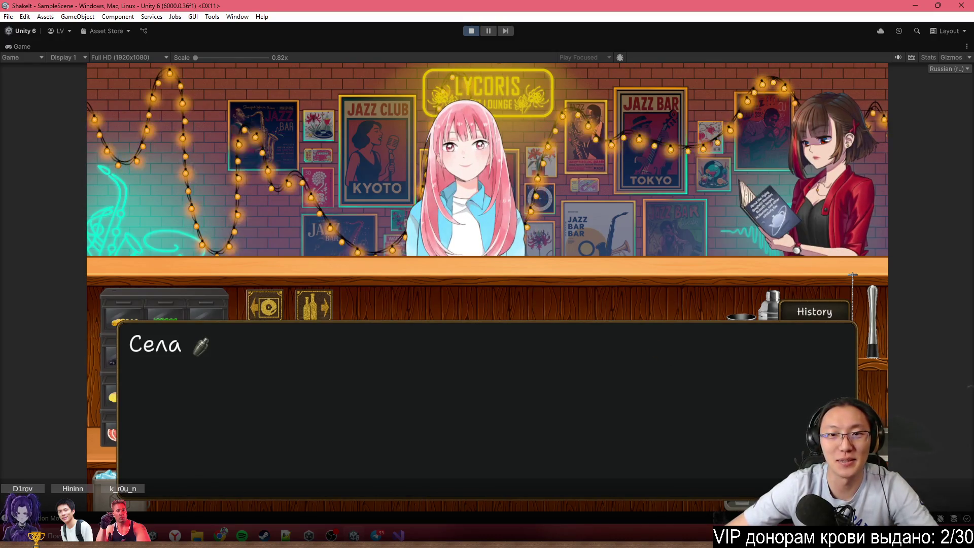
{"action": "left_click", "coordinate": [605, 227]}
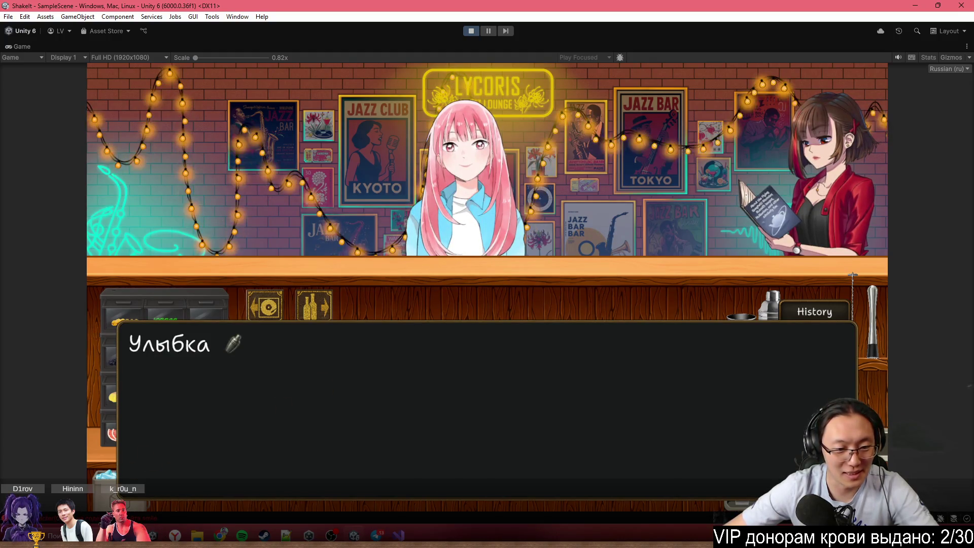
{"action": "left_click", "coordinate": [582, 311]}
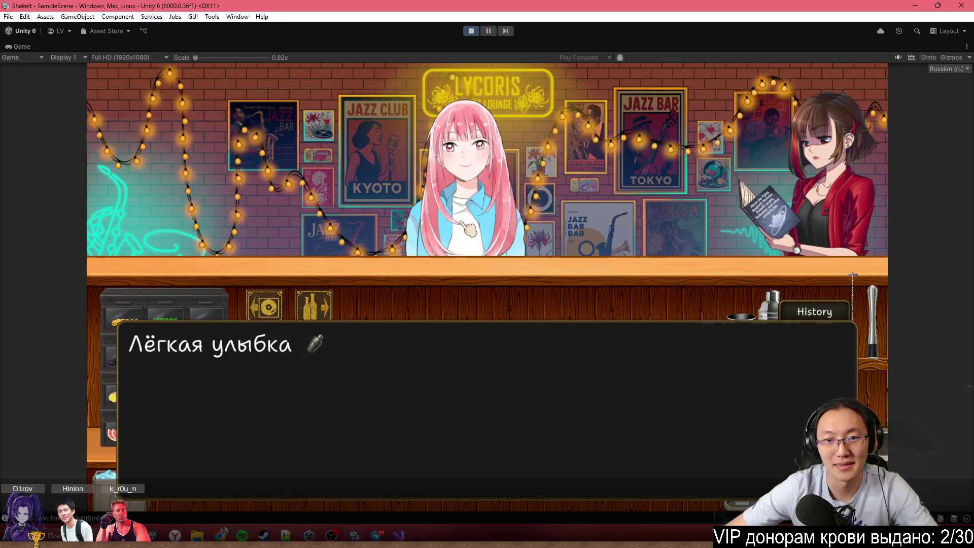
{"action": "key", "text": "space"}
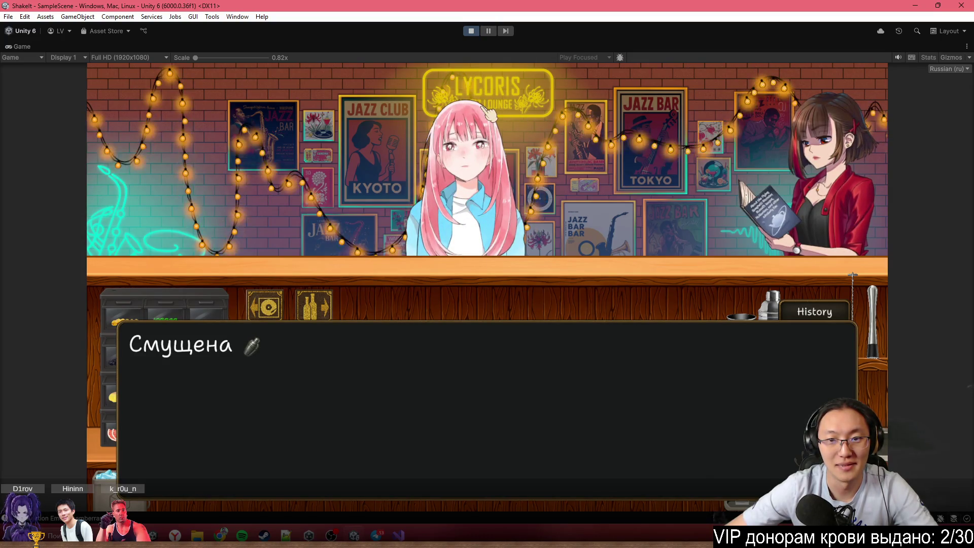
{"action": "key", "text": "space"}
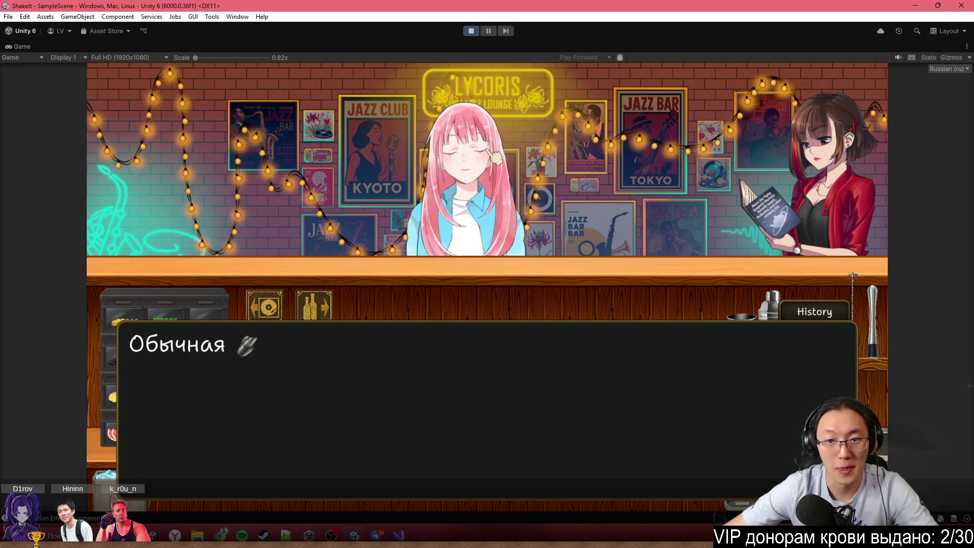
{"action": "left_click", "coordinate": [492, 153]}
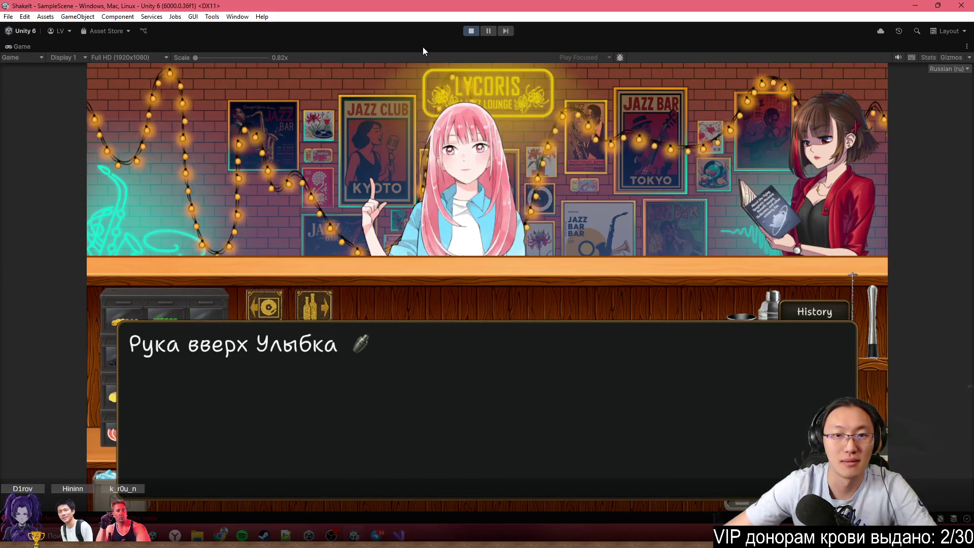
{"action": "key", "text": "shift+space"}
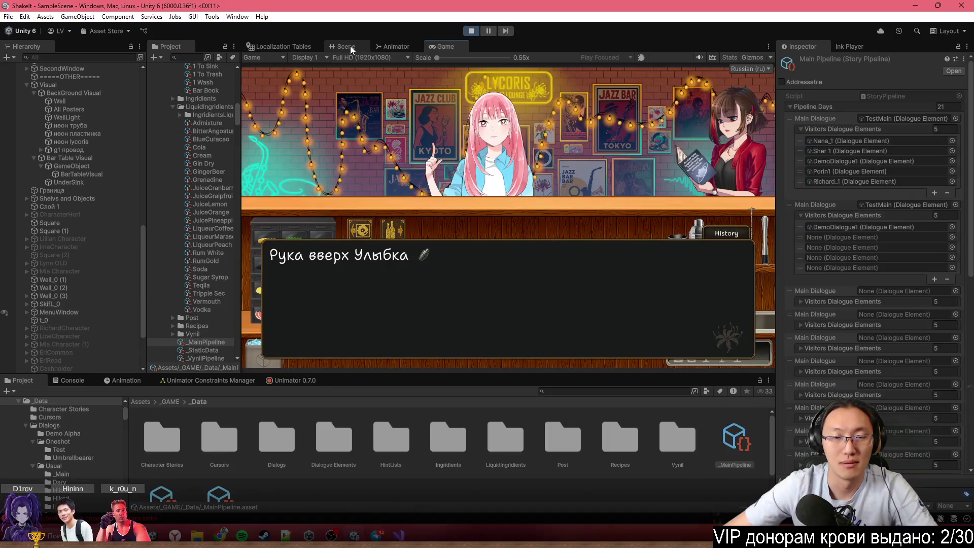
Show the Animator graph and switch to its Hand layer
{"action": "left_click", "coordinate": [351, 45]}
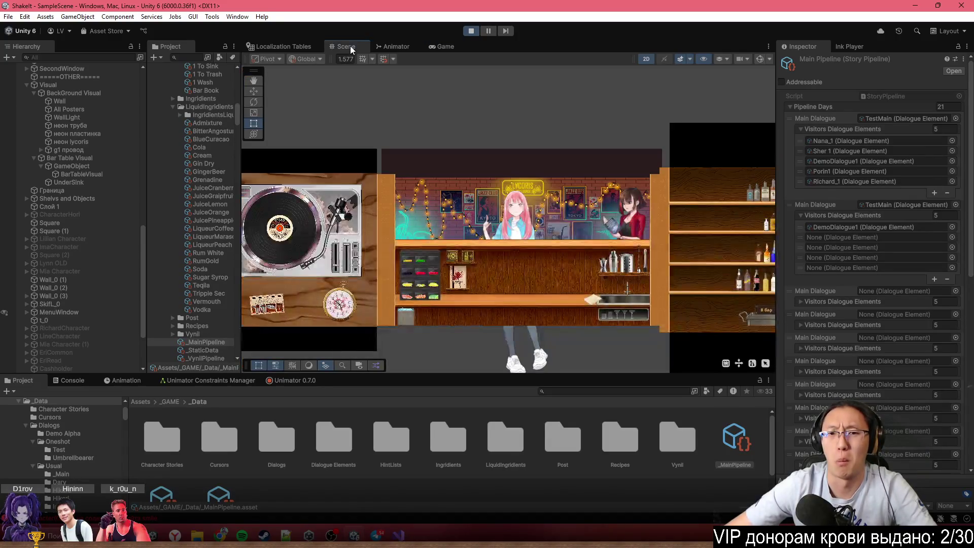
{"action": "left_click", "coordinate": [399, 45]}
{"action": "scroll", "coordinate": [391, 138], "scroll_direction": "down", "scroll_amount": 3}
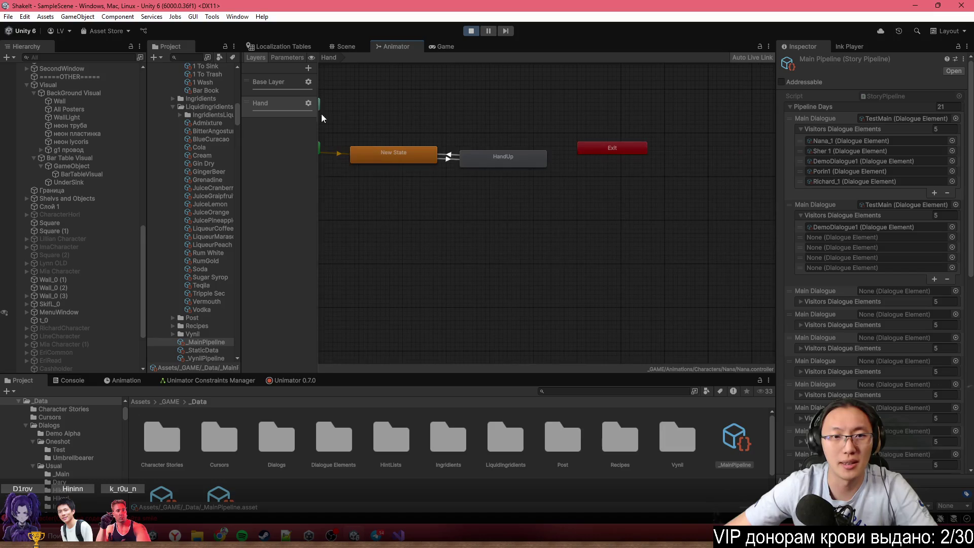
{"action": "left_click", "coordinate": [287, 99]}
{"action": "scroll", "coordinate": [87, 297], "scroll_direction": "down", "scroll_amount": 4}
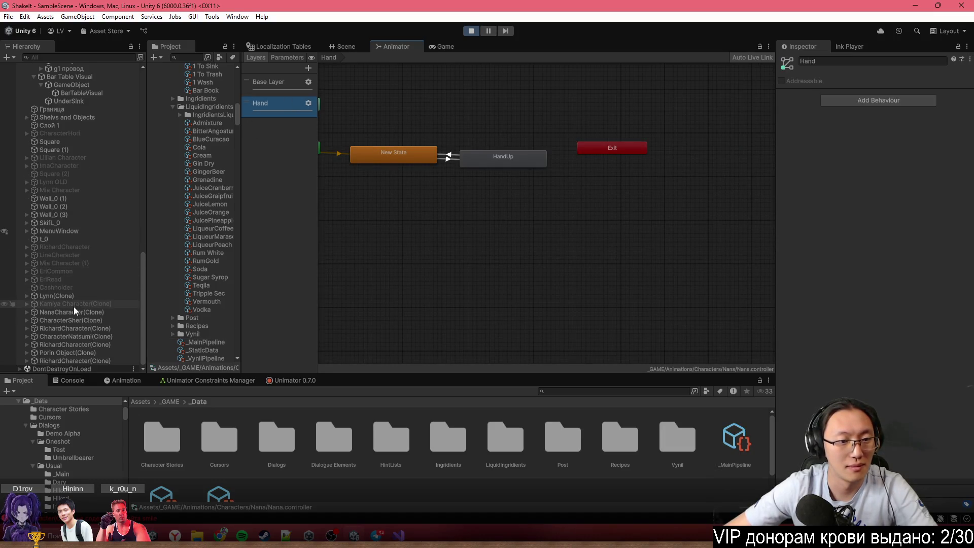
{"action": "left_click", "coordinate": [84, 313]}
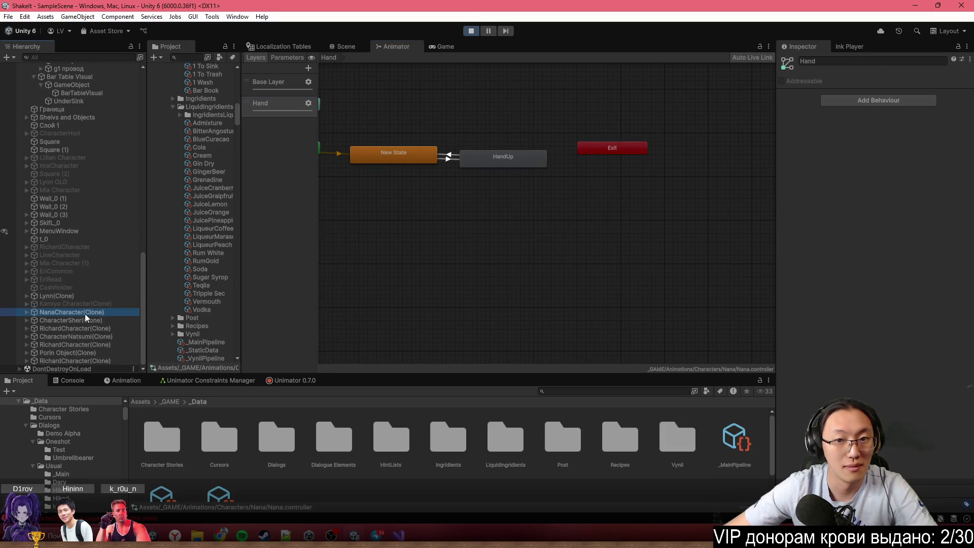
{"action": "scroll", "coordinate": [409, 187], "scroll_direction": "up", "scroll_amount": 3}
{"action": "left_click", "coordinate": [264, 94]}
{"action": "left_click", "coordinate": [269, 106]}
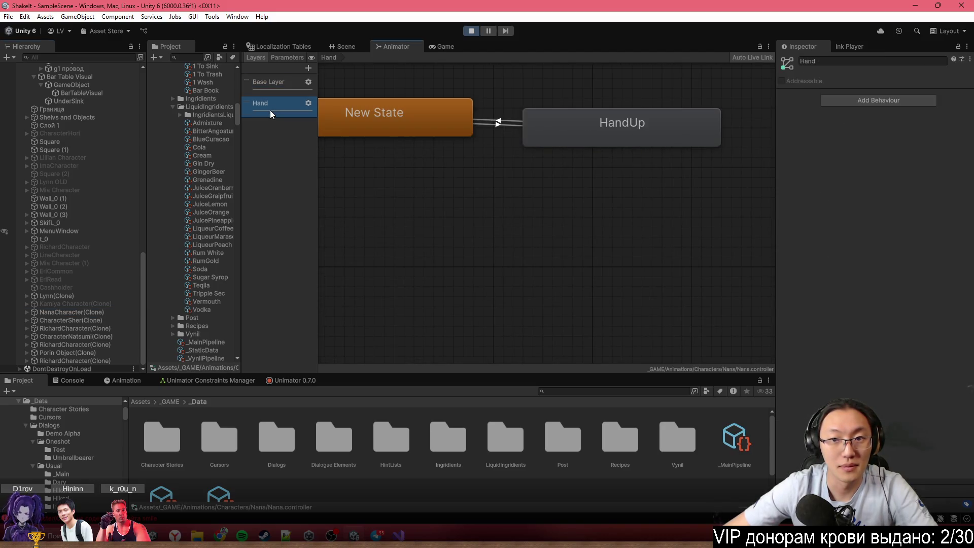
Select NanaFixed under NanaCharacter(Clone) > NanaSprite to watch its live states, then return to Game
{"action": "left_click", "coordinate": [61, 296]}
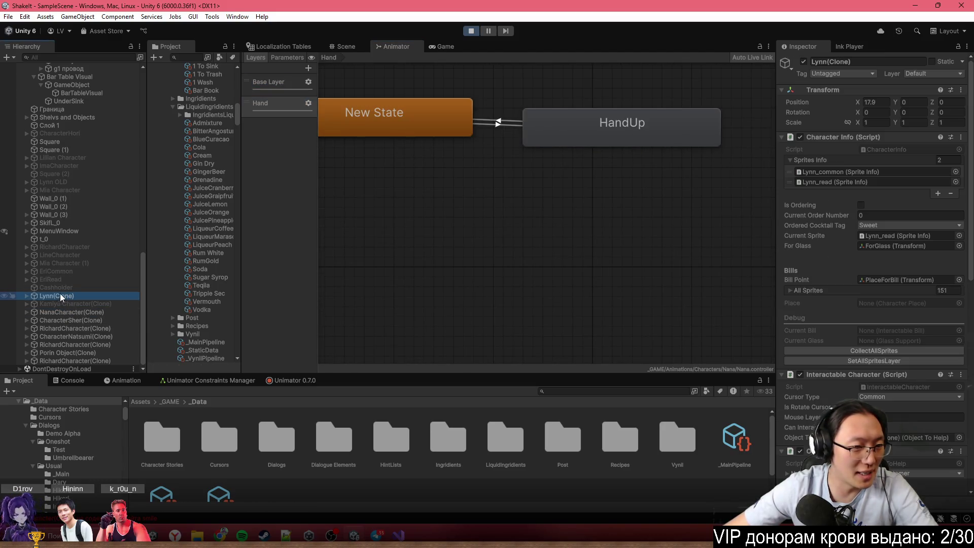
{"action": "left_click", "coordinate": [27, 313]}
{"action": "left_click", "coordinate": [34, 321]}
{"action": "left_click", "coordinate": [57, 327]}
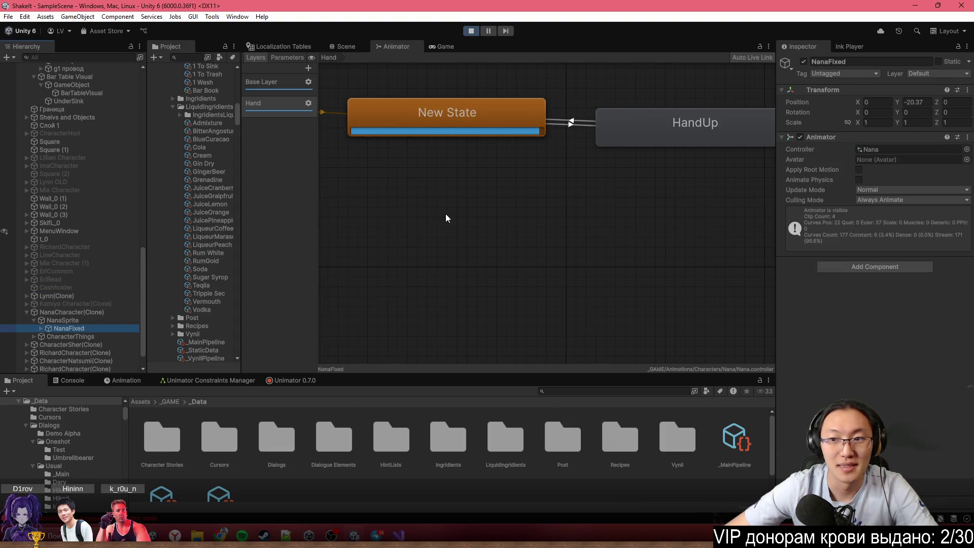
{"action": "scroll", "coordinate": [446, 214], "scroll_direction": "down", "scroll_amount": 3}
{"action": "scroll", "coordinate": [509, 179], "scroll_direction": "up", "scroll_amount": 3}
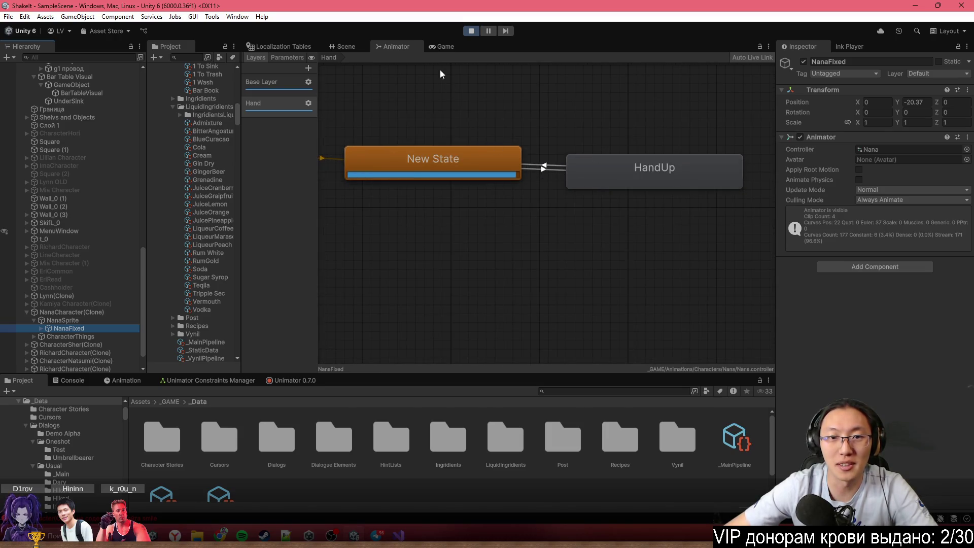
{"action": "left_click", "coordinate": [441, 46]}
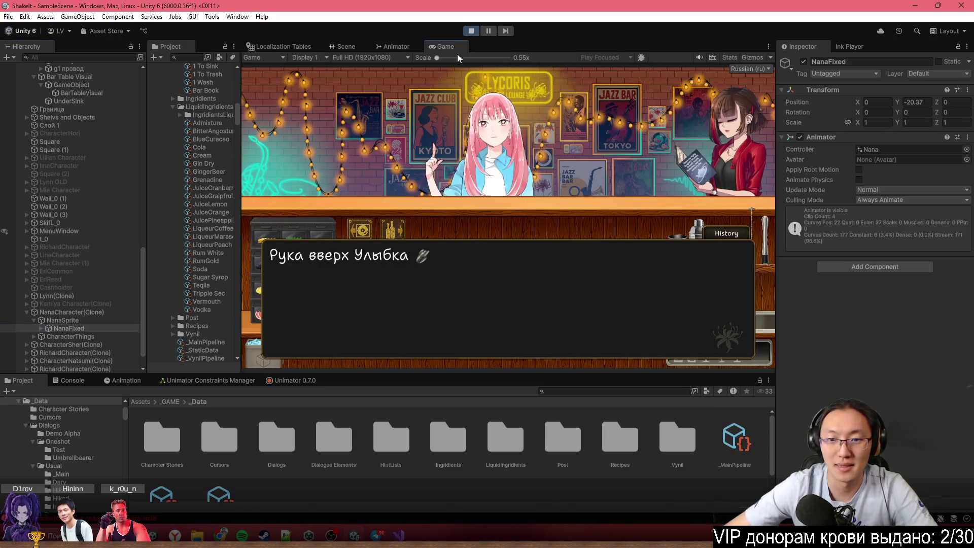
Advance to 'Рука вниз, обычная' and the 'Досвидания' goodbye, then stop the playtest
{"action": "left_click", "coordinate": [555, 173]}
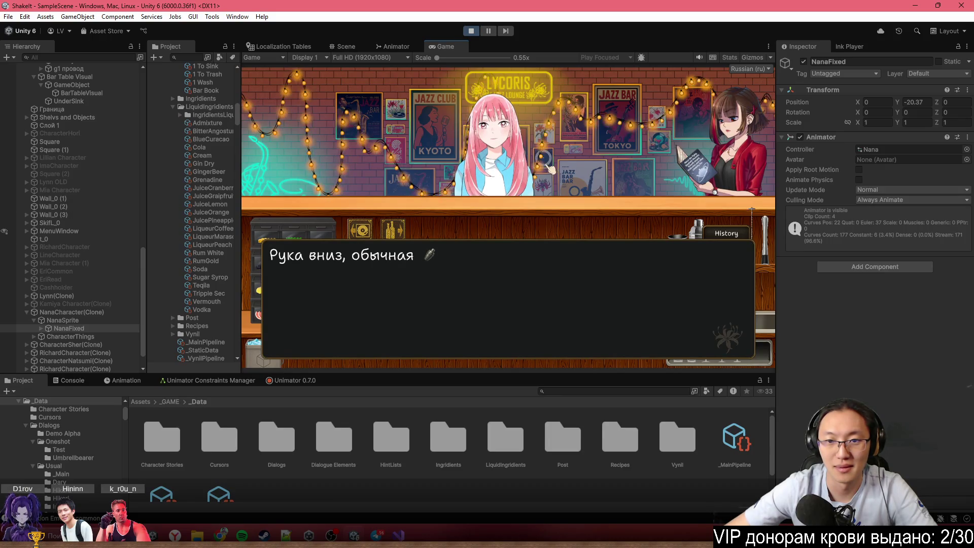
{"action": "left_click", "coordinate": [548, 167]}
{"action": "left_click", "coordinate": [545, 165]}
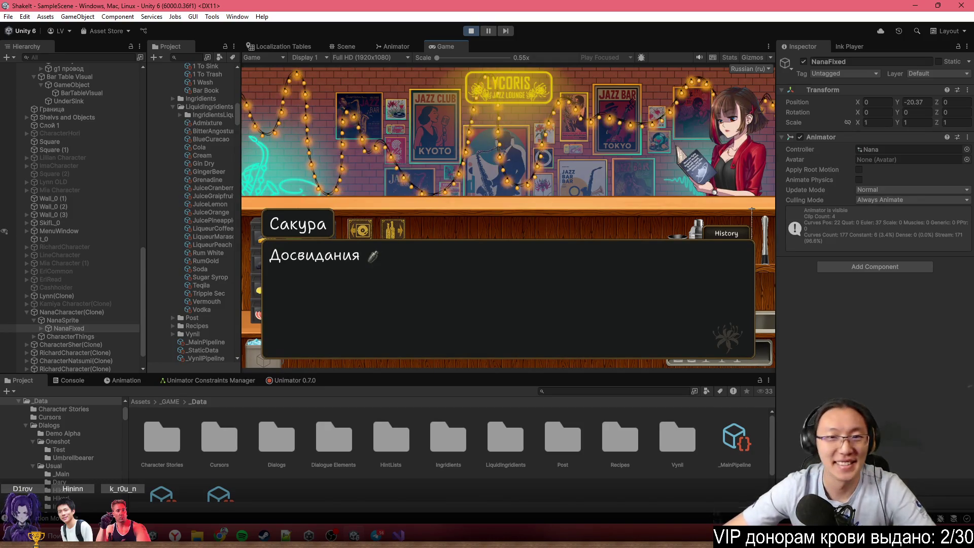
{"action": "left_click", "coordinate": [470, 30]}
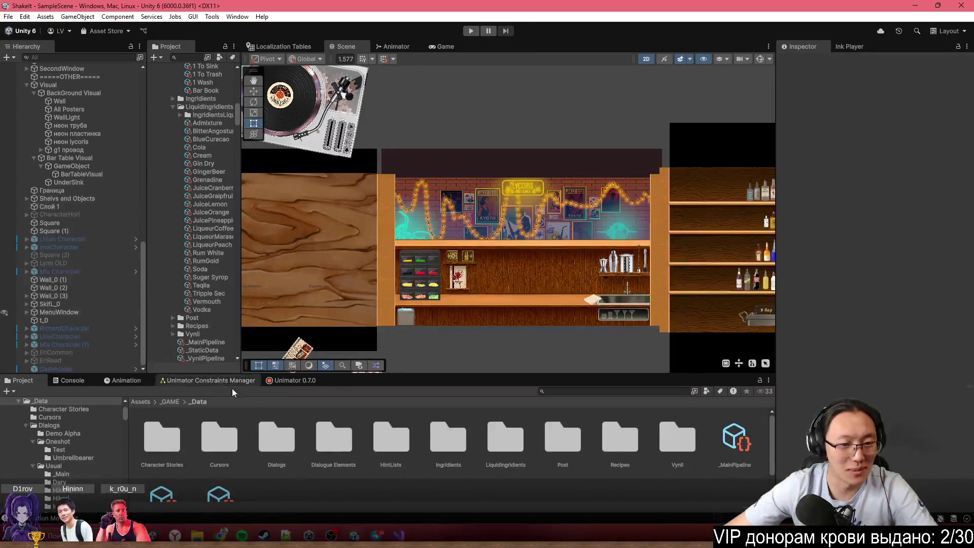
Navigate from the _GAME folder into Prefabs > Characters in the Project window
{"action": "left_click", "coordinate": [168, 403]}
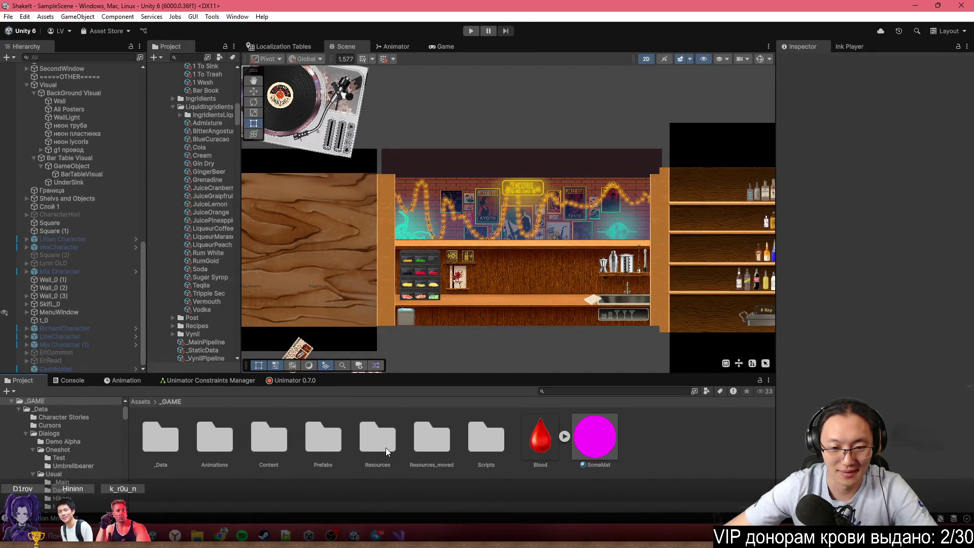
{"action": "double_click", "coordinate": [381, 449]}
{"action": "left_click", "coordinate": [170, 401]}
{"action": "double_click", "coordinate": [329, 445]}
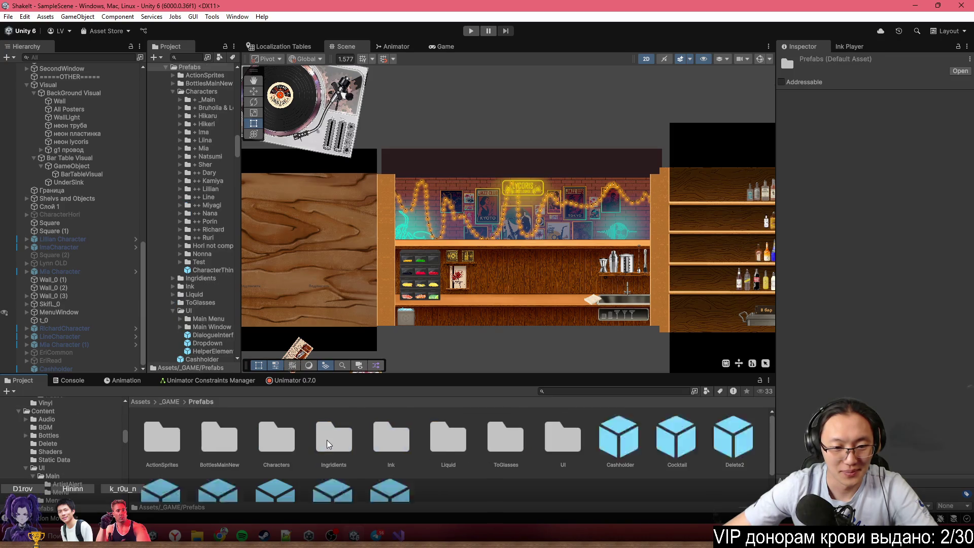
{"action": "double_click", "coordinate": [278, 449]}
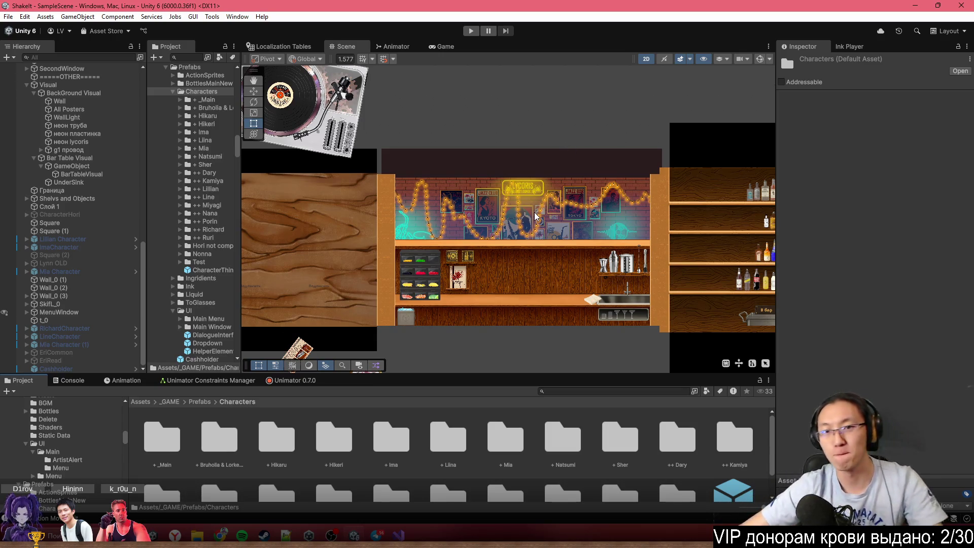
Toggle the system performance overlay, then open the ++ Nana prefab folder
{"action": "key", "text": "shift+F2"}
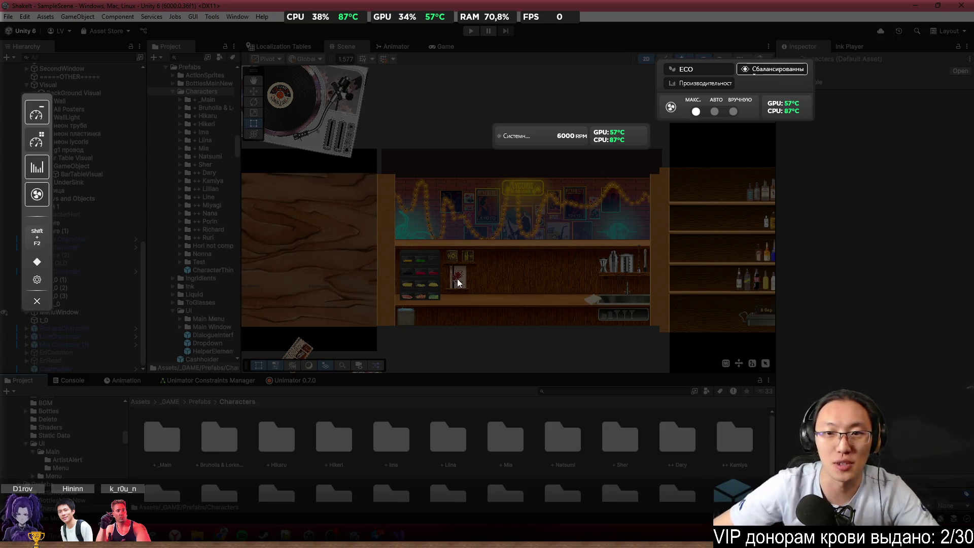
{"action": "key", "text": "shift+F2"}
{"action": "key", "text": "shift+F2"}
{"action": "mouse_move", "coordinate": [279, 11]}
{"action": "key", "text": "shift+F2"}
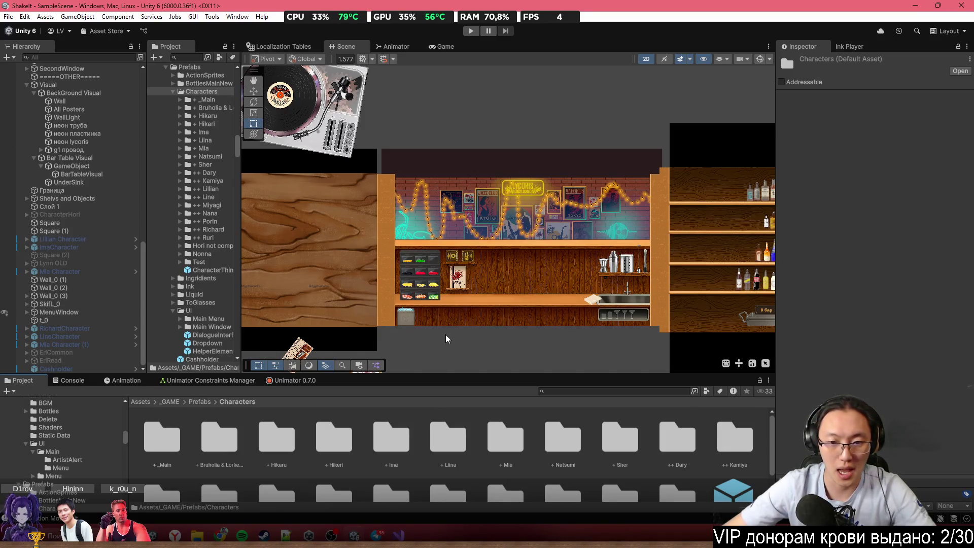
{"action": "scroll", "coordinate": [548, 284], "scroll_direction": "up", "scroll_amount": 5}
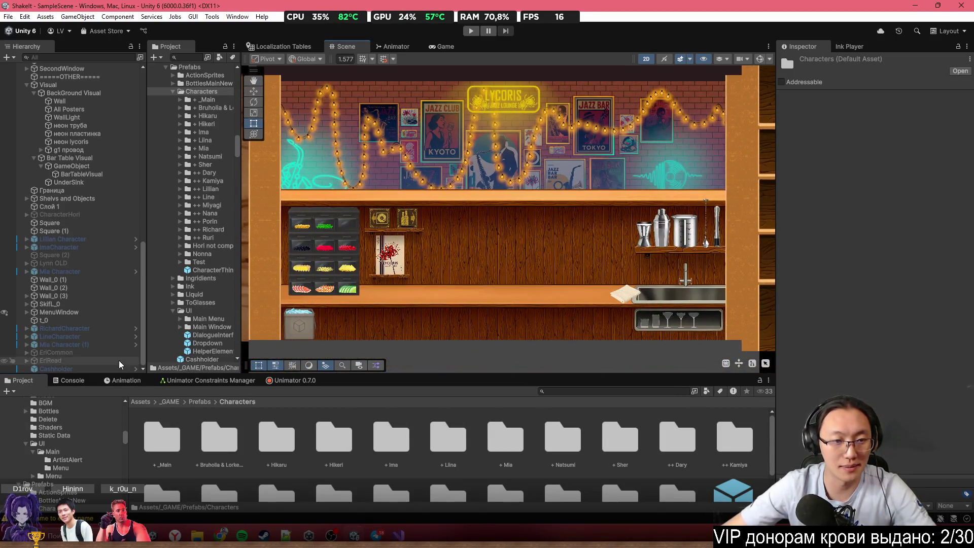
{"action": "scroll", "coordinate": [193, 325], "scroll_direction": "down", "scroll_amount": 2}
{"action": "scroll", "coordinate": [410, 465], "scroll_direction": "down", "scroll_amount": 2}
{"action": "double_click", "coordinate": [336, 472]}
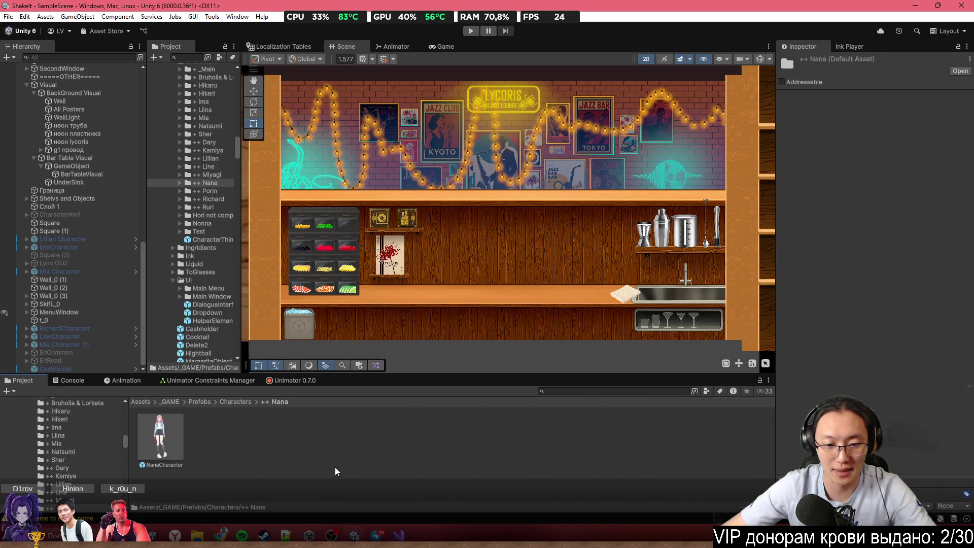
Drop a NanaCharacter instance into the scene and inspect its NanaSprite and NanaFixed children
{"action": "left_click_drag", "start_coordinate": [171, 452], "coordinate": [500, 274]}
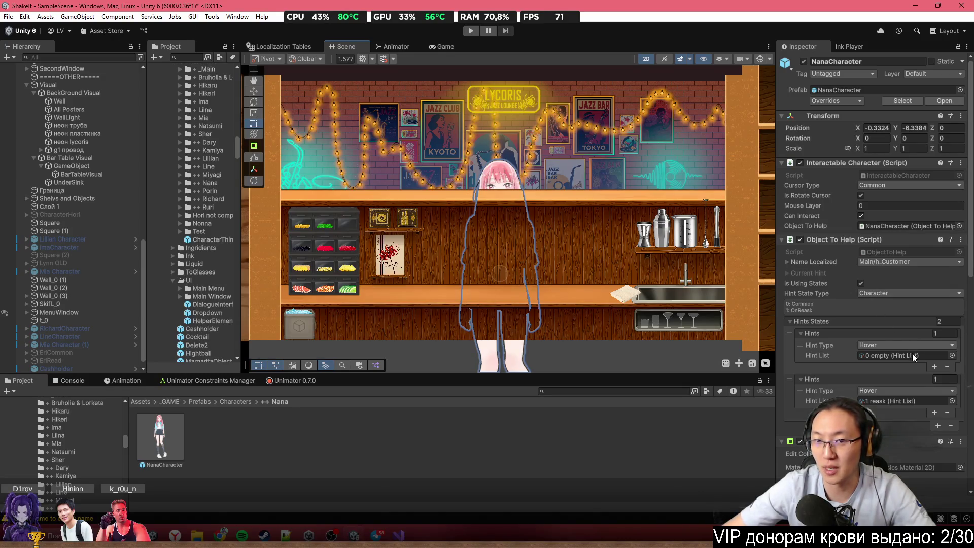
{"action": "scroll", "coordinate": [908, 387], "scroll_direction": "down", "scroll_amount": 5}
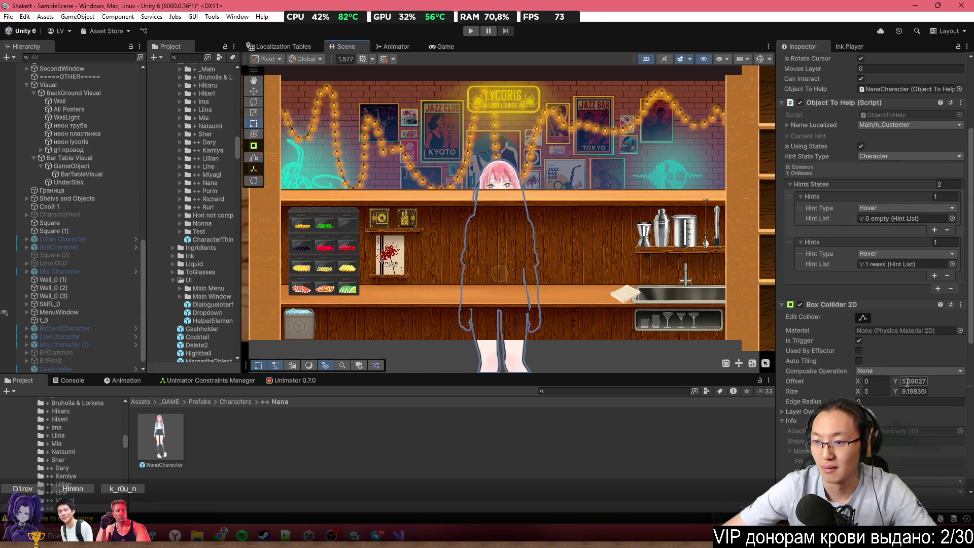
{"action": "scroll", "coordinate": [908, 382], "scroll_direction": "up", "scroll_amount": 10}
{"action": "scroll", "coordinate": [908, 386], "scroll_direction": "down", "scroll_amount": 13}
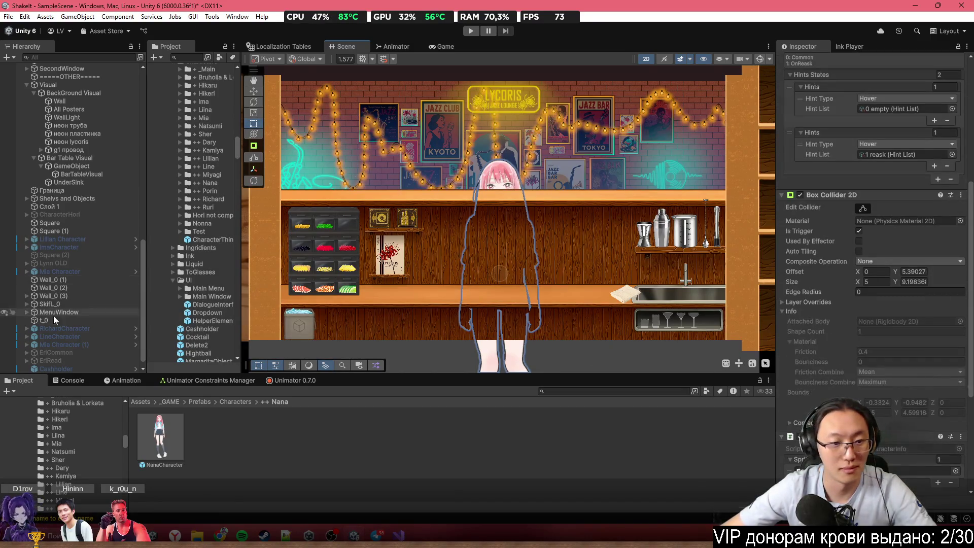
{"action": "left_click_drag", "start_coordinate": [55, 320], "coordinate": [31, 369]}
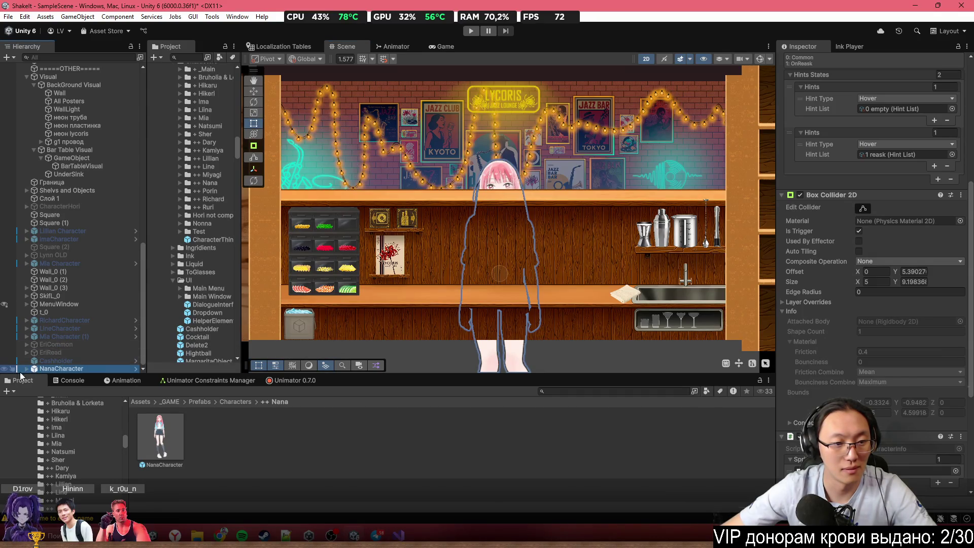
{"action": "left_click", "coordinate": [27, 369]}
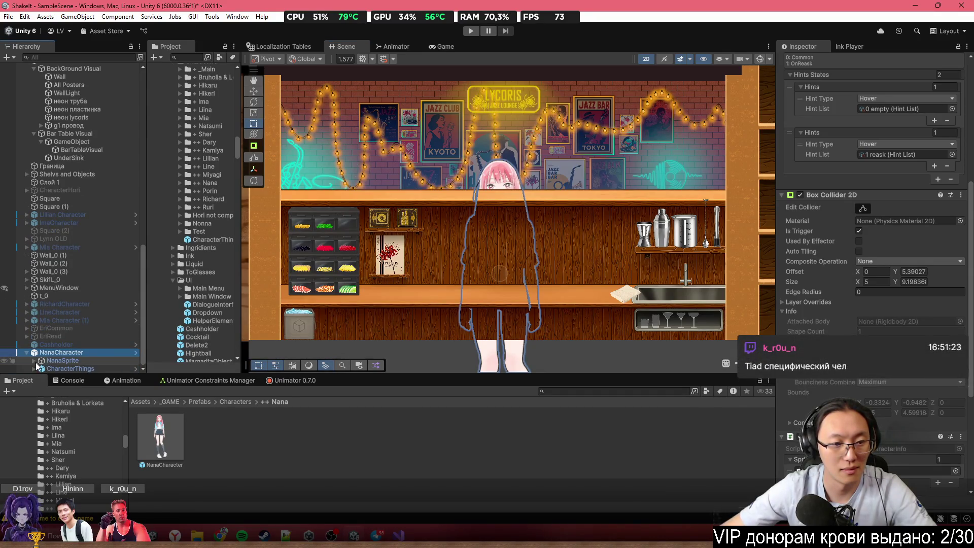
{"action": "left_click", "coordinate": [34, 362]}
{"action": "left_click", "coordinate": [72, 361]}
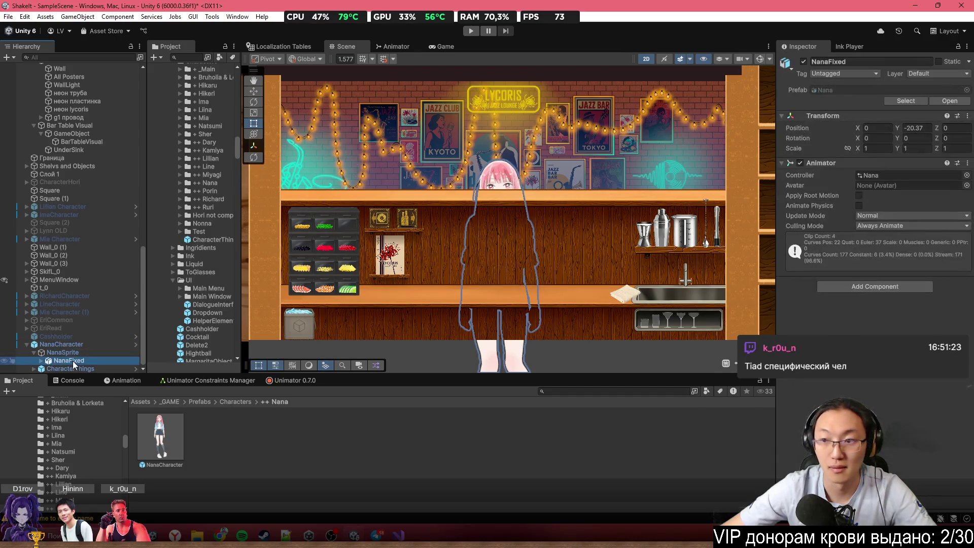
{"action": "left_click", "coordinate": [73, 354]}
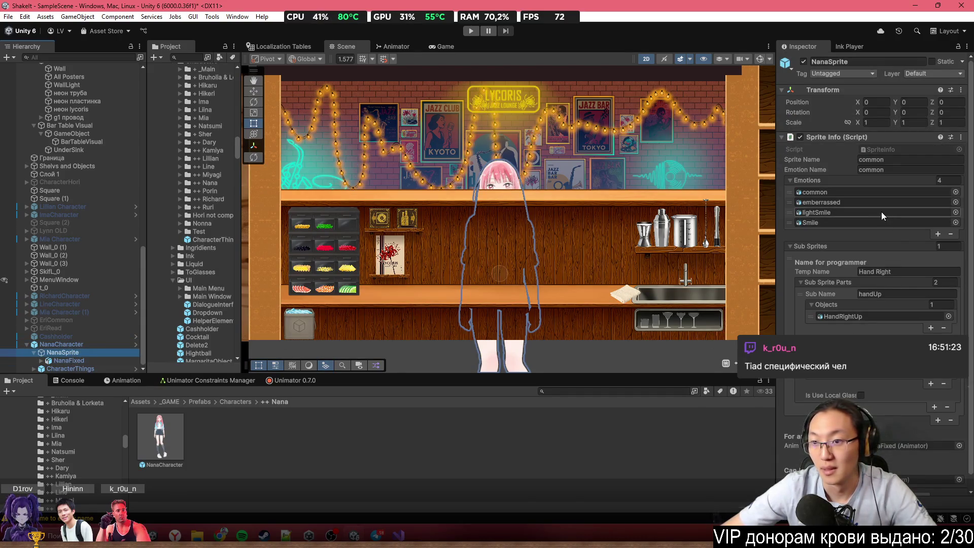
Rename the Smile emotion object to 'smile'
{"action": "left_click", "coordinate": [841, 224]}
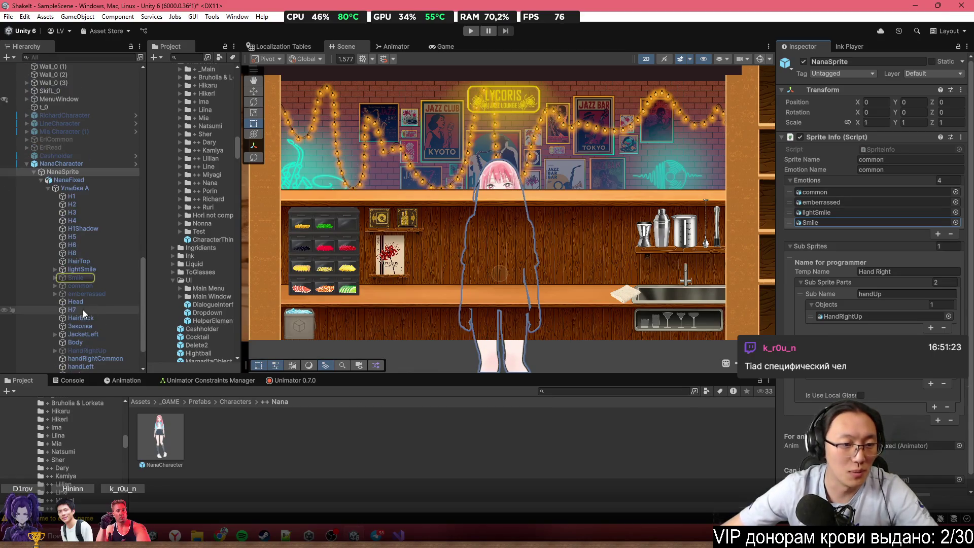
{"action": "left_click", "coordinate": [79, 279]}
{"action": "left_click", "coordinate": [81, 277]}
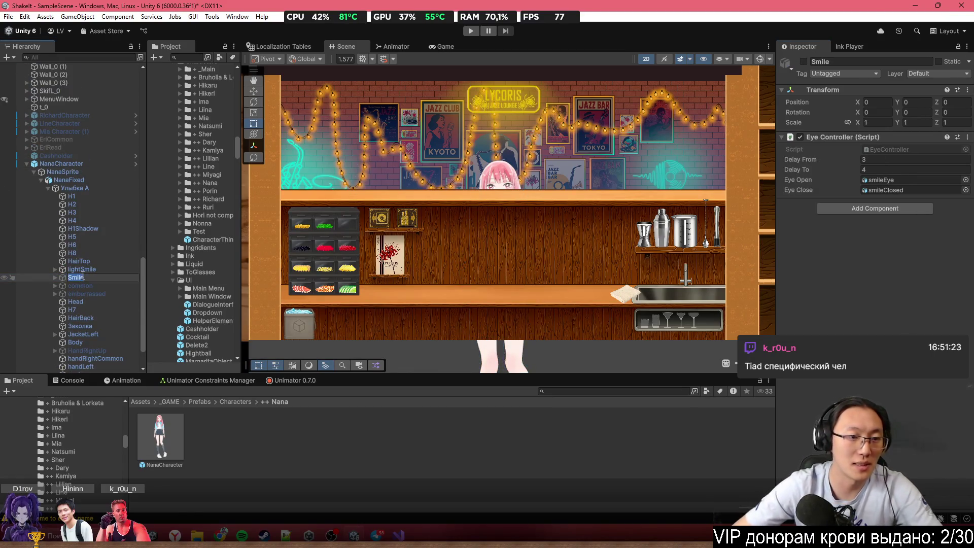
{"action": "key", "text": "Return"}
{"action": "type", "text": "s"}
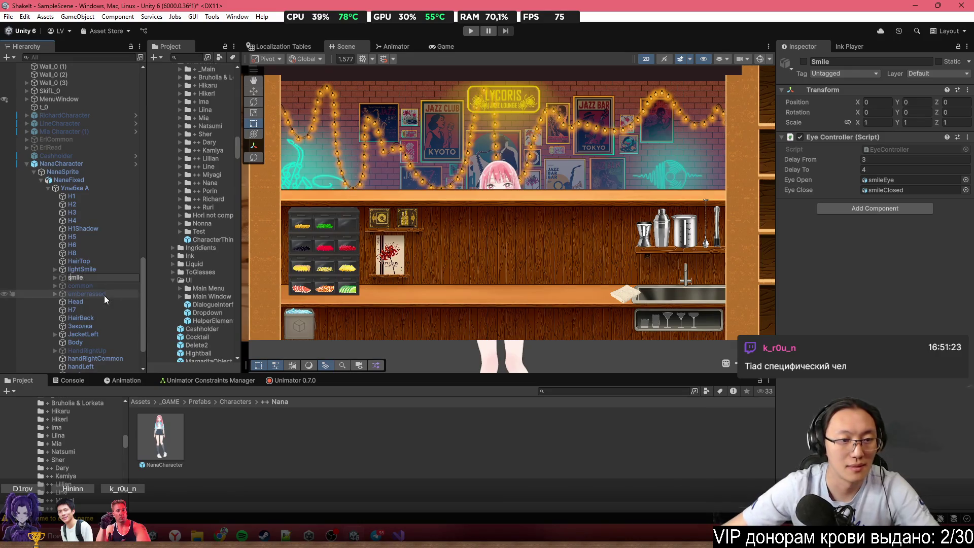
Delete the NanaCharacter test instance and start Play mode
{"action": "left_click", "coordinate": [101, 164]}
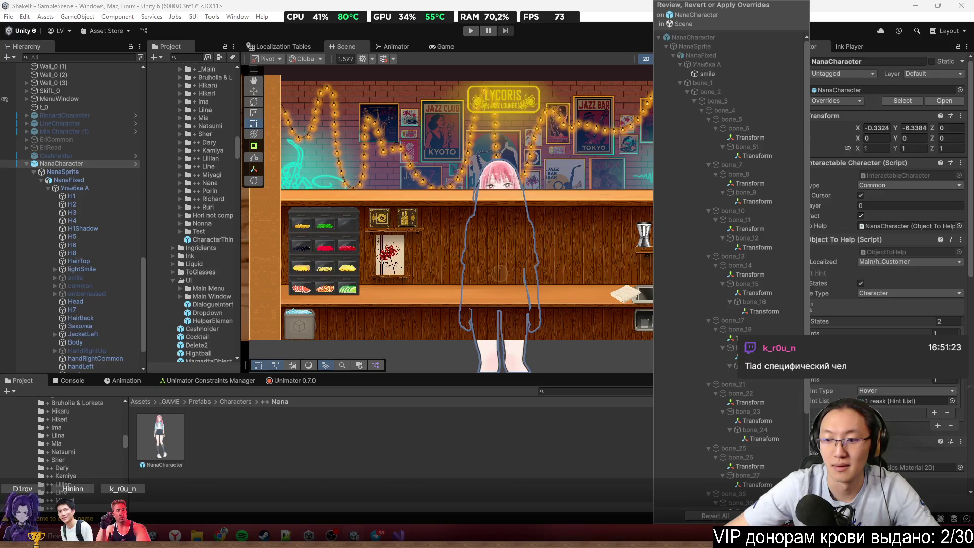
{"action": "left_click", "coordinate": [57, 164]}
{"action": "key", "text": "Delete"}
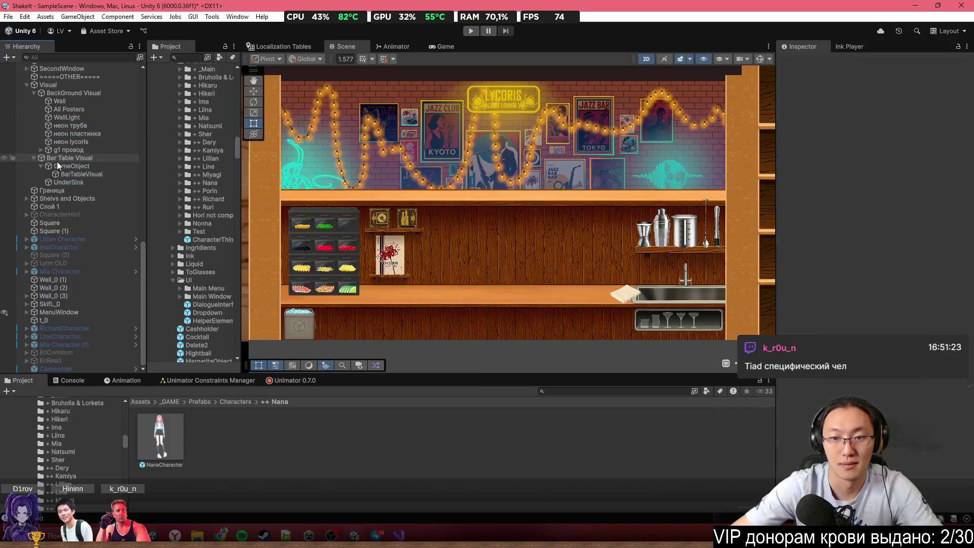
{"action": "left_click", "coordinate": [471, 31]}
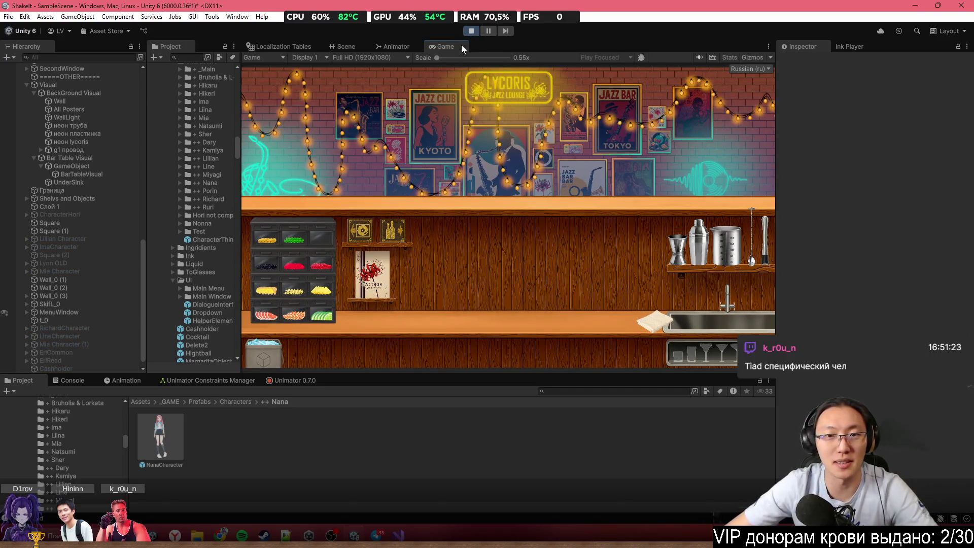
In the maximized Game view, open the notebook, advance the dialogue and choose Лёгкий difficulty
{"action": "key", "text": "shift+space"}
{"action": "left_click", "coordinate": [270, 313]}
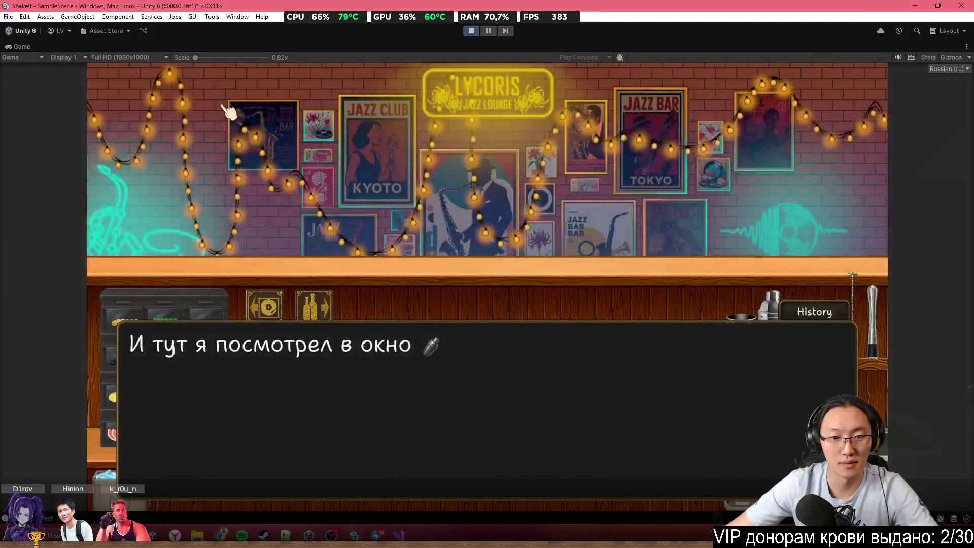
{"action": "left_click", "coordinate": [229, 112]}
{"action": "left_click", "coordinate": [228, 112]}
{"action": "left_click", "coordinate": [228, 112]}
{"action": "left_click", "coordinate": [228, 112]}
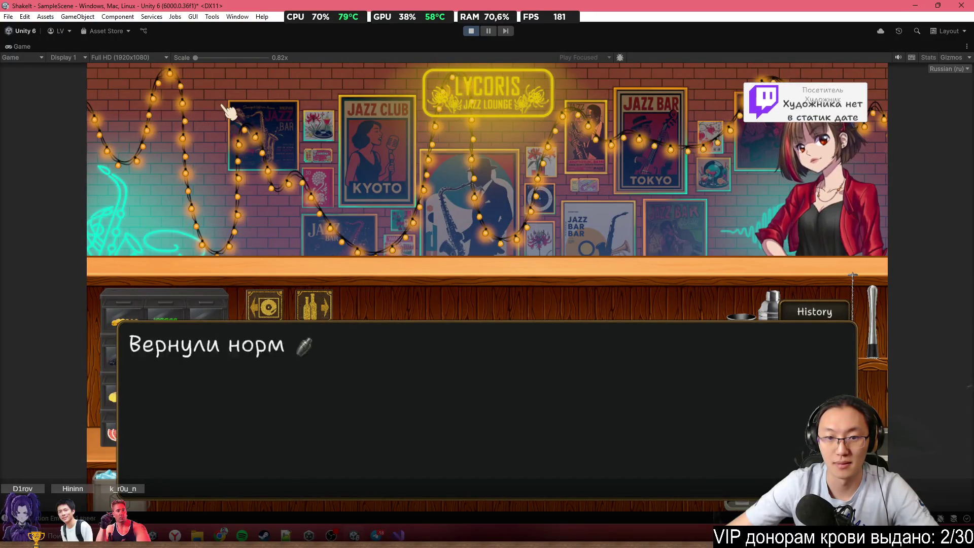
{"action": "left_click", "coordinate": [229, 112]}
{"action": "left_click", "coordinate": [304, 213]}
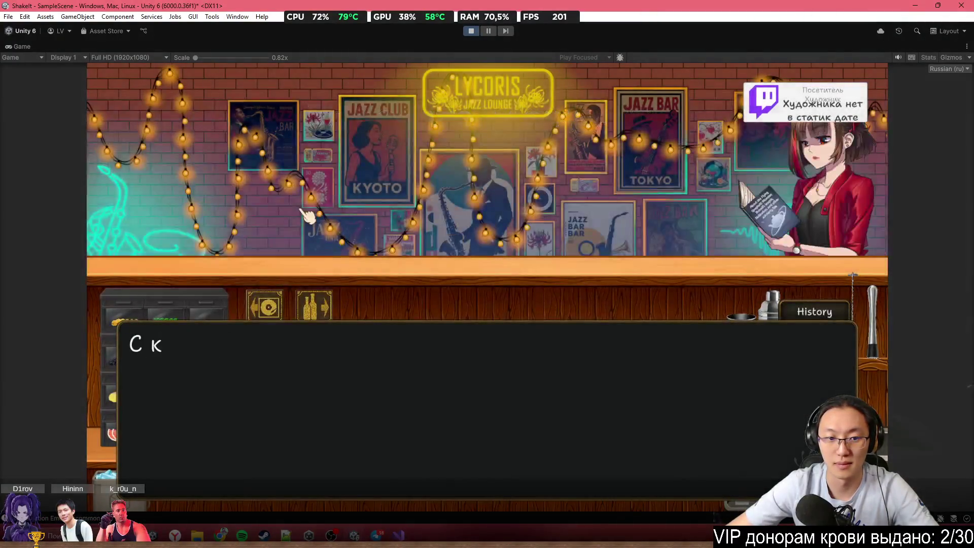
{"action": "left_click", "coordinate": [304, 212]}
{"action": "left_click", "coordinate": [304, 212]}
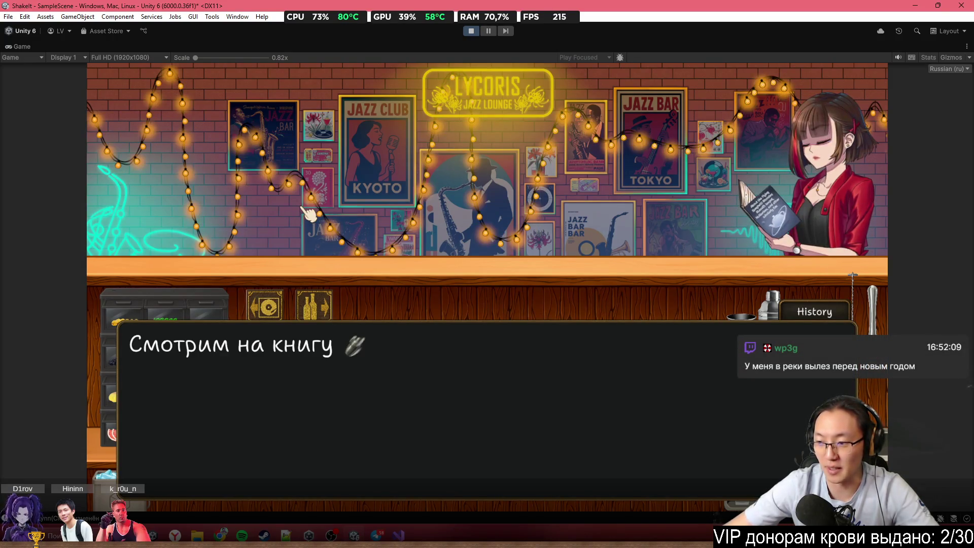
Play through Sakura's expressions to the 'Рука вверх Улыбка' line, then return to the Scene view
{"action": "left_click", "coordinate": [310, 213]}
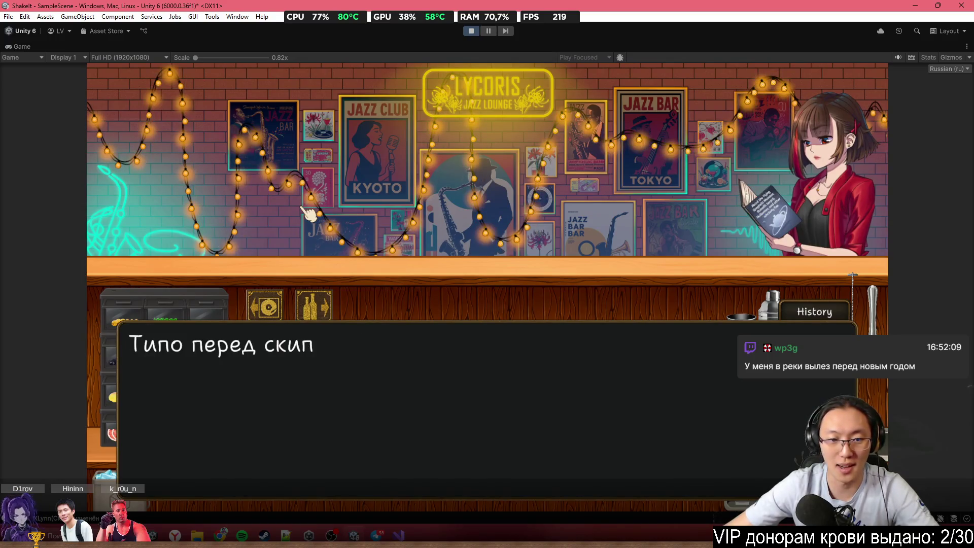
{"action": "left_click", "coordinate": [451, 241]}
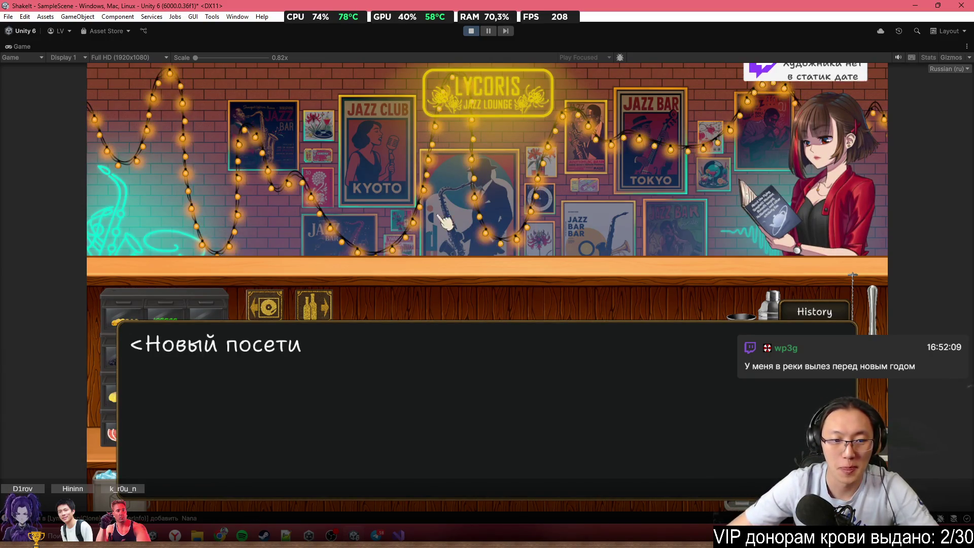
{"action": "left_click", "coordinate": [488, 194]}
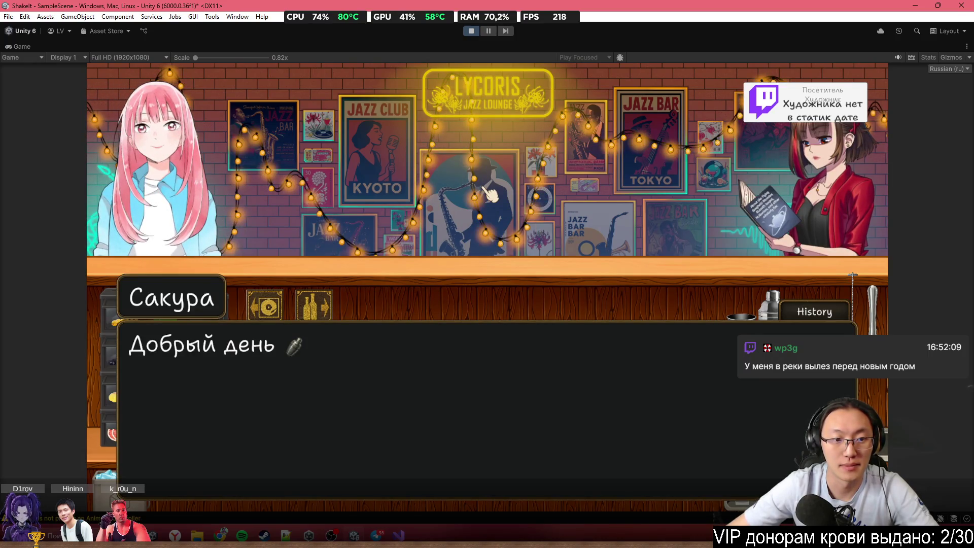
{"action": "left_click", "coordinate": [467, 196]}
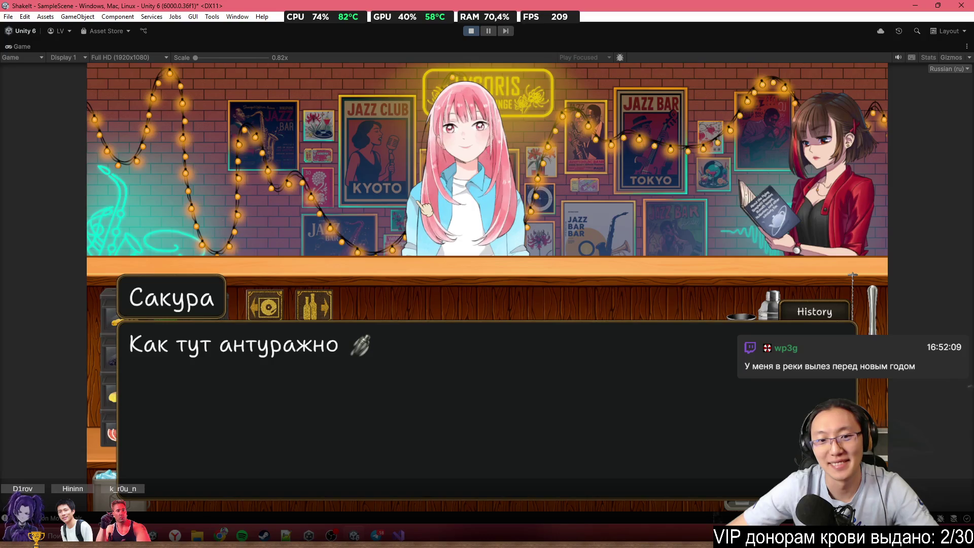
{"action": "left_click", "coordinate": [425, 208]}
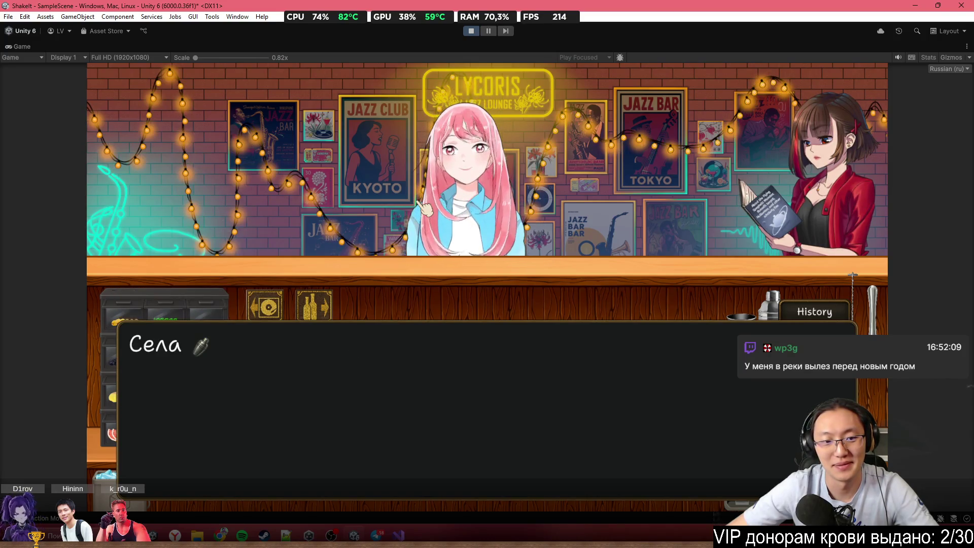
{"action": "left_click", "coordinate": [426, 209]}
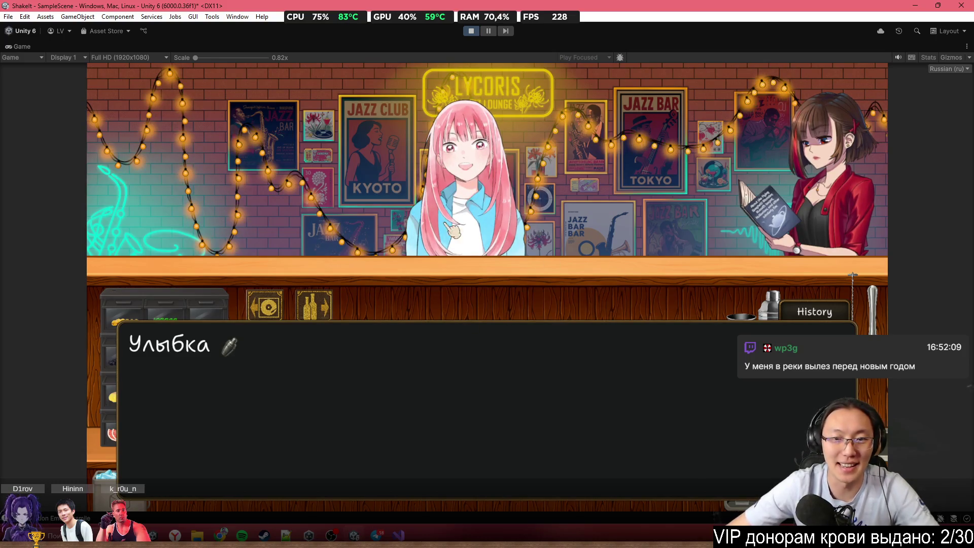
{"action": "left_click", "coordinate": [517, 268]}
{"action": "left_click", "coordinate": [518, 268]}
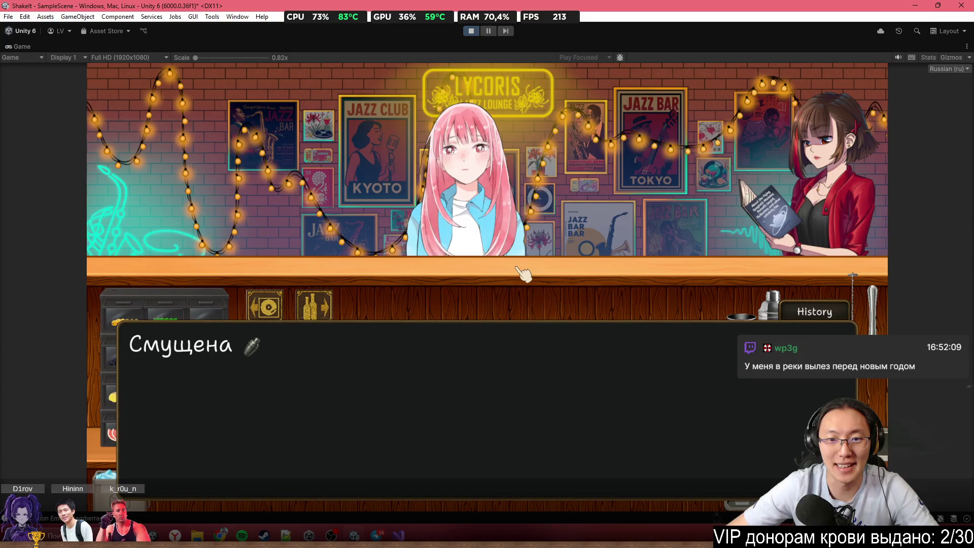
{"action": "left_click", "coordinate": [523, 275]}
{"action": "left_click", "coordinate": [524, 276]}
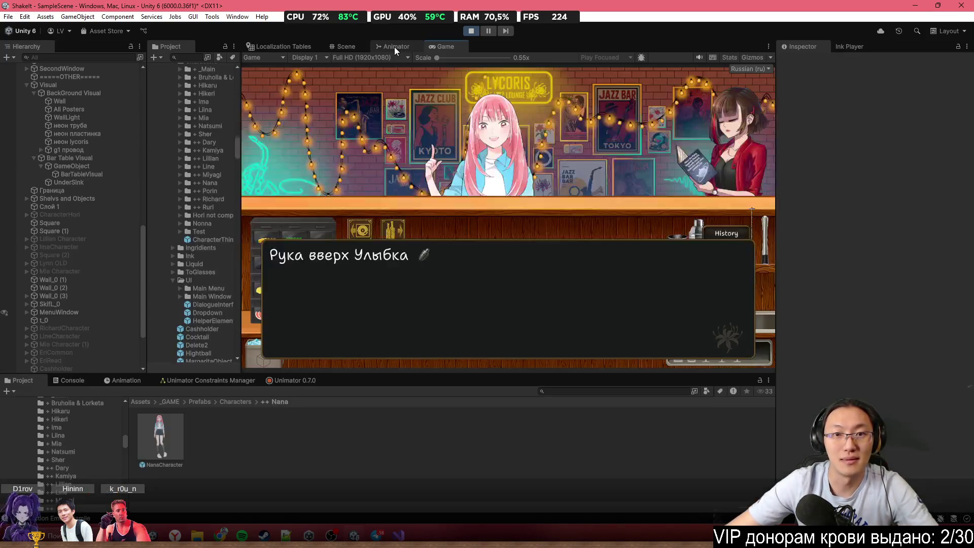
{"action": "key", "text": "shift+space"}
{"action": "left_click", "coordinate": [347, 46]}
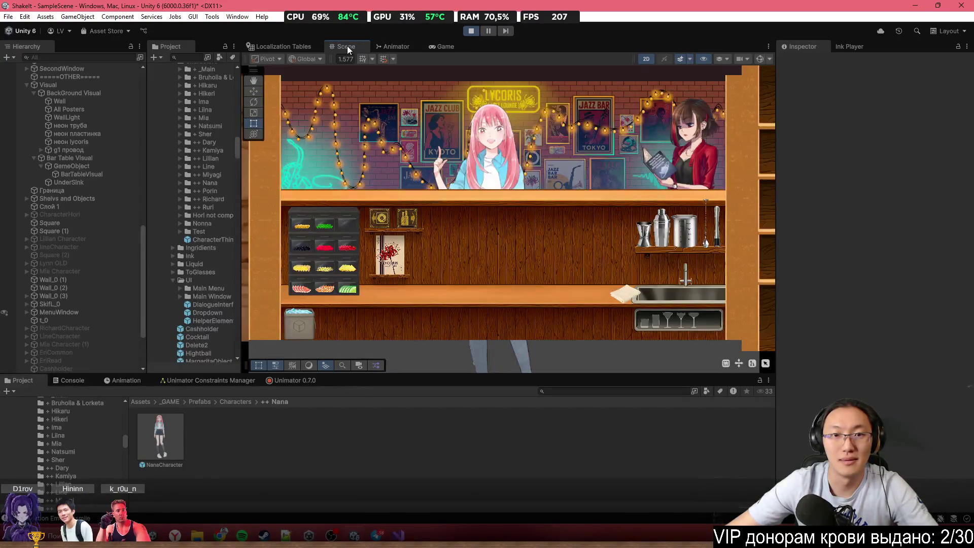
Stop the playtest and place a framed NanaCharacter prefab into the bar scene
{"action": "left_click", "coordinate": [397, 43]}
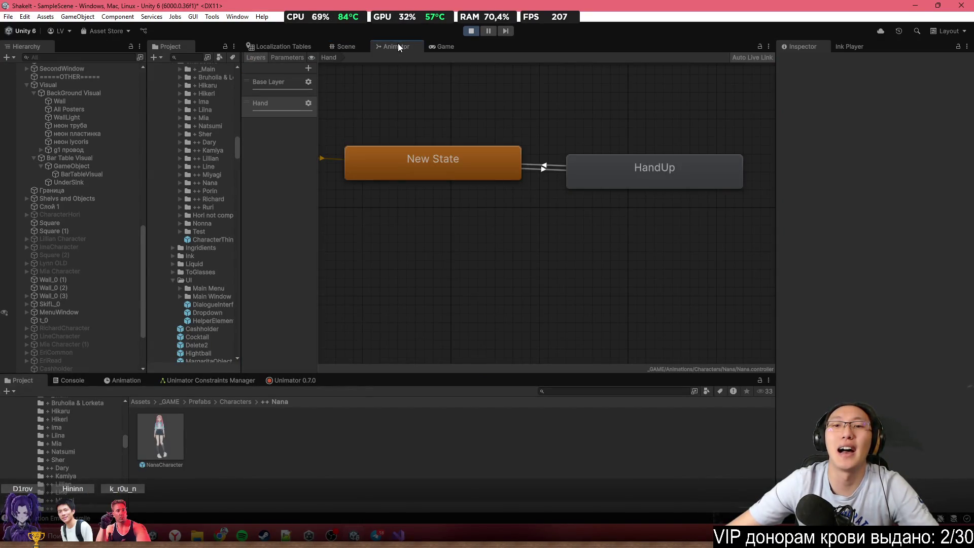
{"action": "left_click", "coordinate": [473, 32]}
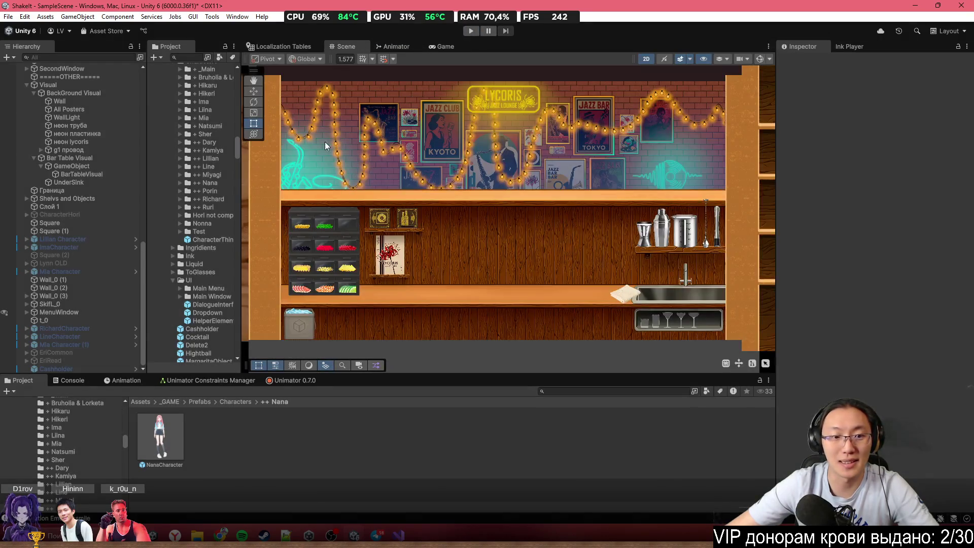
{"action": "mouse_move", "coordinate": [171, 441]}
{"action": "left_mouse_down"}
{"action": "mouse_move", "coordinate": [473, 268]}
{"action": "mouse_move", "coordinate": [475, 204]}
{"action": "mouse_move", "coordinate": [515, 187]}
{"action": "mouse_move", "coordinate": [485, 190]}
{"action": "mouse_move", "coordinate": [491, 201]}
{"action": "left_mouse_up"}
{"action": "key", "text": "f"}
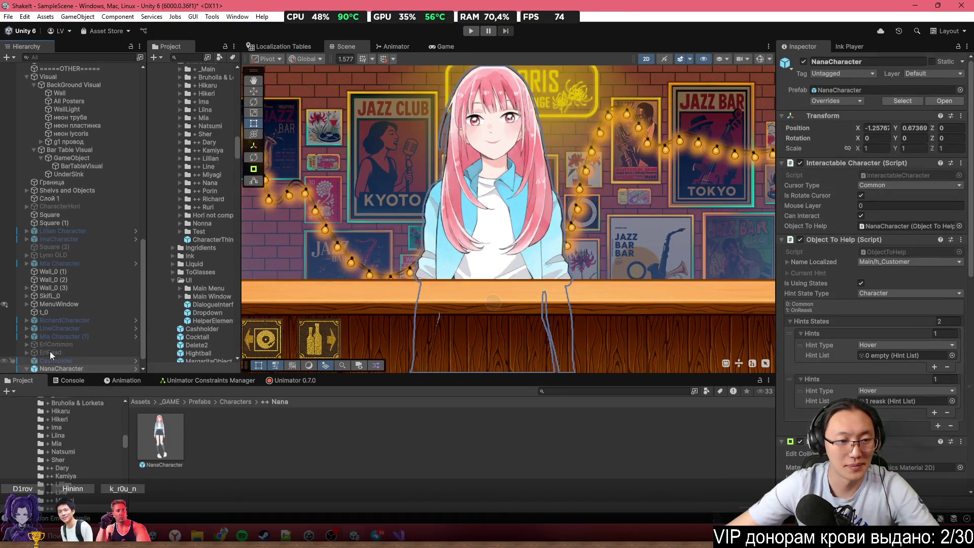
Select NanaFixed and show its bone keyframes on an enlarged Unimator timeline
{"action": "left_click", "coordinate": [26, 369]}
{"action": "left_click", "coordinate": [34, 360]}
{"action": "left_click", "coordinate": [69, 360]}
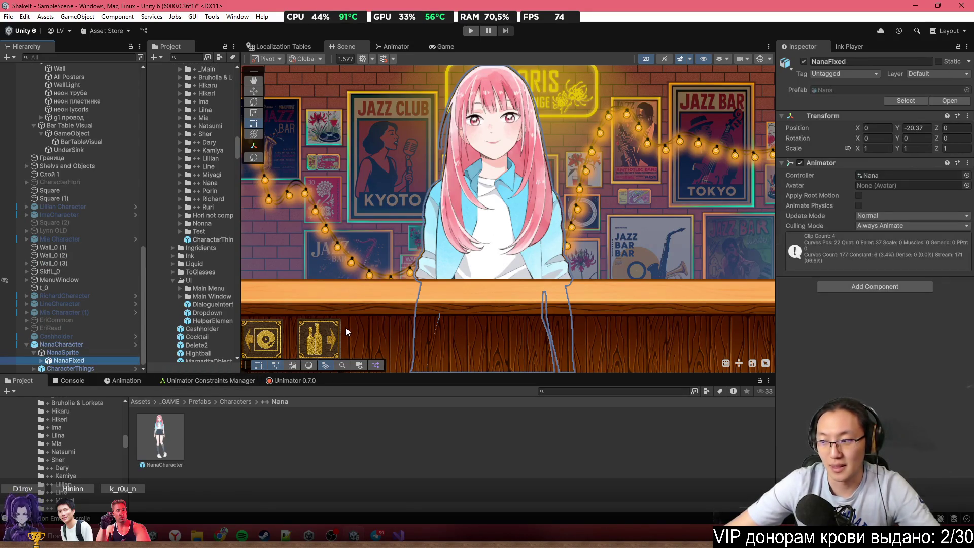
{"action": "left_click", "coordinate": [286, 381]}
{"action": "left_click_drag", "start_coordinate": [407, 374], "coordinate": [413, 302]}
{"action": "scroll", "coordinate": [394, 404], "scroll_direction": "down", "scroll_amount": 5}
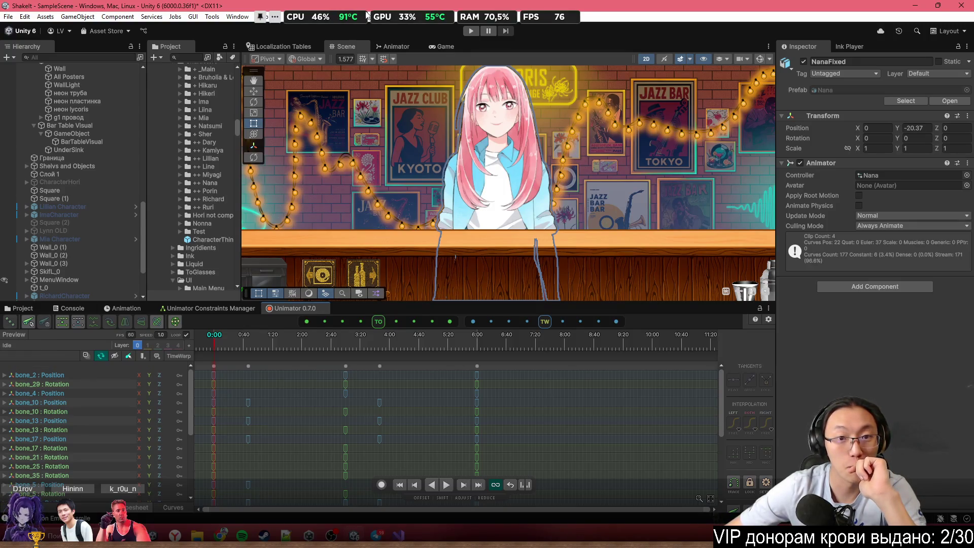
{"action": "left_click", "coordinate": [431, 47]}
In the Animator graph, select the HandUp to New State transition
{"action": "left_click", "coordinate": [394, 46]}
{"action": "left_click", "coordinate": [343, 49]}
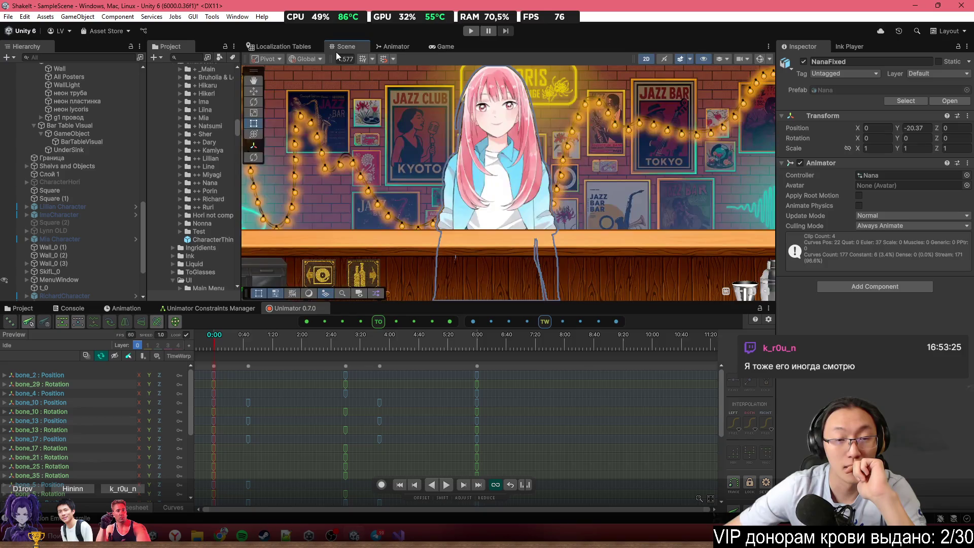
{"action": "left_click", "coordinate": [290, 46]}
{"action": "left_click", "coordinate": [333, 46]}
{"action": "left_click", "coordinate": [382, 45]}
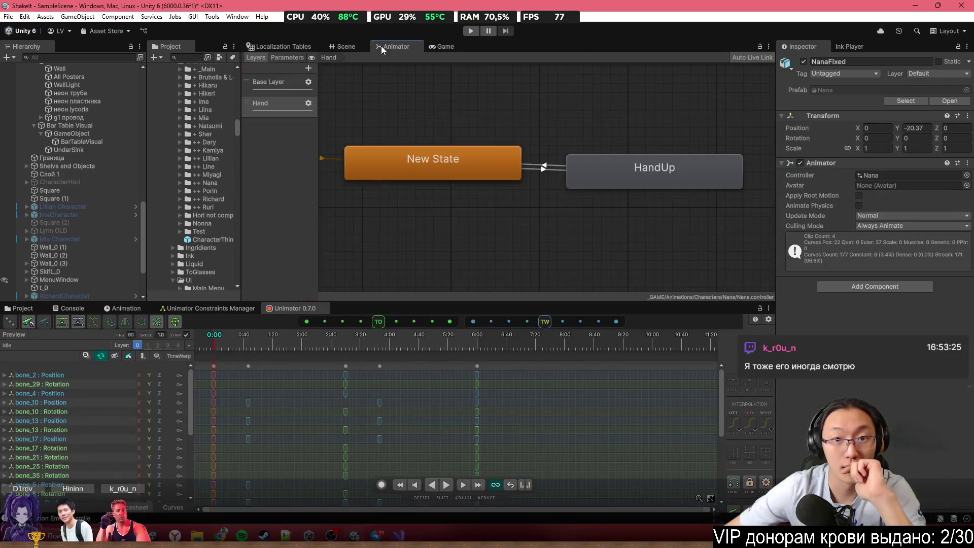
{"action": "scroll", "coordinate": [434, 97], "scroll_direction": "up", "scroll_amount": 2}
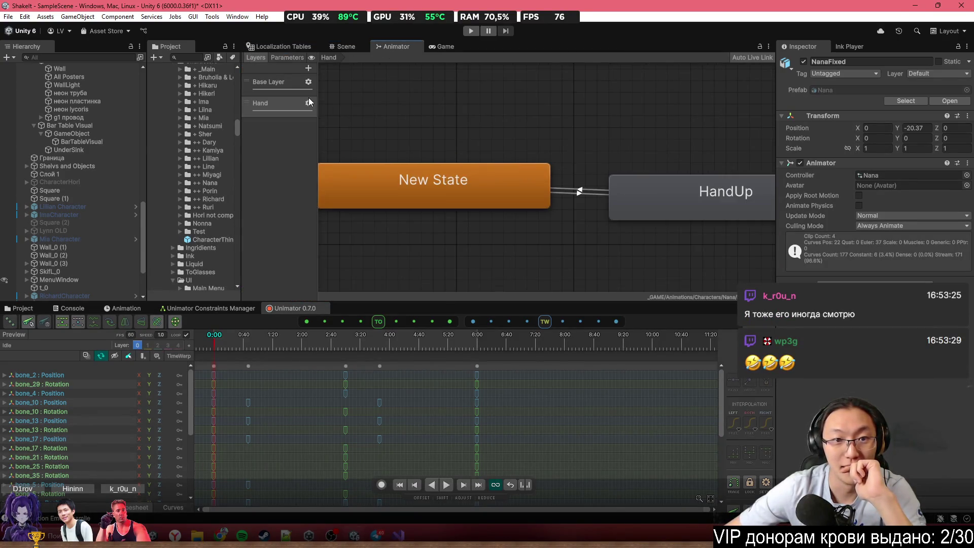
{"action": "left_click", "coordinate": [578, 193]}
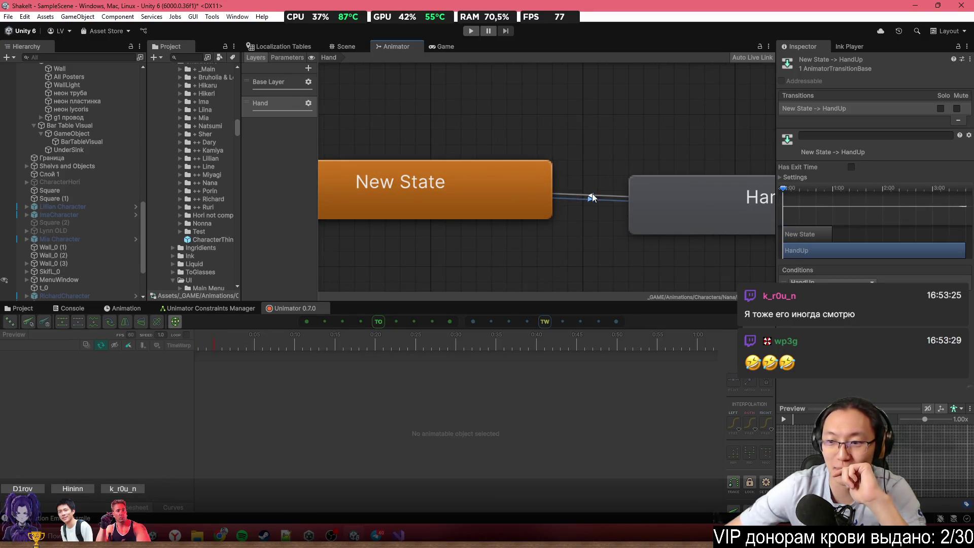
{"action": "scroll", "coordinate": [609, 190], "scroll_direction": "up", "scroll_amount": 2}
{"action": "scroll", "coordinate": [822, 252], "scroll_direction": "down", "scroll_amount": 3}
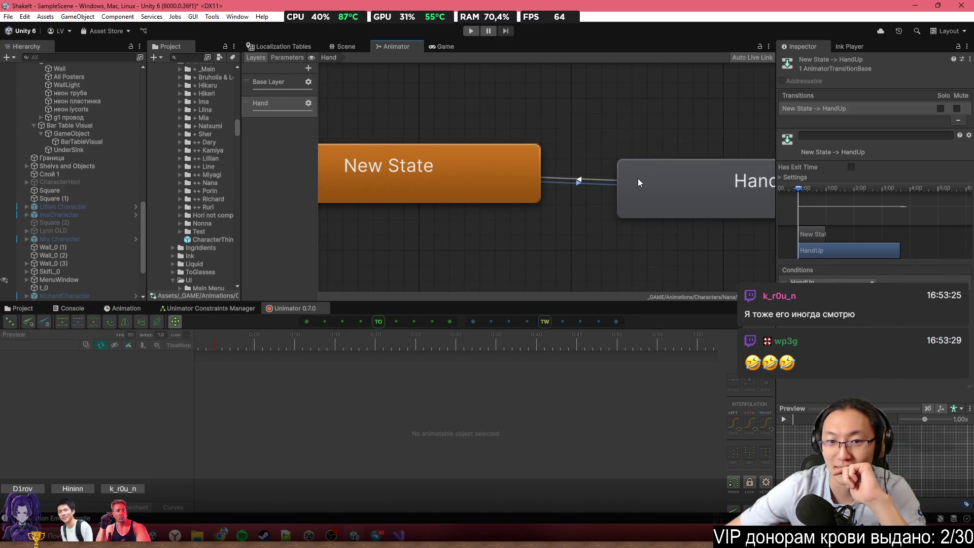
{"action": "left_click_drag", "start_coordinate": [566, 183], "coordinate": [446, 193]}
{"action": "left_click", "coordinate": [460, 181]}
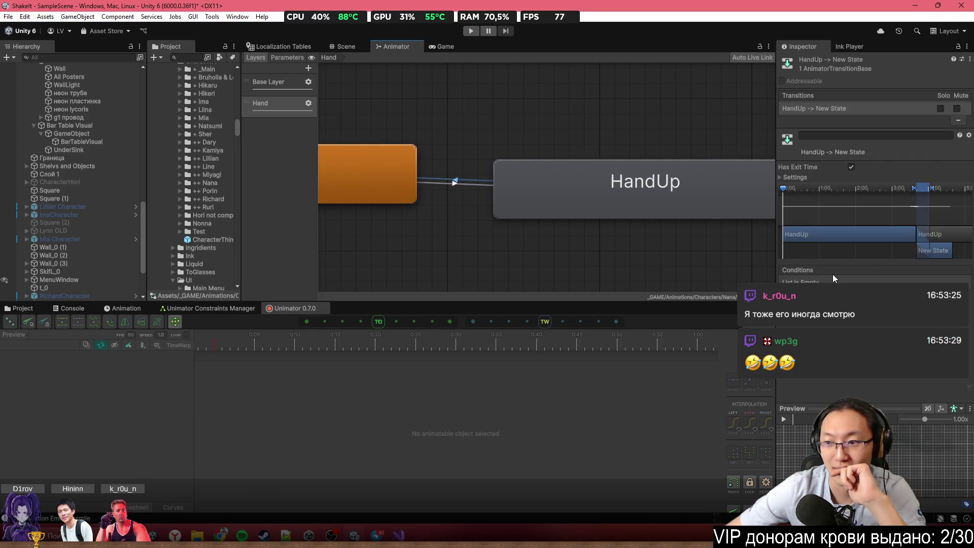
Set the transition's Exit Time to 0.9 and Transition Duration to 0.1
{"action": "left_click_drag", "start_coordinate": [870, 234], "coordinate": [927, 243]}
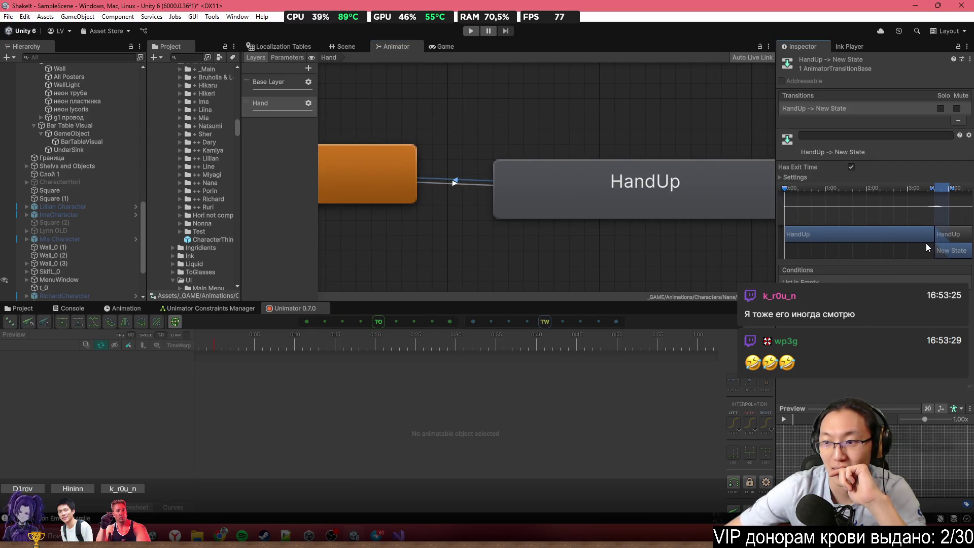
{"action": "left_click", "coordinate": [811, 180]}
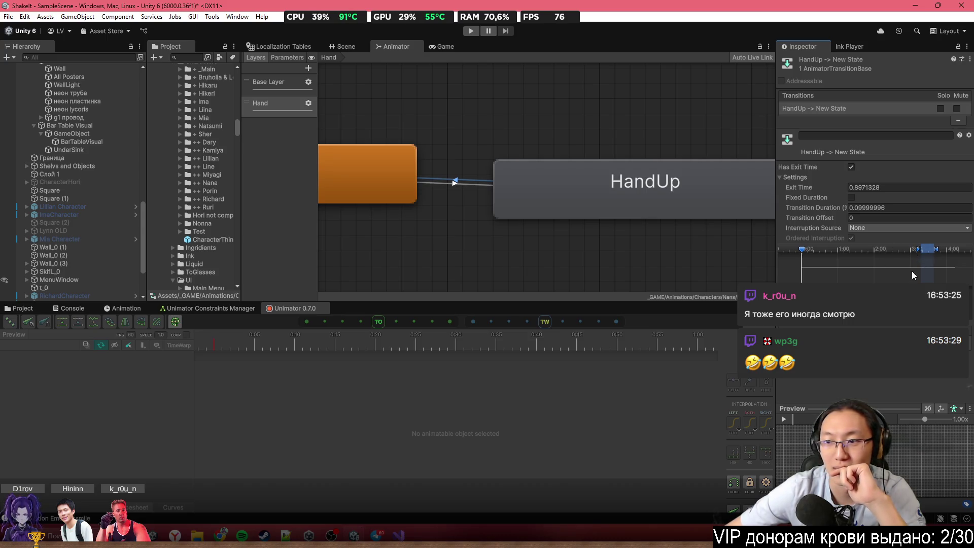
{"action": "type", "text": "9"}
{"action": "double_click", "coordinate": [861, 208]}
{"action": "type", "text": "0.1"}
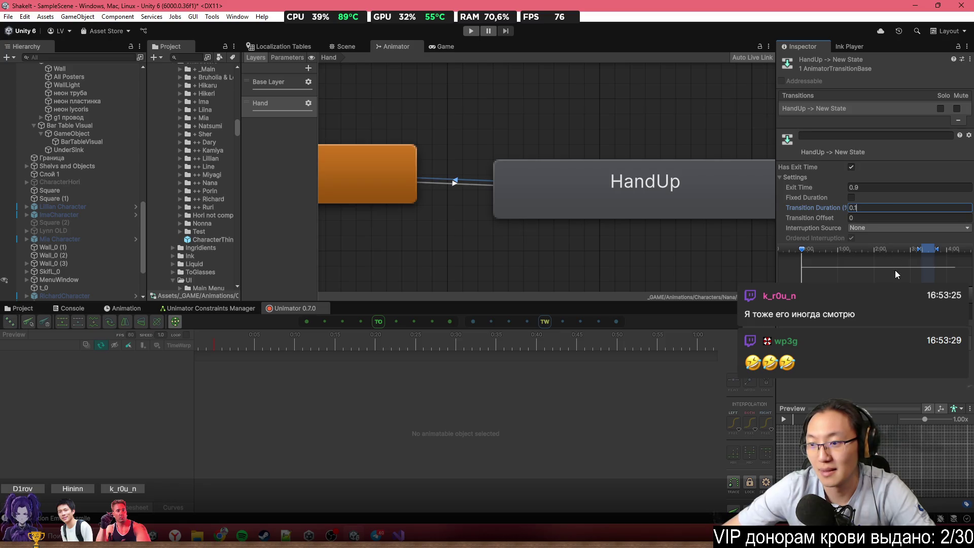
{"action": "key", "text": "Return"}
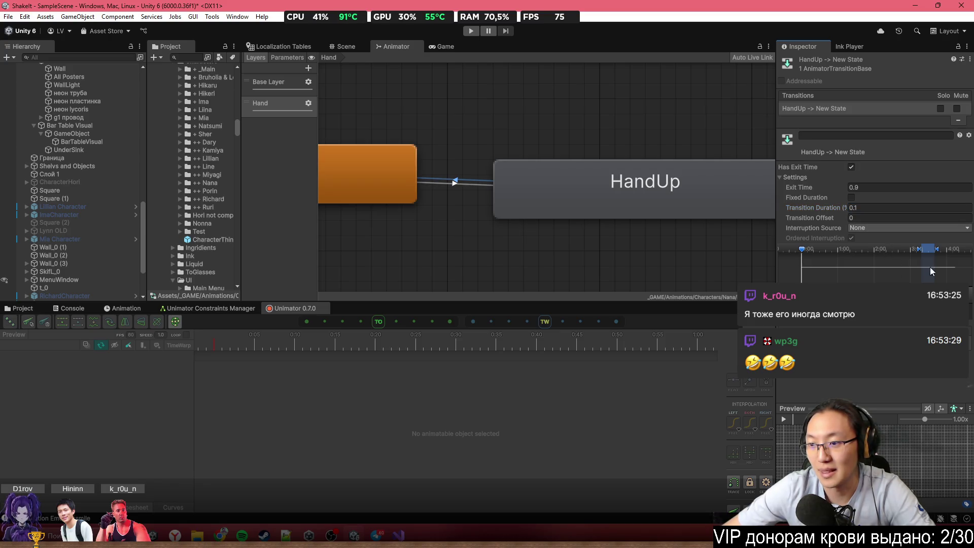
Fine-tune the transition's blend length and duration, fit the graph in view, and return to the Scene
{"action": "scroll", "coordinate": [939, 293], "scroll_direction": "up", "scroll_amount": 5}
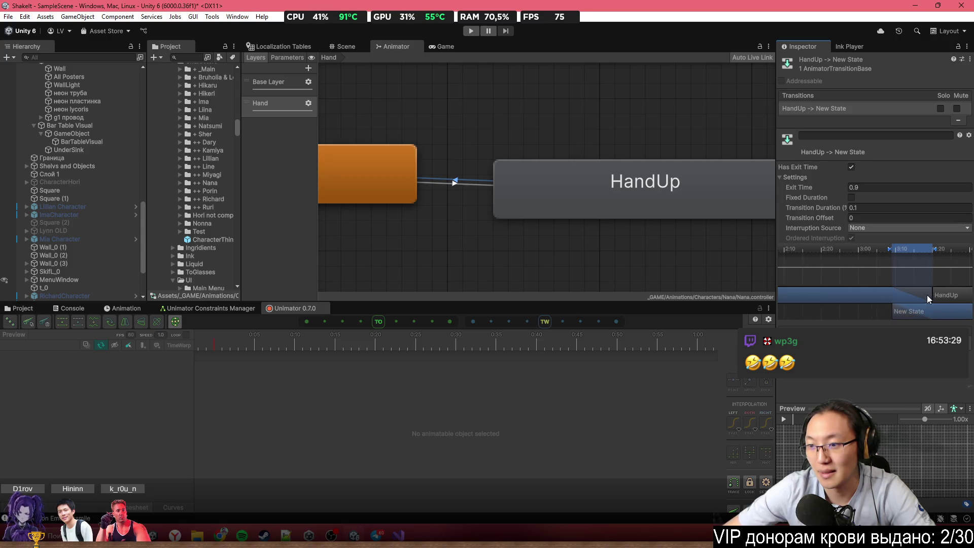
{"action": "scroll", "coordinate": [926, 275], "scroll_direction": "up", "scroll_amount": 4}
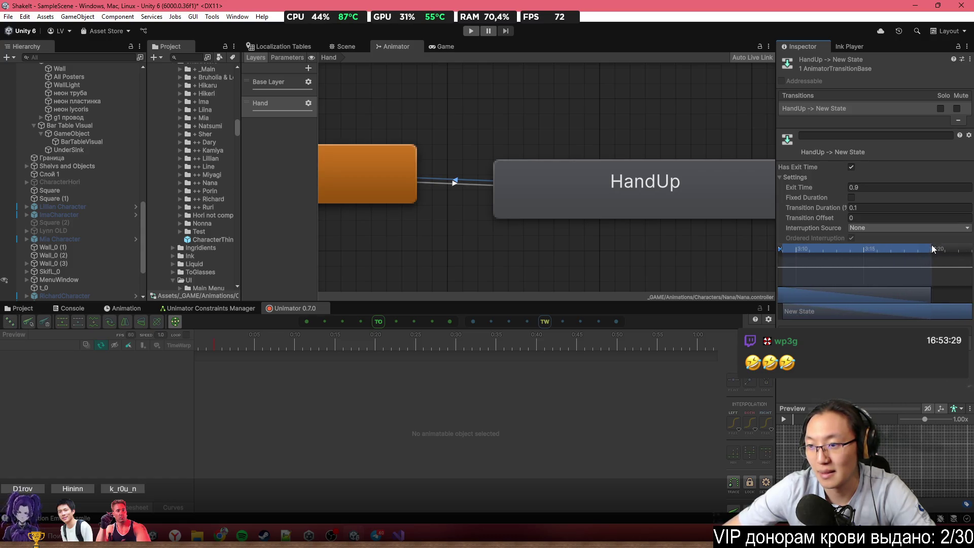
{"action": "left_click_drag", "start_coordinate": [937, 251], "coordinate": [935, 252]}
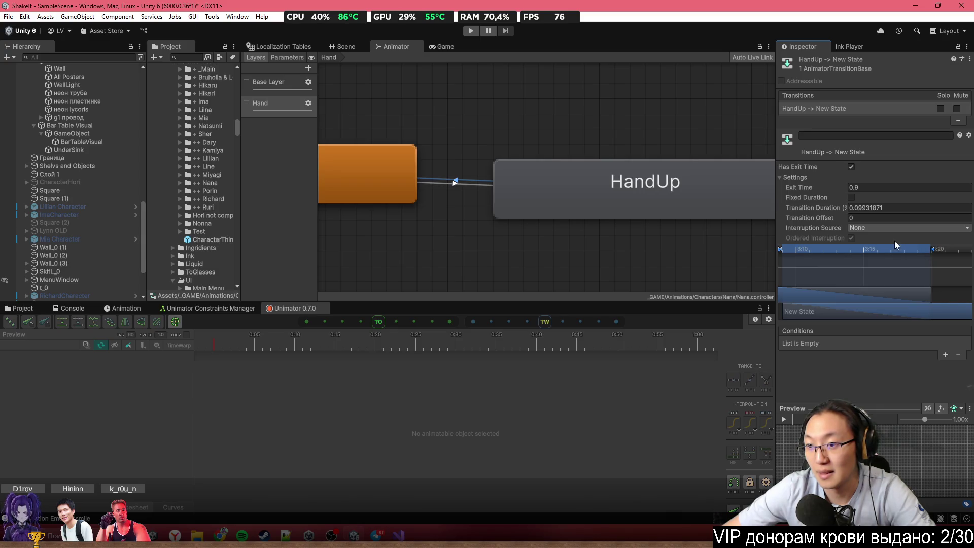
{"action": "left_click", "coordinate": [883, 209]}
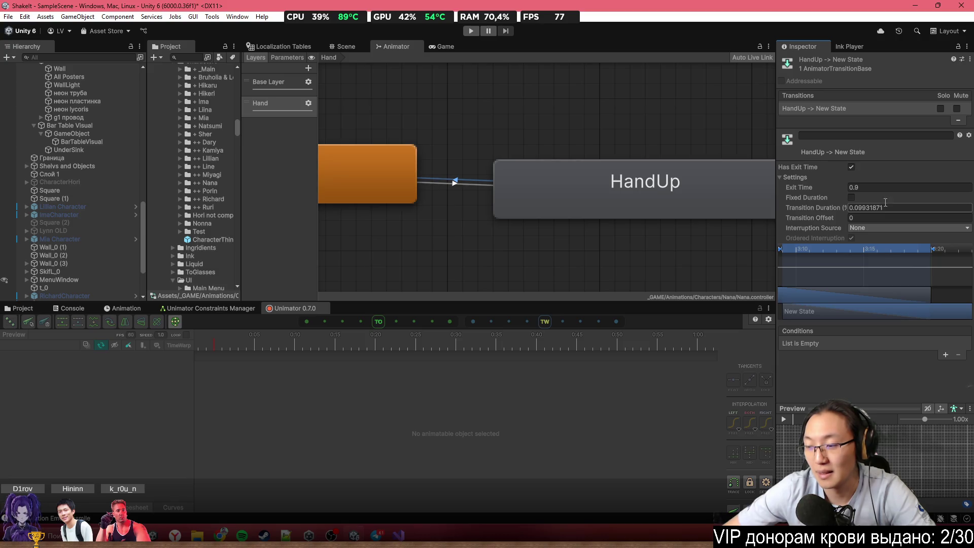
{"action": "scroll", "coordinate": [536, 175], "scroll_direction": "down", "scroll_amount": 5}
{"action": "scroll", "coordinate": [525, 165], "scroll_direction": "up", "scroll_amount": 3}
{"action": "scroll", "coordinate": [578, 211], "scroll_direction": "up", "scroll_amount": 5}
{"action": "mouse_move", "coordinate": [492, 169]}
{"action": "left_mouse_down"}
{"action": "mouse_move", "coordinate": [383, 170]}
{"action": "mouse_move", "coordinate": [607, 174]}
{"action": "mouse_move", "coordinate": [496, 157]}
{"action": "mouse_move", "coordinate": [554, 209]}
{"action": "mouse_move", "coordinate": [610, 175]}
{"action": "left_mouse_up"}
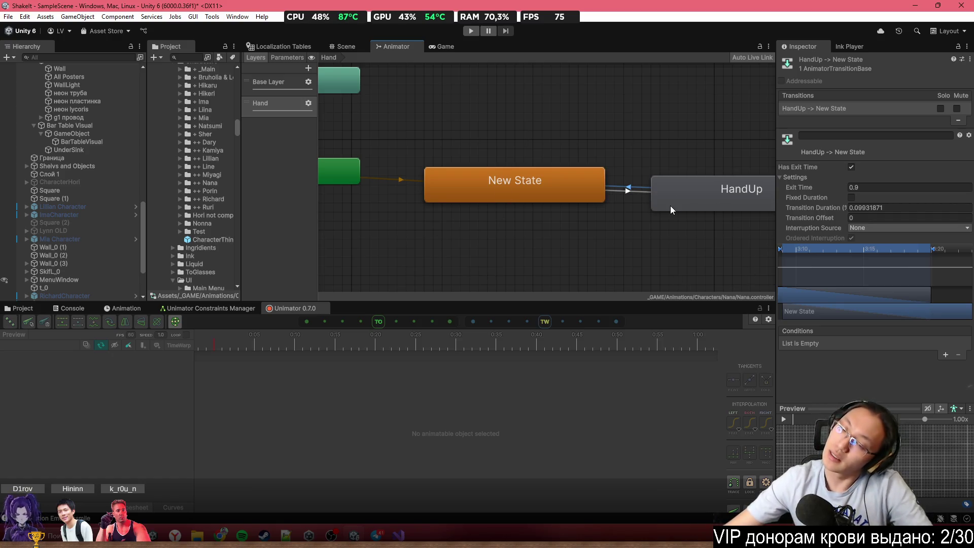
{"action": "key", "text": "a"}
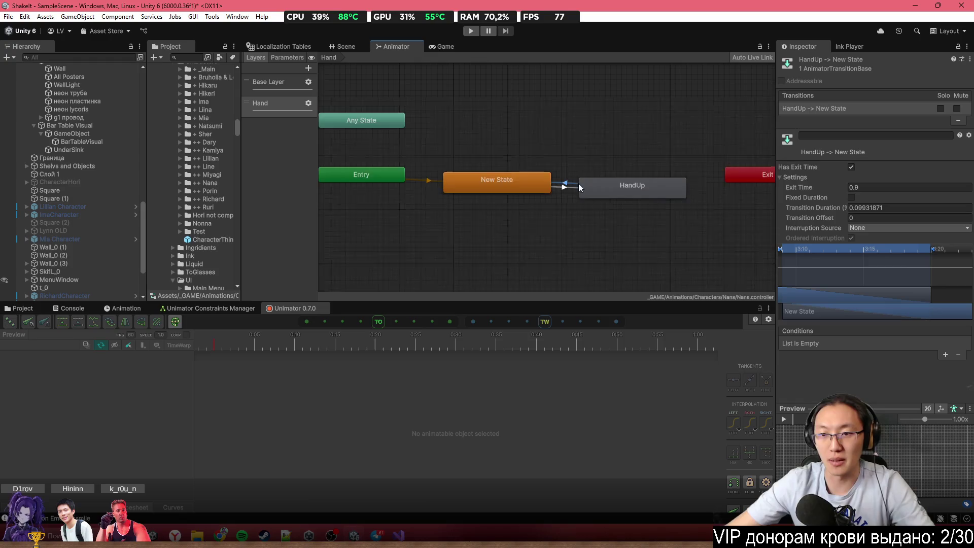
{"action": "left_click", "coordinate": [345, 47]}
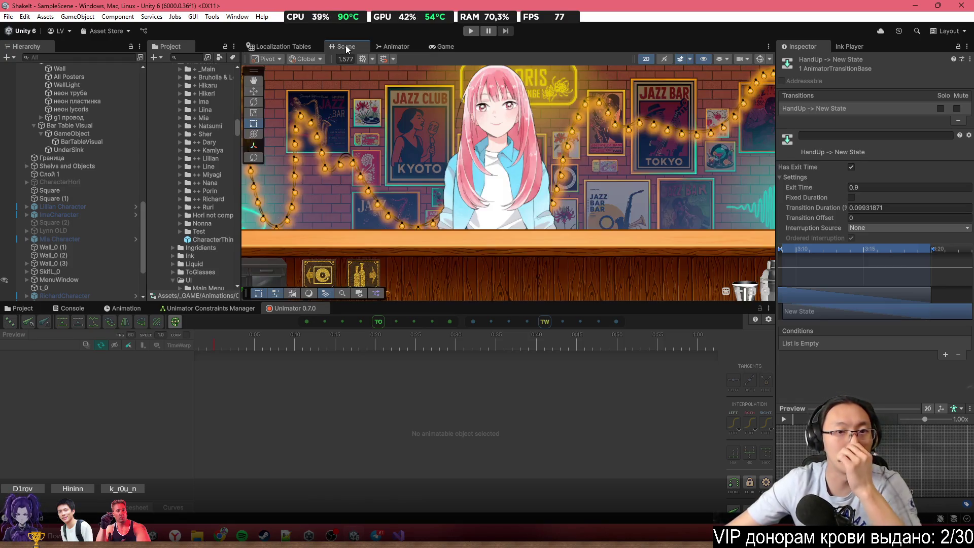
Start Play mode and maximize the Game view to check Nana behind the bar
{"action": "left_click", "coordinate": [470, 31]}
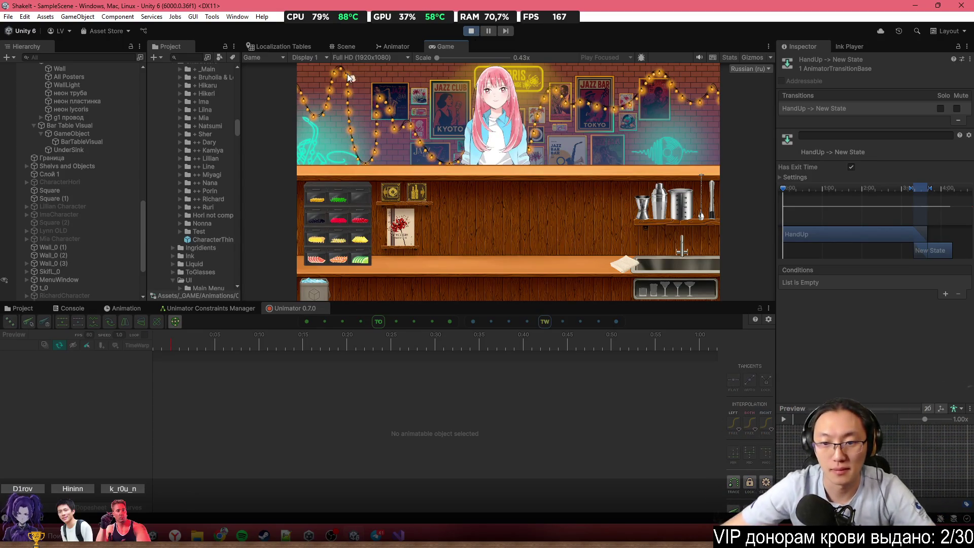
{"action": "double_click", "coordinate": [439, 49]}
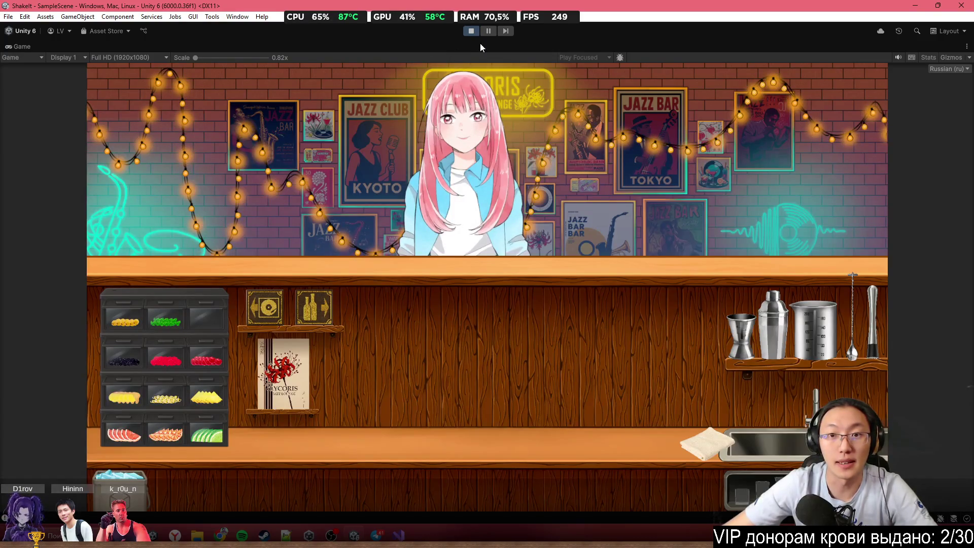